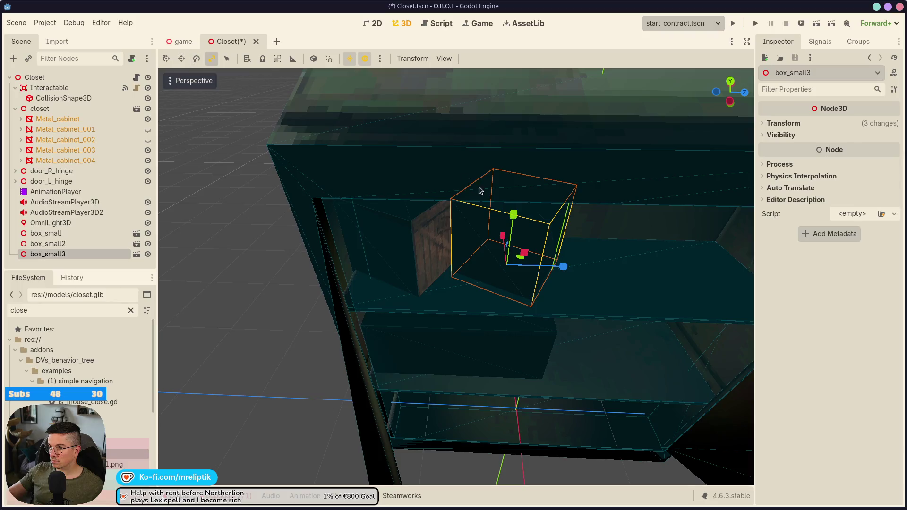
Step: Rotate box_small3 about its vertical axis, shift it along Z and Y, and save
key(e)
mouse_move(550, 283)
mouse_down()
mouse_move(491, 295)
mouse_move(527, 297)
mouse_up()
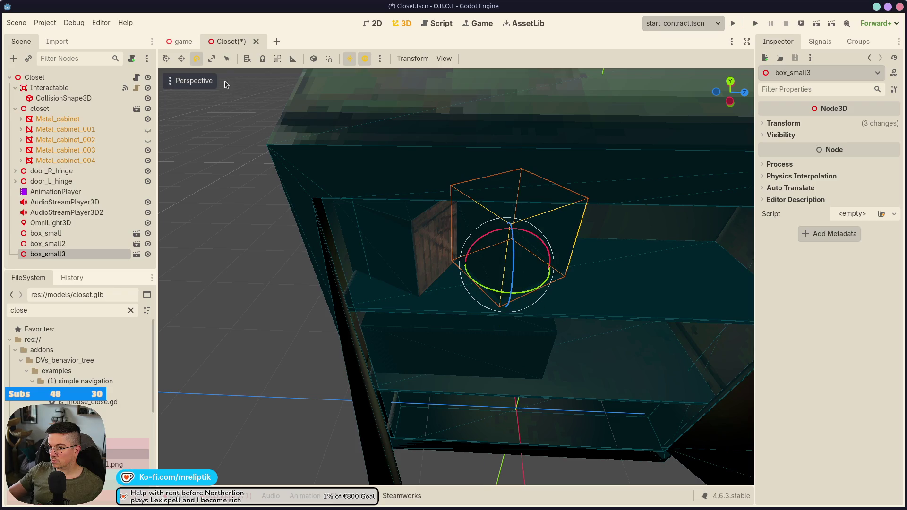
click(166, 58)
mouse_move(562, 266)
mouse_down()
mouse_move(574, 263)
mouse_move(570, 282)
mouse_up()
drag(511, 226, 509, 215)
mouse_move(558, 267)
mouse_down()
mouse_move(582, 268)
mouse_move(574, 277)
mouse_up()
scroll(567, 279, down, 6)
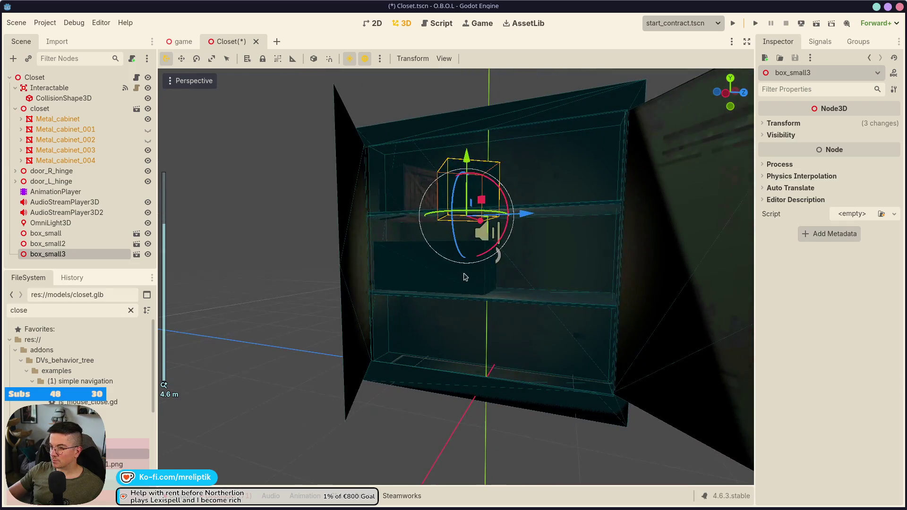
key(ctrl+s)
Step: Turn box_small about 6° around Y, nudge it along X, save, and duplicate it as box_small4
click(473, 284)
scroll(448, 336, up, 3)
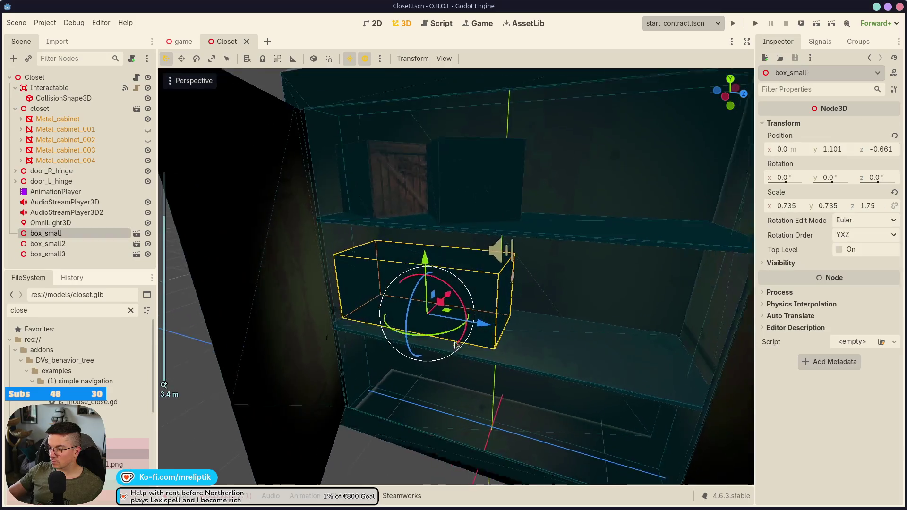
drag(448, 337, 442, 344)
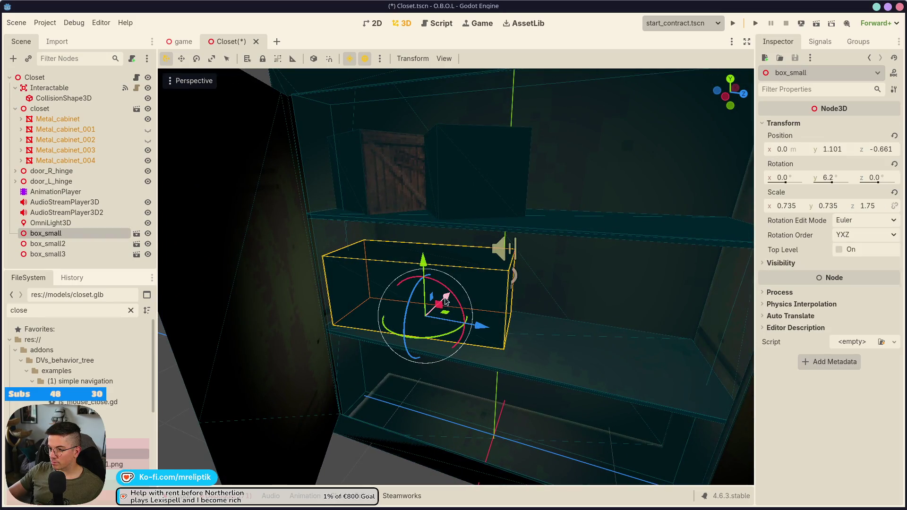
drag(445, 300, 439, 308)
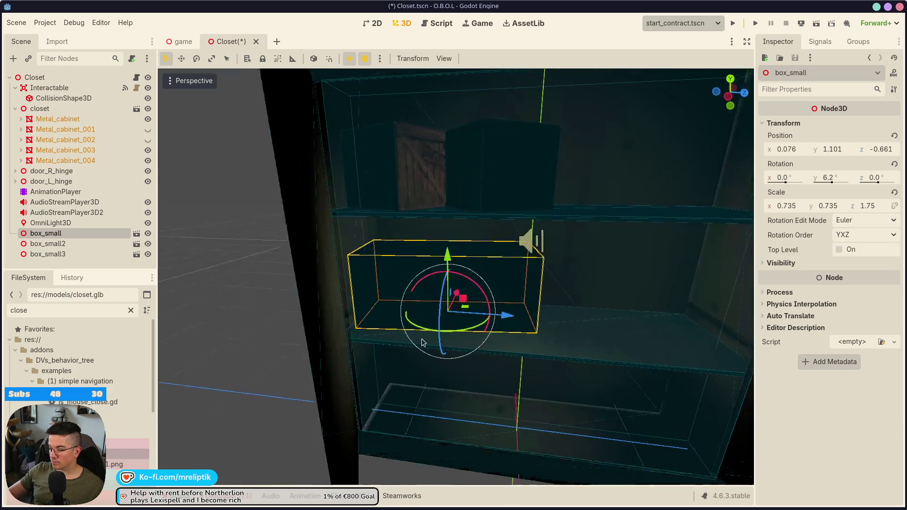
key(ctrl+s)
scroll(423, 343, down, 5)
key(ctrl+d)
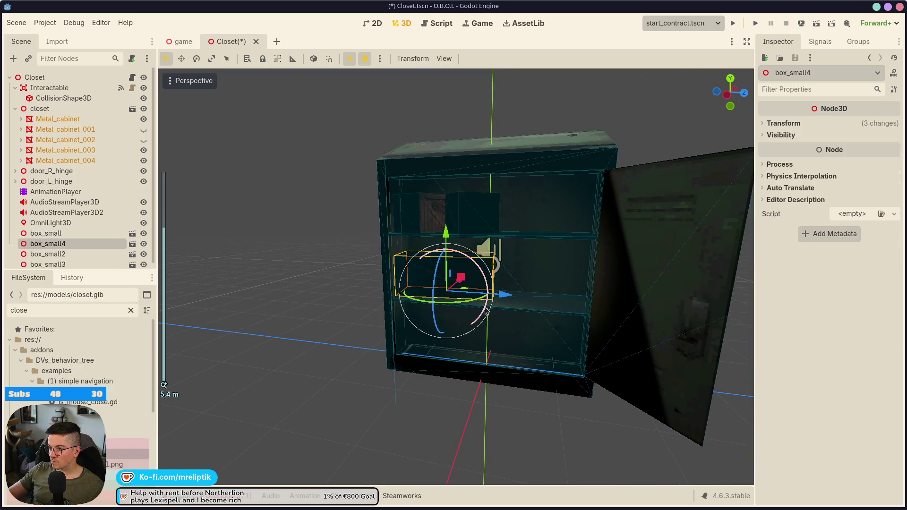
Step: Move box_small4 down onto the closet's bottom shelf
drag(446, 284, 456, 385)
scroll(468, 427, up, 4)
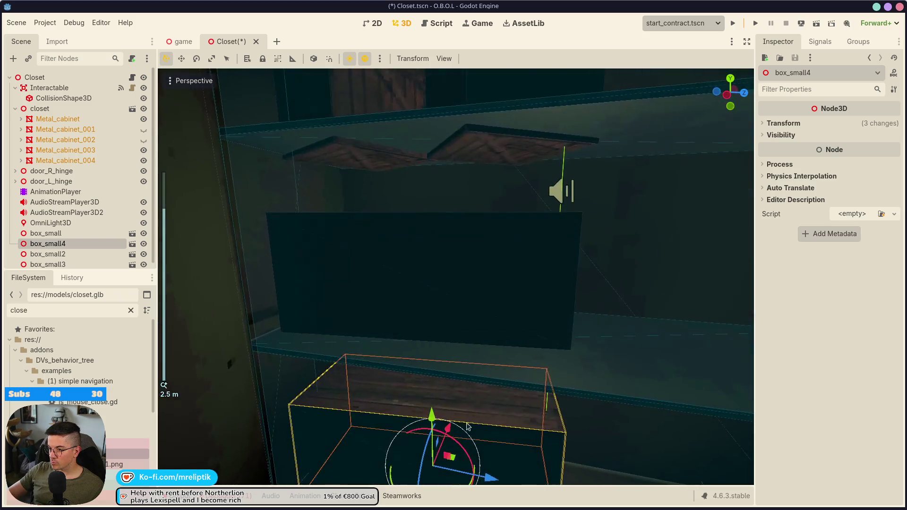
drag(468, 426, 506, 383)
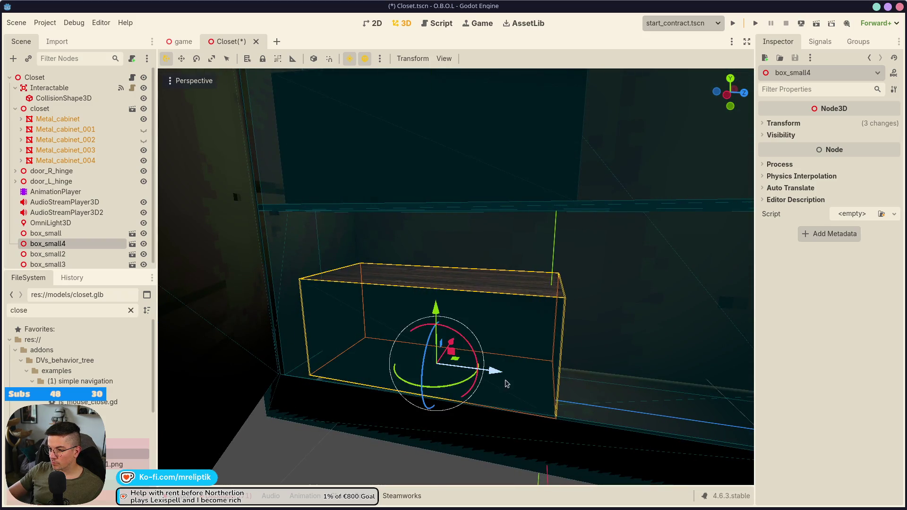
mouse_move(496, 384)
mouse_down()
mouse_move(515, 403)
mouse_move(492, 398)
mouse_move(490, 381)
mouse_move(515, 370)
mouse_move(562, 376)
mouse_move(463, 384)
mouse_move(479, 113)
mouse_up()
scroll(479, 114, down, 3)
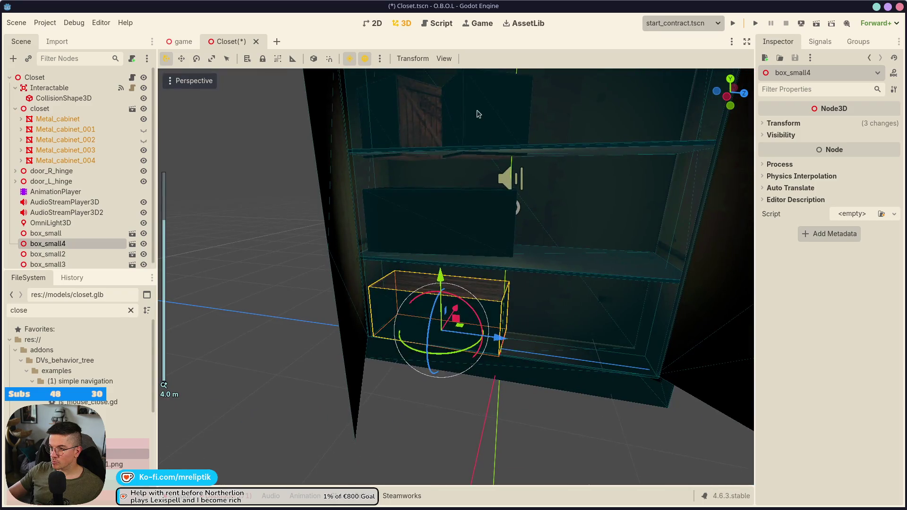
Step: Duplicate a box as box_small5, lower it onto the bottom shelf and rotate it around Y
key(ctrl+d)
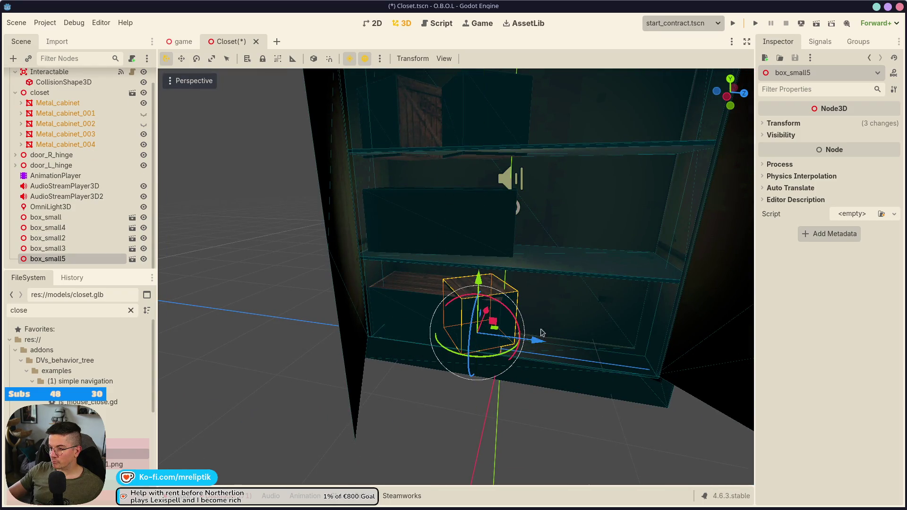
scroll(543, 333, up, 5)
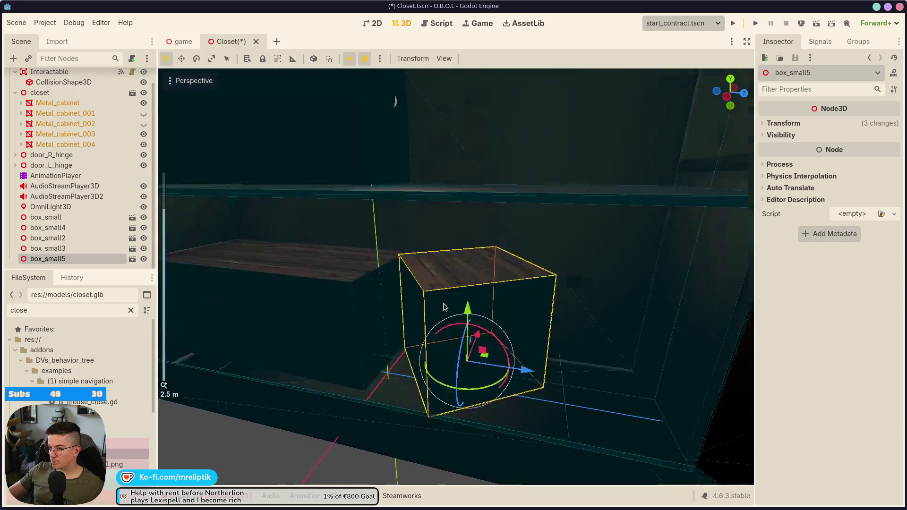
mouse_move(444, 307)
mouse_down()
mouse_move(513, 367)
mouse_move(524, 330)
mouse_up()
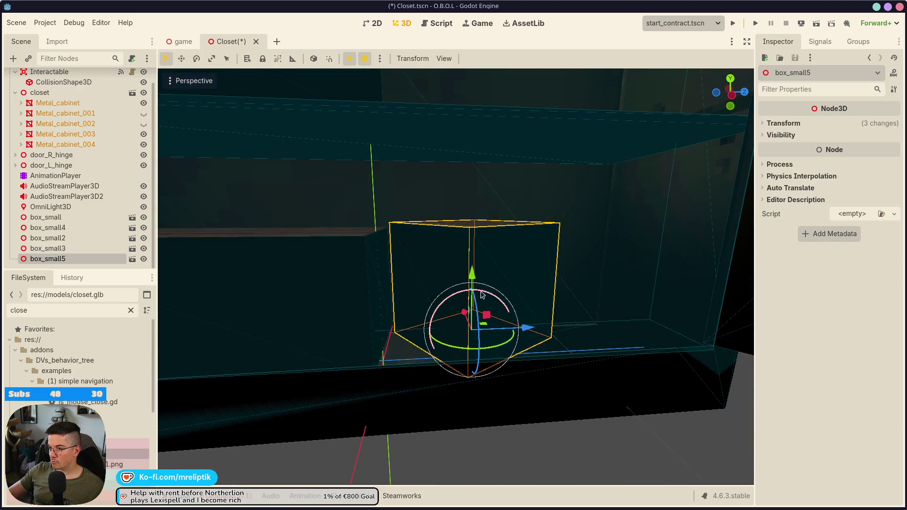
mouse_move(482, 295)
mouse_down()
mouse_move(533, 322)
mouse_move(502, 349)
mouse_move(472, 350)
mouse_up()
drag(527, 334, 522, 332)
scroll(397, 320, down, 2)
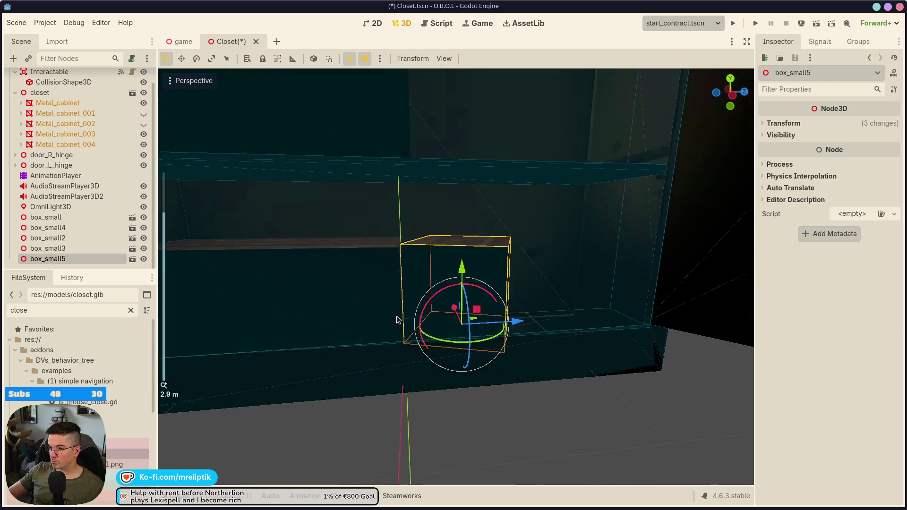
Step: Clear the selection and select box_small4 on the bottom shelf
click(397, 320)
scroll(428, 351, up, 5)
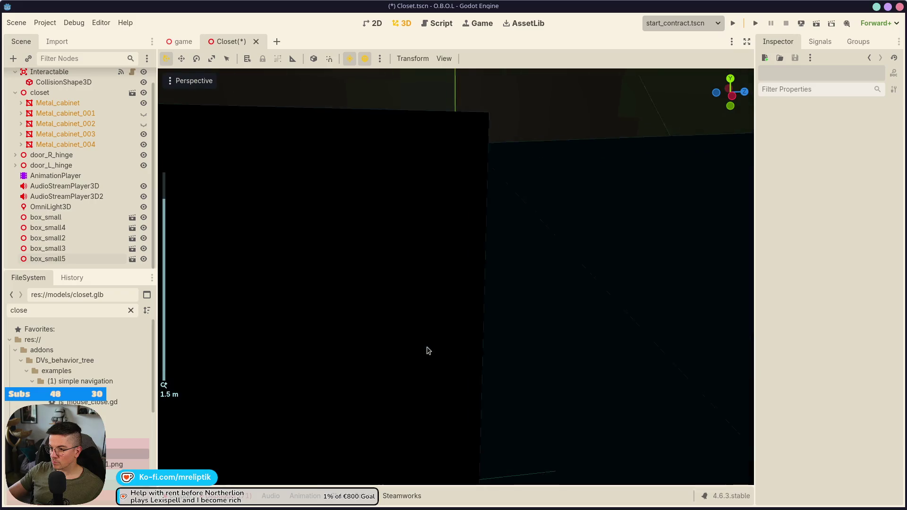
scroll(429, 350, down, 3)
click(344, 324)
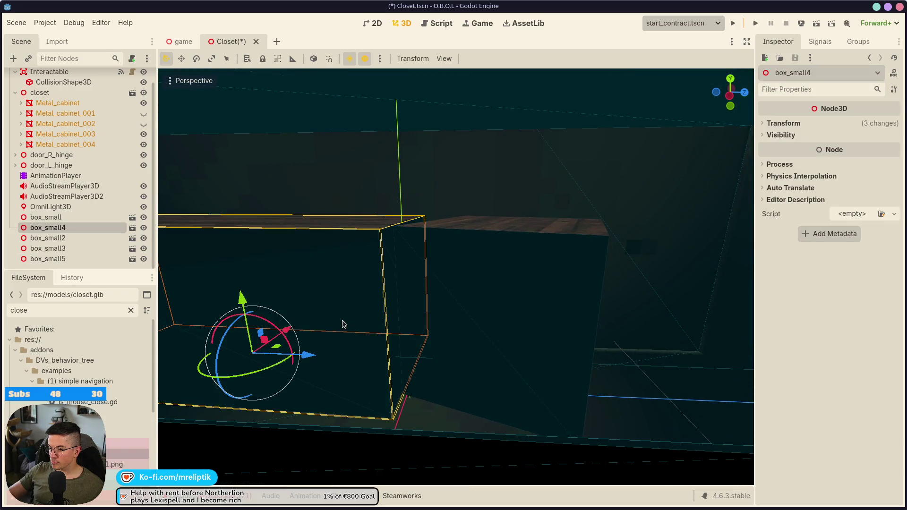
Step: Adjust the heights of box_small4 and box_small5 along Y on the bottom shelf
drag(245, 308, 243, 306)
scroll(382, 427, down, 3)
click(382, 428)
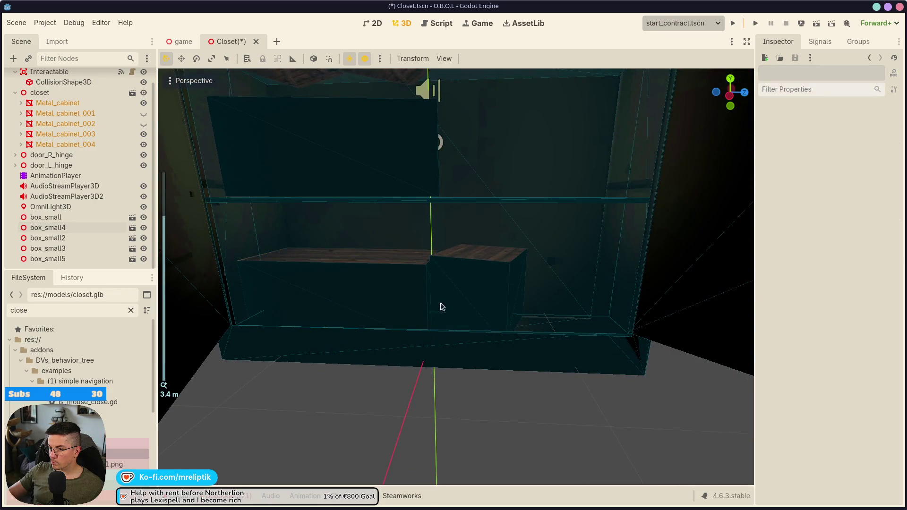
click(501, 307)
scroll(510, 331, up, 3)
mouse_move(513, 333)
mouse_down()
mouse_move(512, 315)
mouse_move(513, 326)
mouse_up()
Step: Select the metal cabinet body, deselect it, and save the Closet scene
click(398, 438)
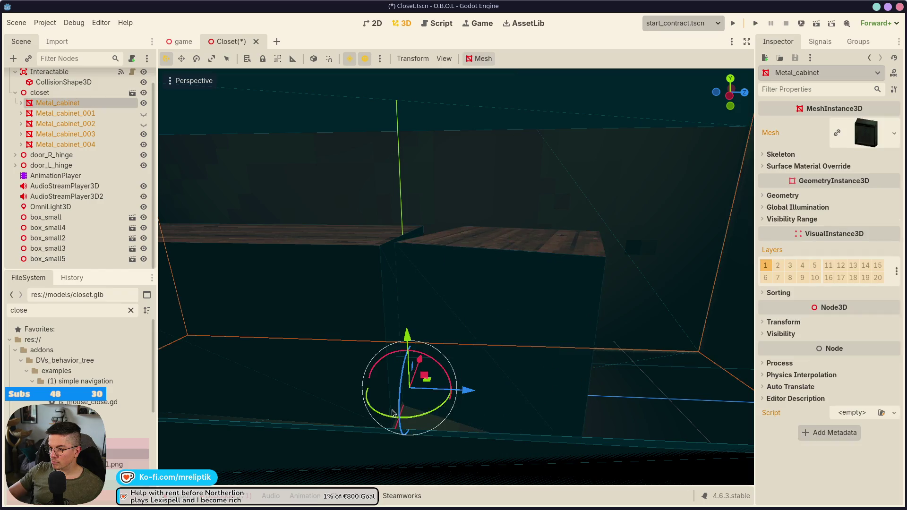
scroll(399, 438, down, 5)
click(437, 396)
key(ctrl+s)
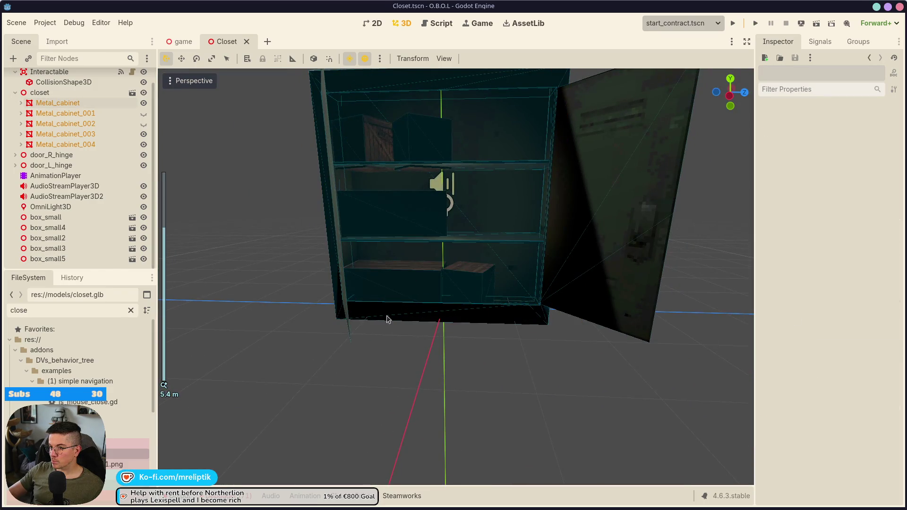
scroll(387, 319, up, 3)
scroll(388, 361, down, 3)
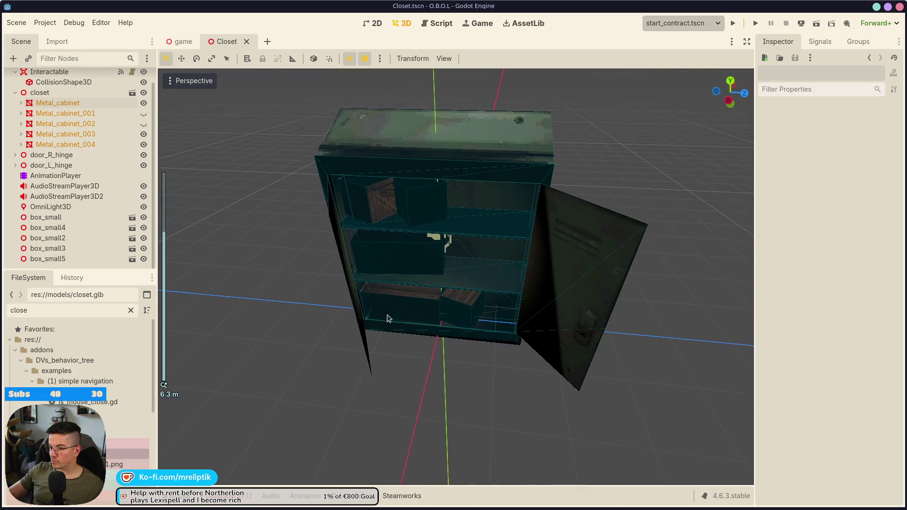
Step: Inspect the closet inside the game scene, then return to the Closet scene
drag(411, 340, 451, 231)
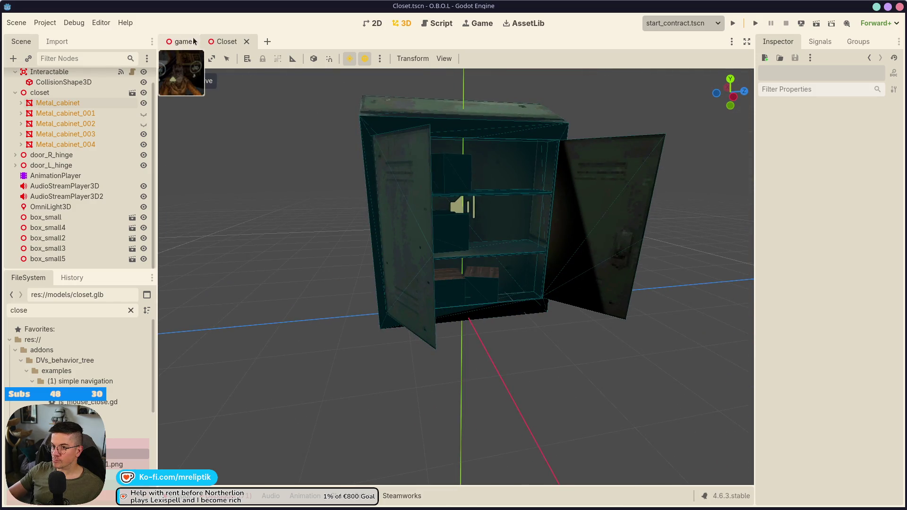
click(15, 92)
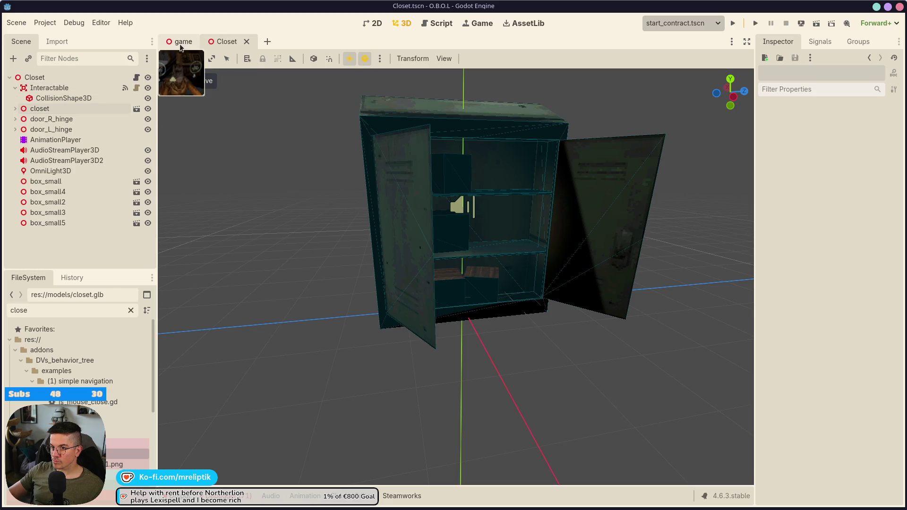
click(183, 42)
scroll(416, 226, down, 5)
scroll(439, 265, up, 4)
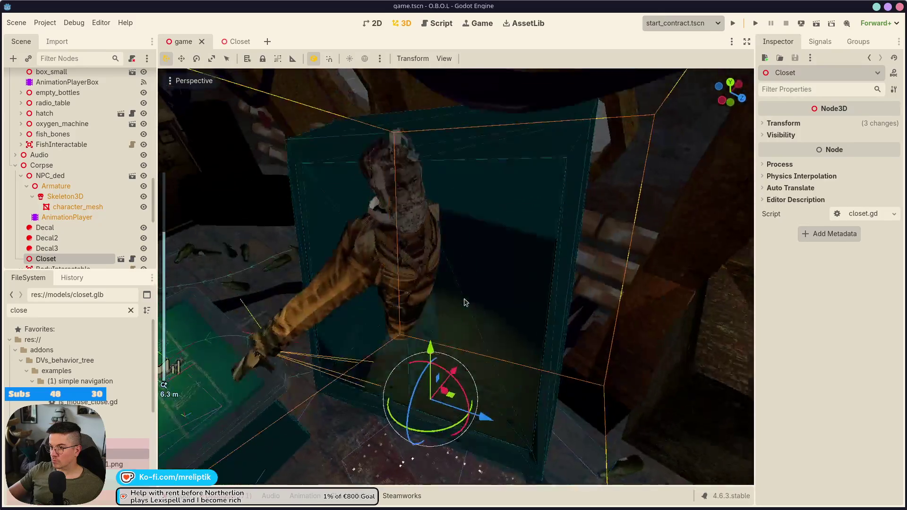
scroll(462, 279, up, 2)
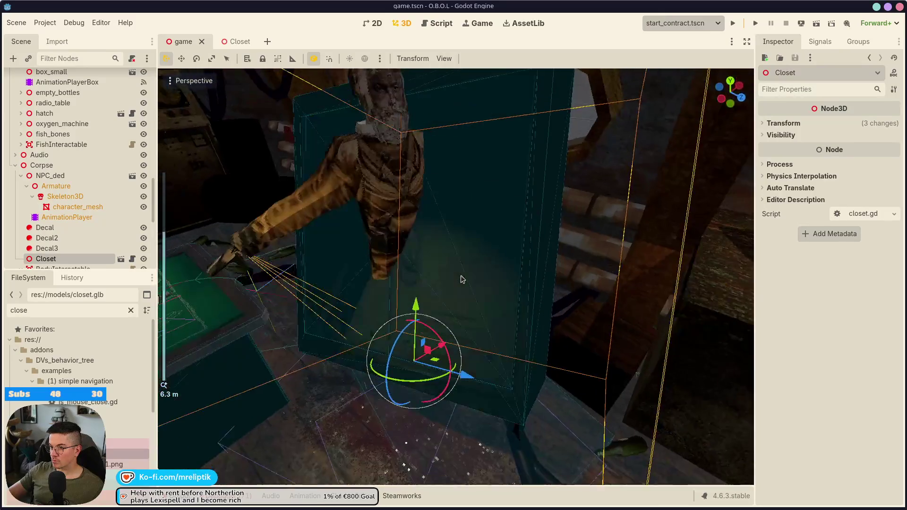
scroll(461, 279, down, 3)
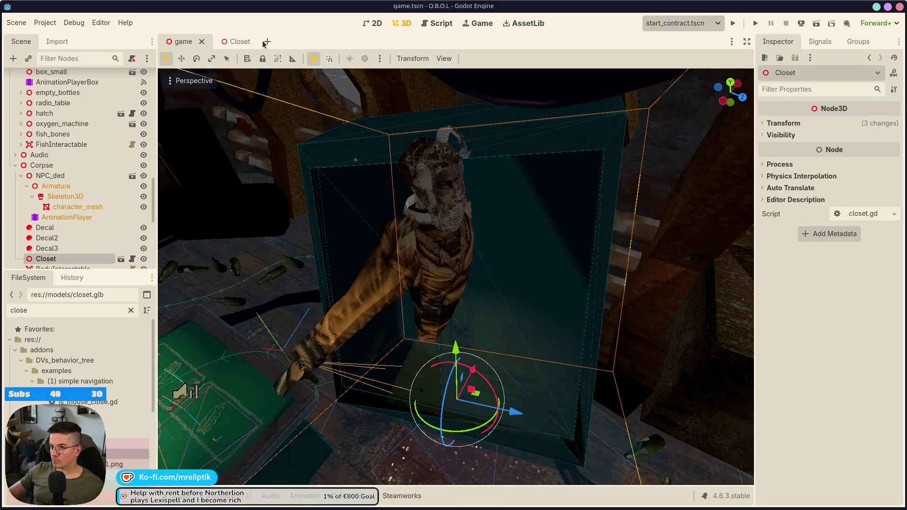
click(237, 42)
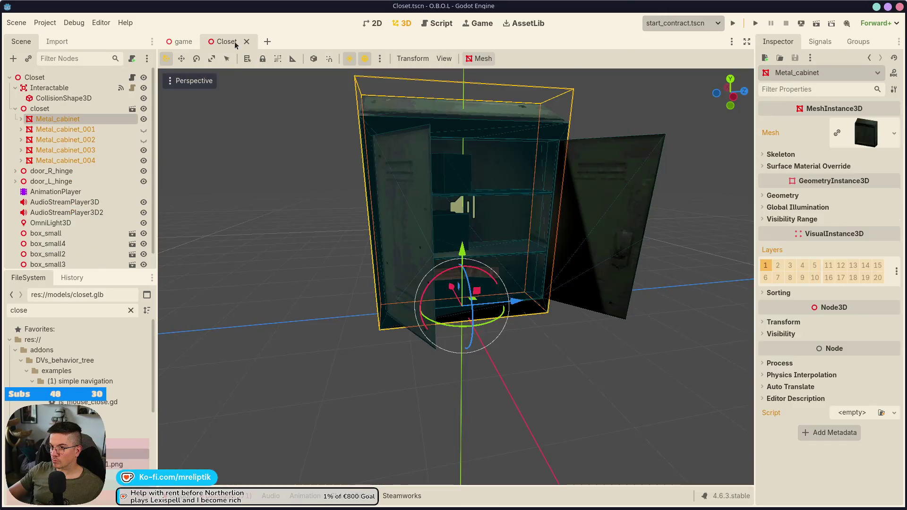
Step: Inspect the Interactable's collision shape and the Metal_cabinet mesh and its collision children
click(55, 98)
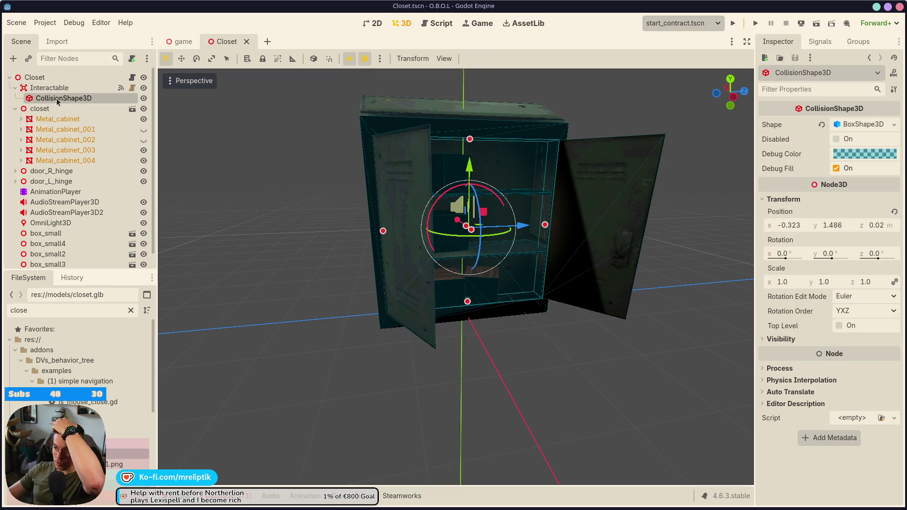
mouse_move(489, 290)
mouse_down()
mouse_move(543, 293)
mouse_move(493, 300)
mouse_up()
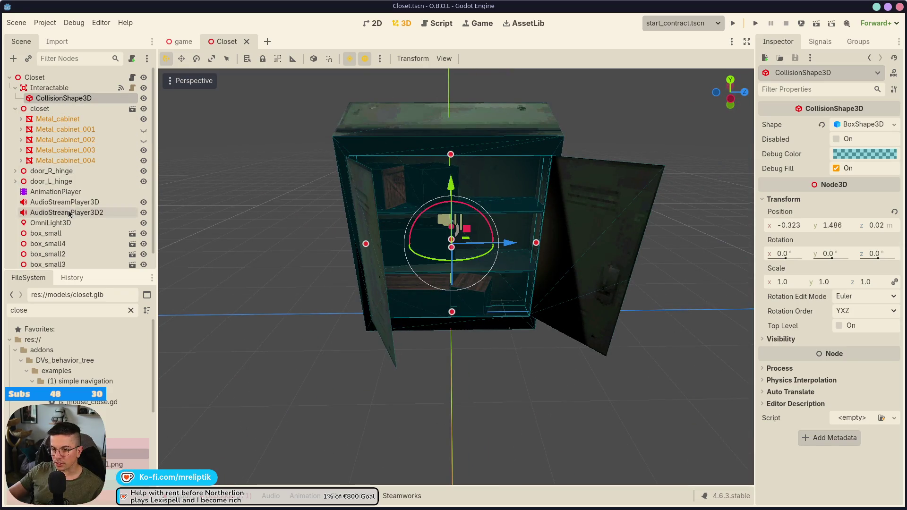
click(441, 129)
mouse_move(442, 131)
mouse_down()
mouse_move(405, 194)
mouse_move(299, 191)
mouse_up()
click(19, 121)
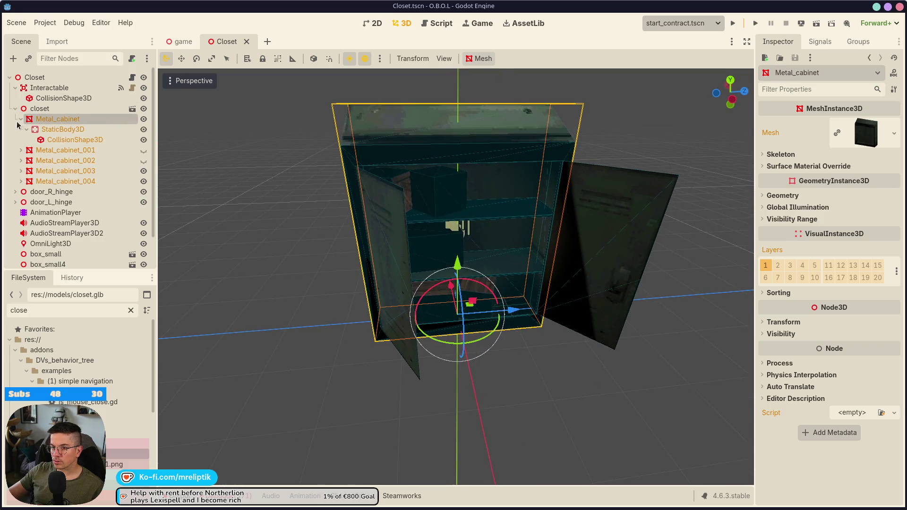
click(21, 119)
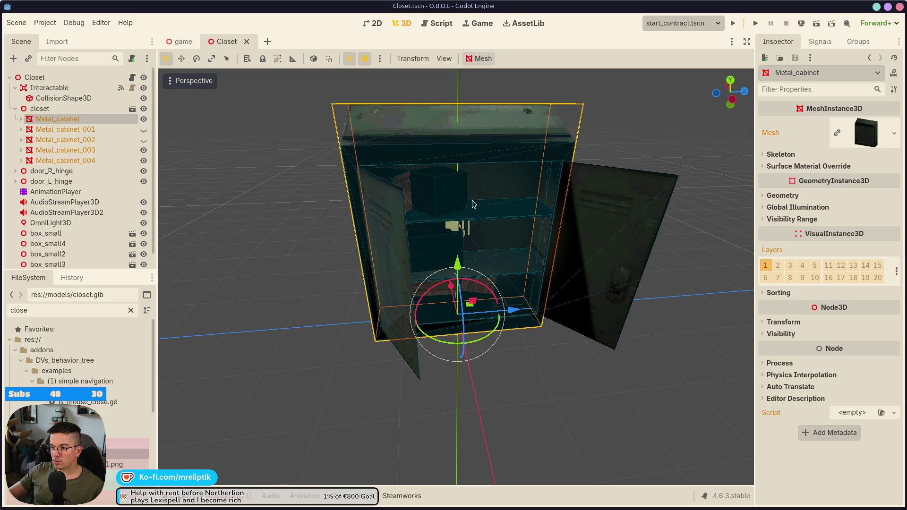
Step: Clear the debugger's error list, view the Output log, and close the bottom panel
click(237, 496)
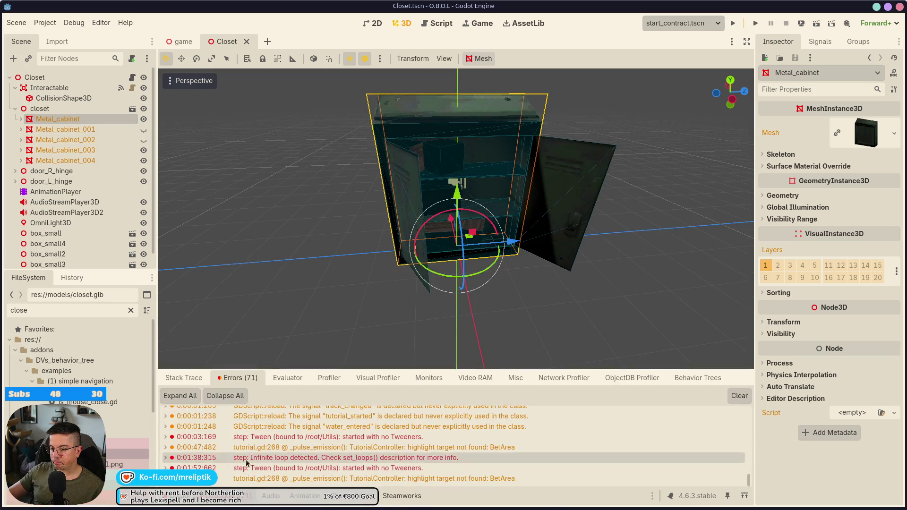
click(739, 396)
click(187, 495)
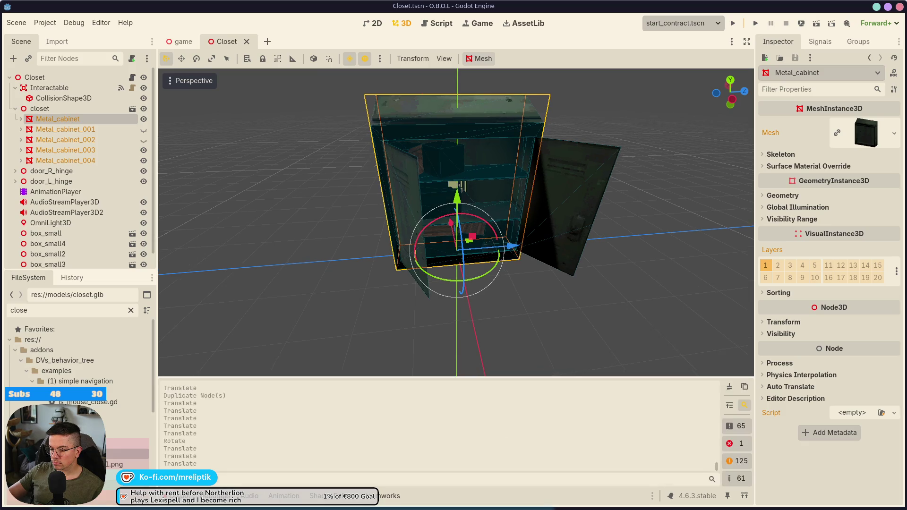
click(187, 496)
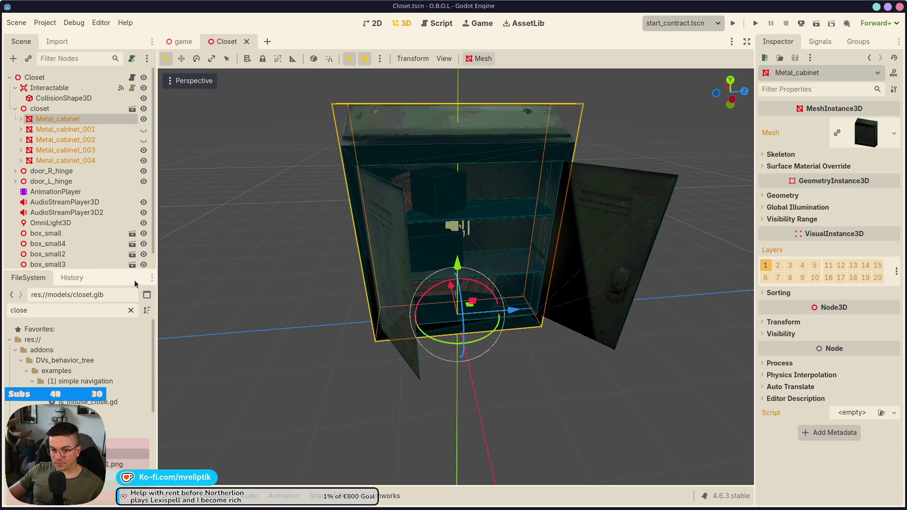
Step: Add a Node3D child to the Closet root node and save
drag(390, 77, 458, 198)
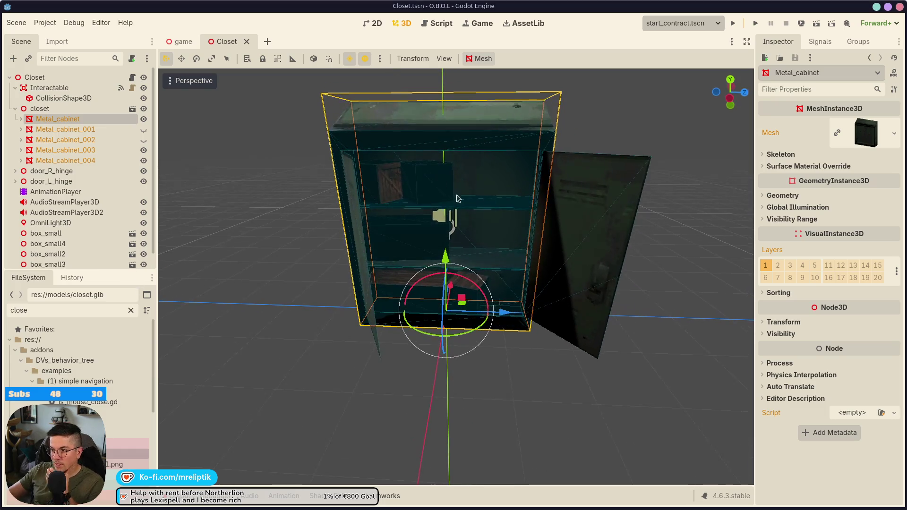
scroll(460, 204, up, 5)
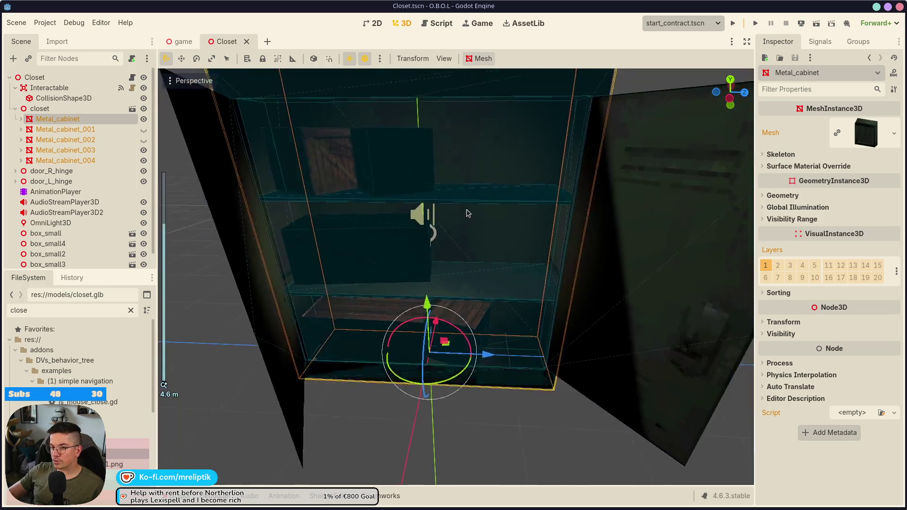
click(15, 109)
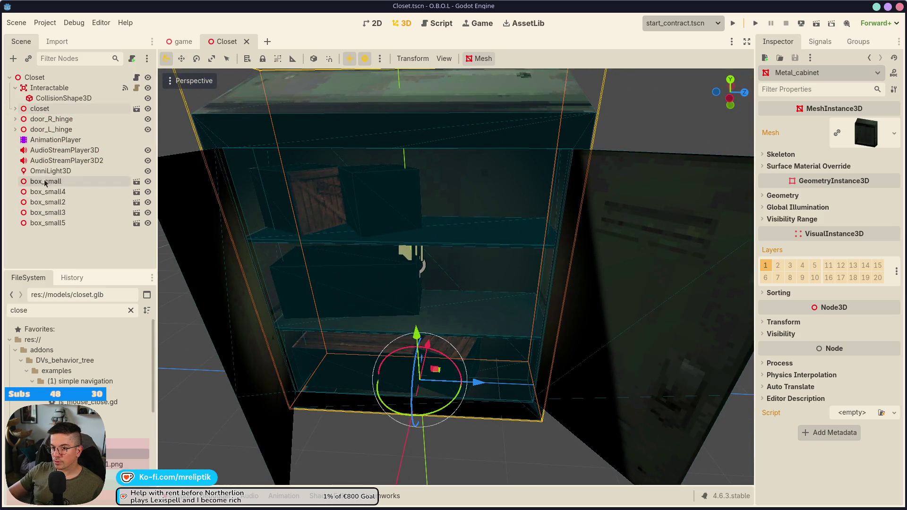
right_click(49, 77)
click(84, 99)
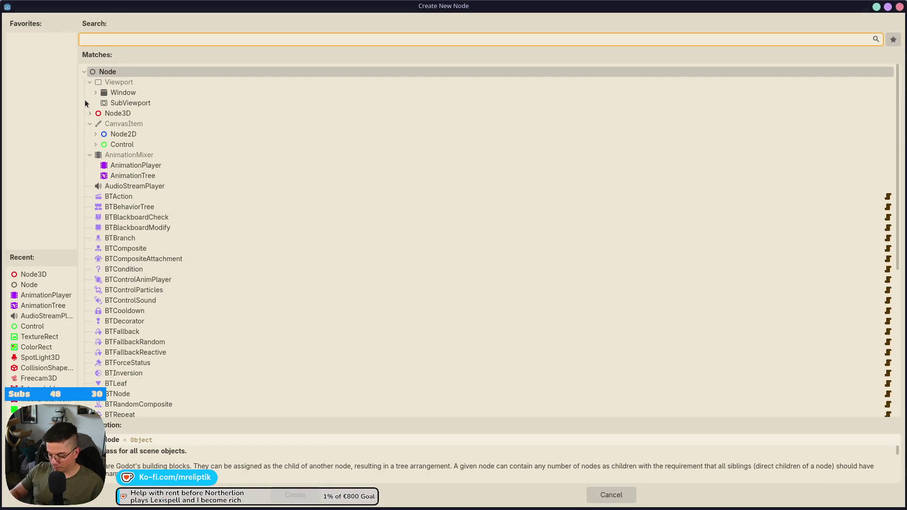
text(node3d)
key(Up)
key(Return)
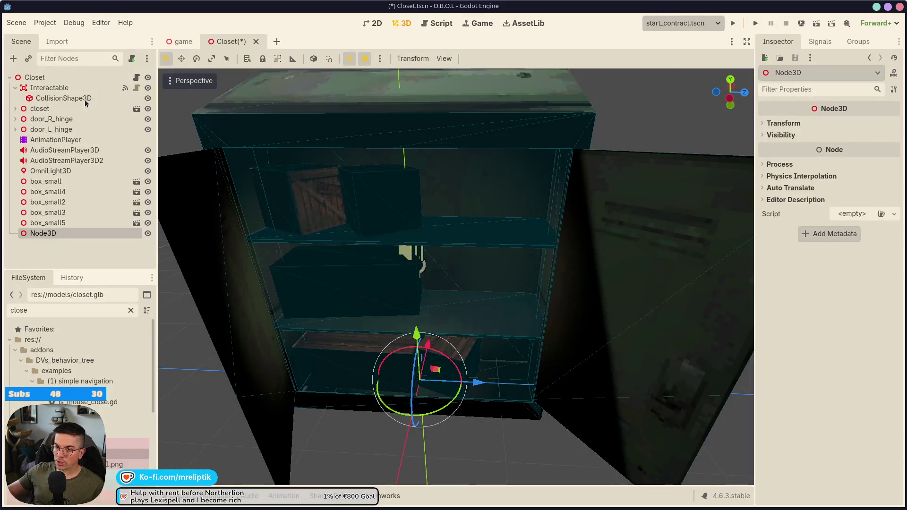
key(ctrl+s)
Step: Rename the new Node3D to 'Inside' and save the scene
double_click(56, 233)
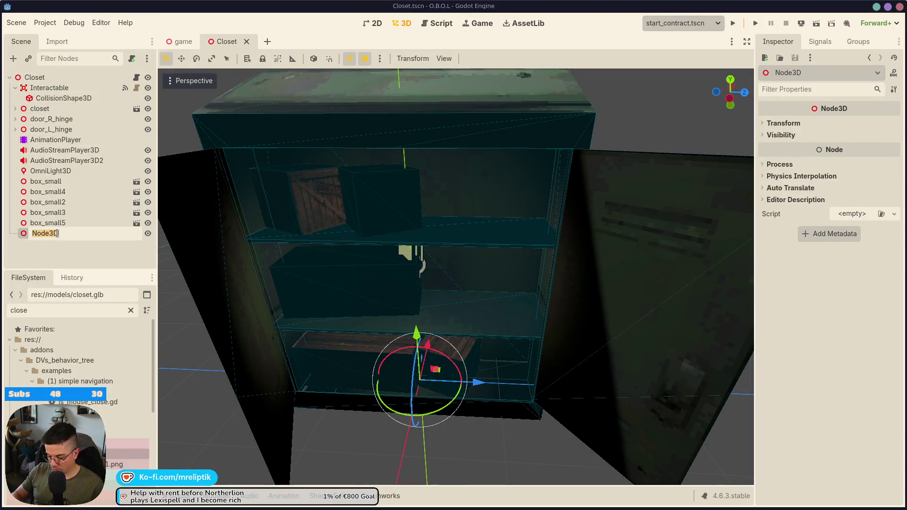
text(Inside)
key(Return)
key(ctrl+s)
Step: Move all five small boxes under Inside and place Inside just below the Interactable
click(47, 183)
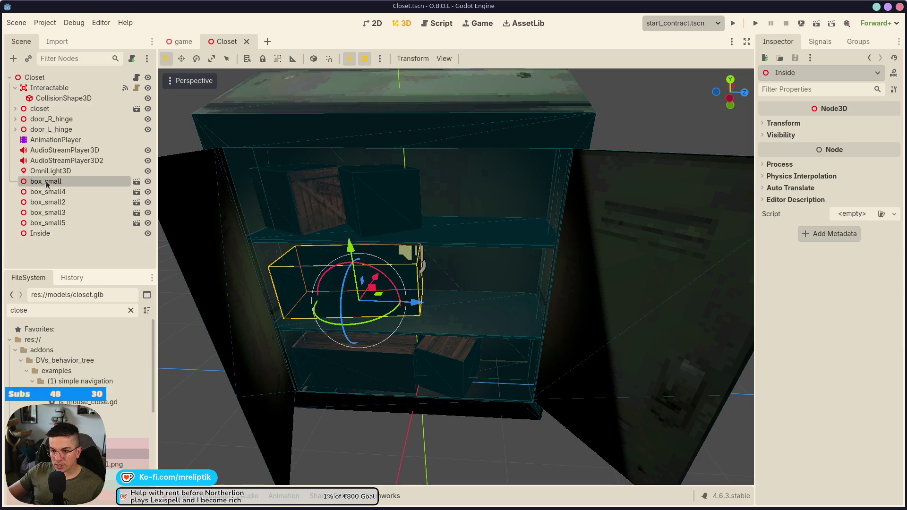
shift+click(47, 223)
drag(47, 223, 42, 233)
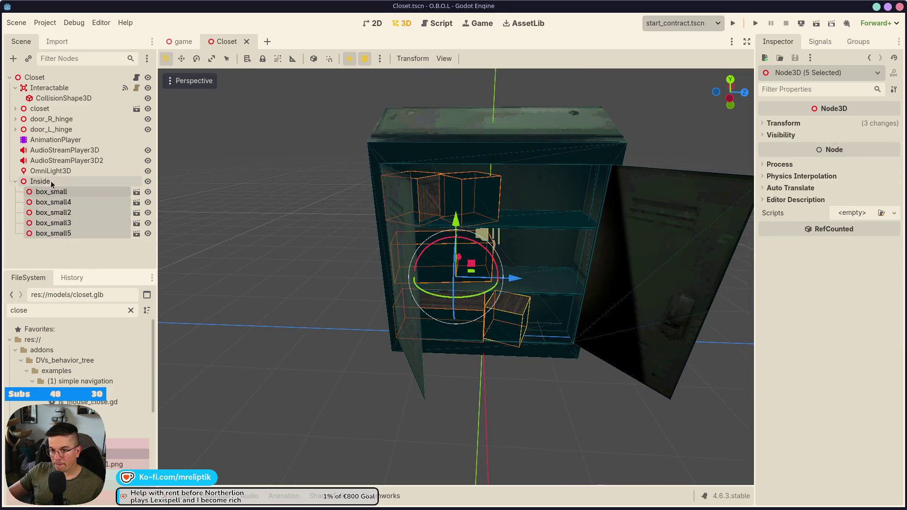
mouse_move(52, 183)
mouse_down()
mouse_move(42, 139)
mouse_move(54, 114)
mouse_up()
click(16, 140)
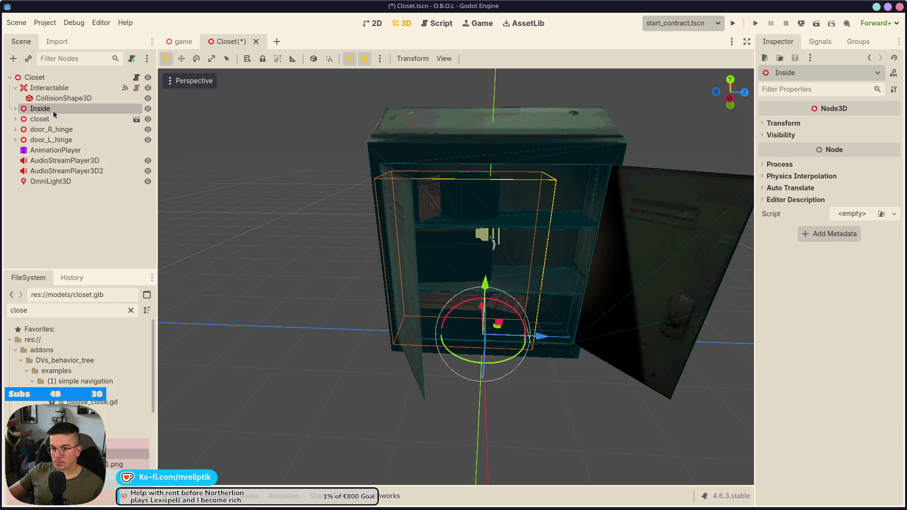
click(15, 108)
right_click(40, 108)
key(Escape)
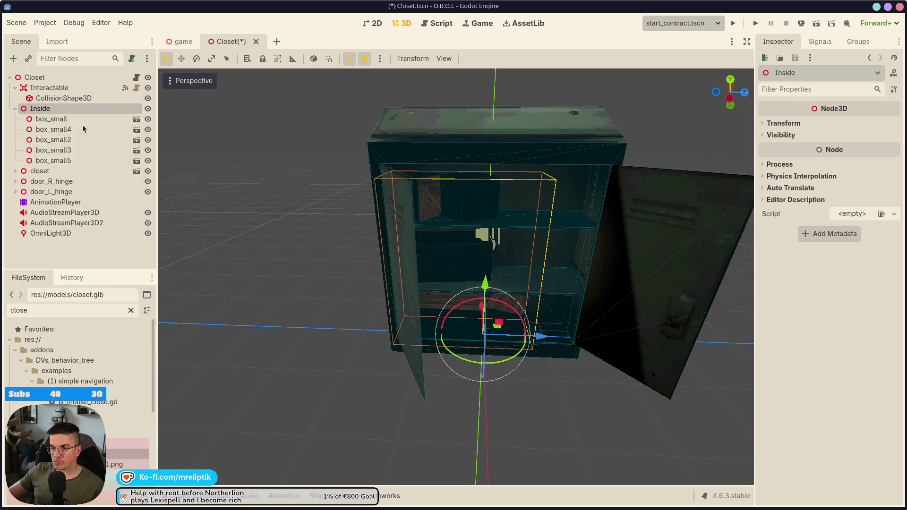
Step: Instance upgrade_green_cap.tscn under Inside, found by searching 'upgrade'
key(ctrl+shift+a)
text(upgrade)
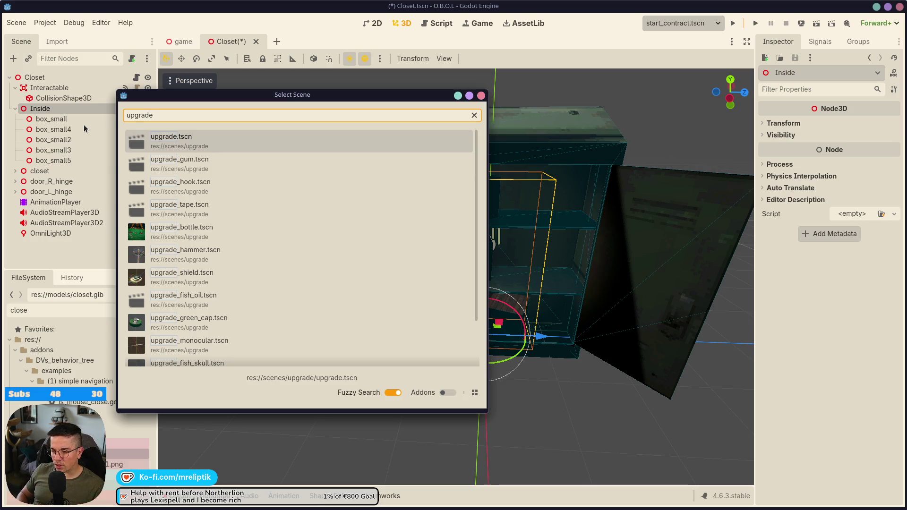
key(Down)
key(Down)
key(Down)
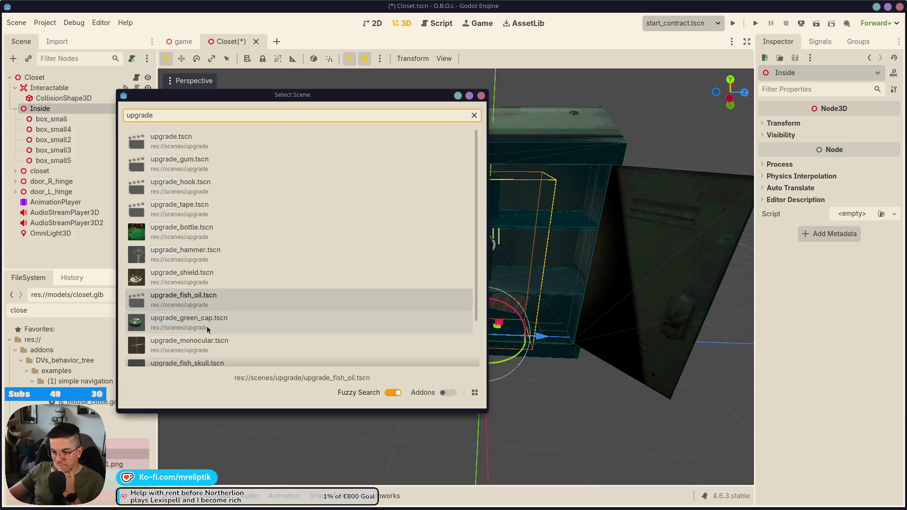
scroll(220, 329, down, 3)
double_click(220, 263)
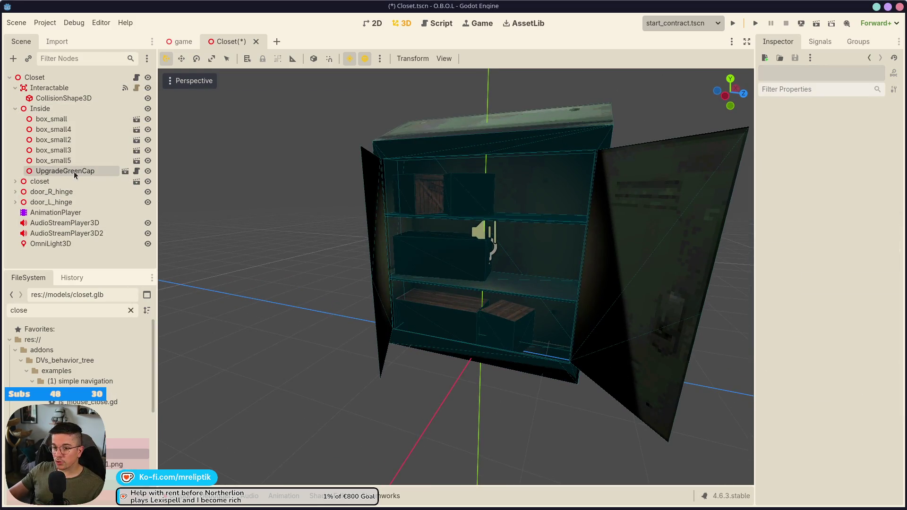
Step: Raise the upgrade onto the middle shelf, then rename its scene root to UpgradeFishSkull and save
click(75, 172)
drag(516, 308, 533, 279)
click(125, 172)
double_click(87, 78)
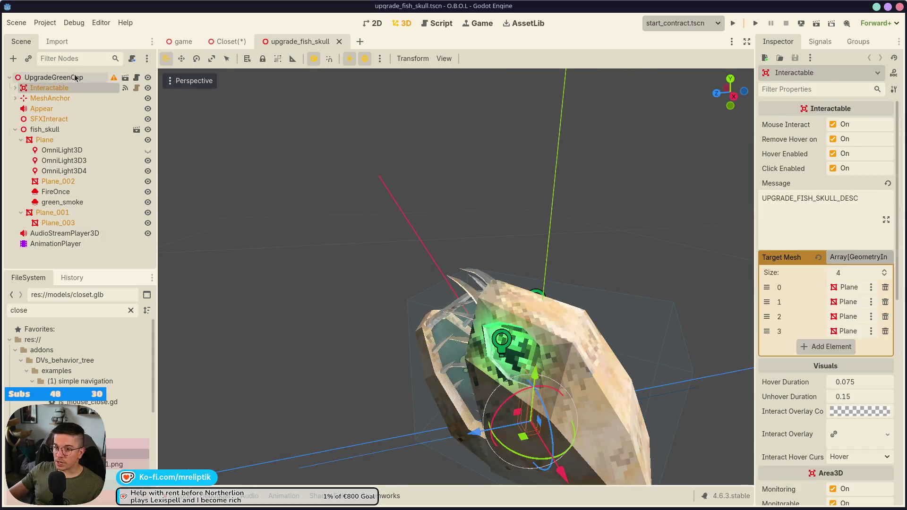
key(BackSpace)
key(BackSpace)
key(BackSpace)
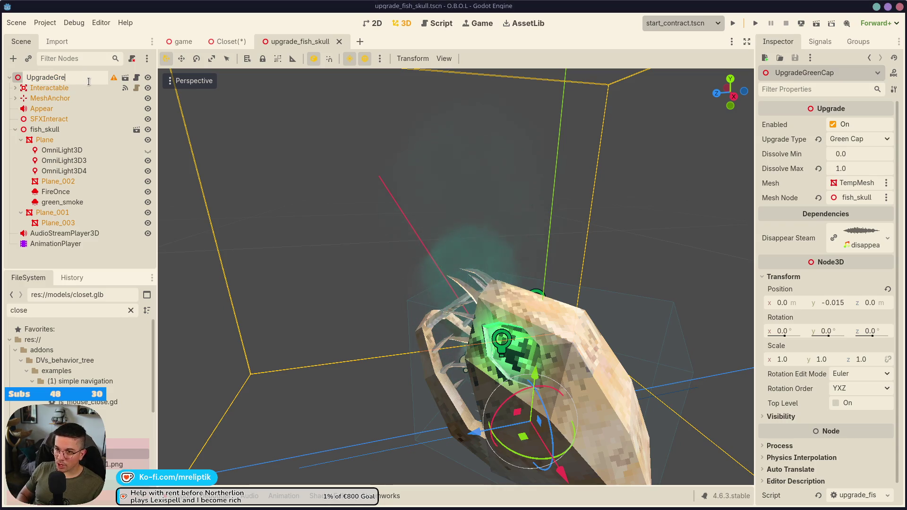
key(BackSpace)
text(FishSkull)
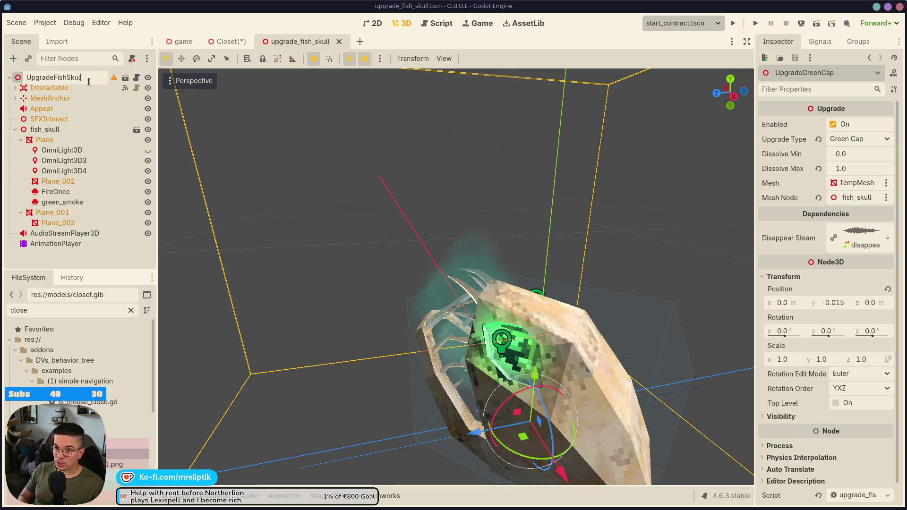
key(Return)
key(ctrl+s)
Step: Back in Closet, delete the outdated UpgradeGreenCap instance and save
click(227, 45)
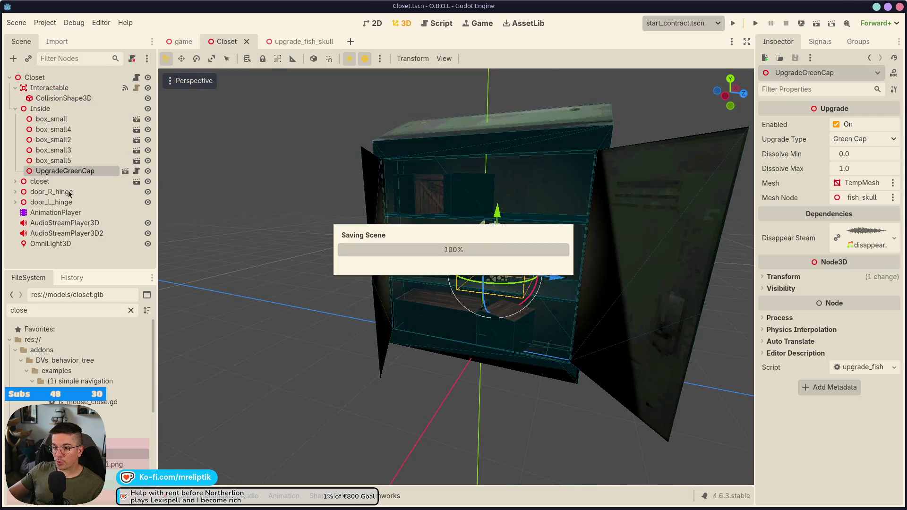
click(69, 172)
key(Delete)
key(Return)
key(ctrl+s)
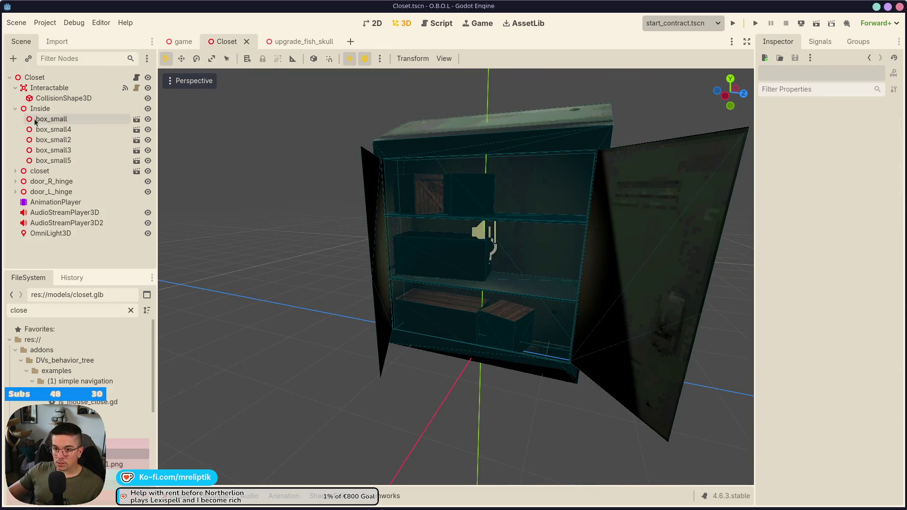
Step: Instance the fish skull upgrade under Inside and raise it onto the middle shelf
right_click(42, 109)
click(70, 130)
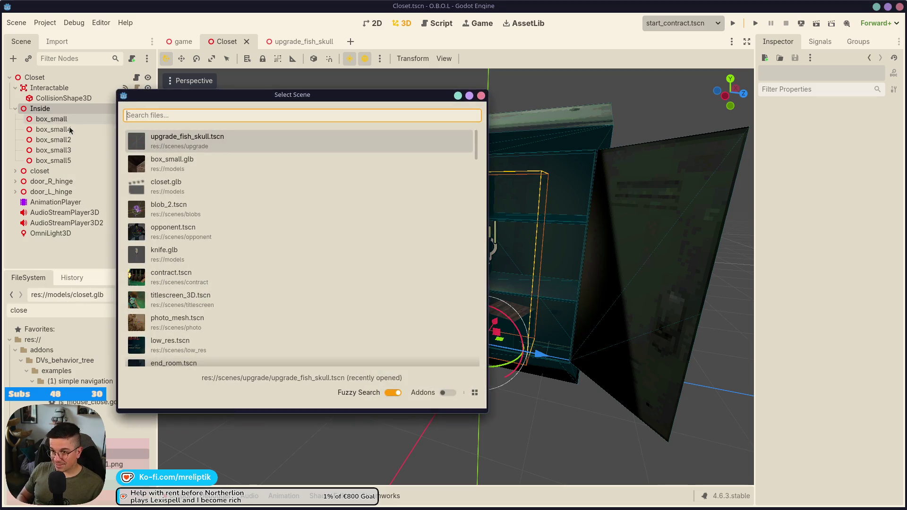
key(Return)
mouse_move(488, 297)
mouse_down()
mouse_move(498, 220)
mouse_move(518, 204)
mouse_move(481, 215)
mouse_up()
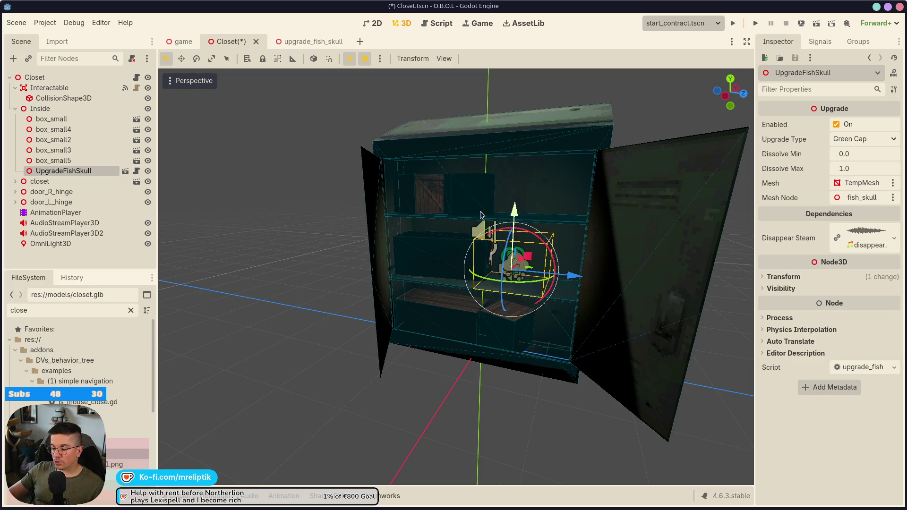
click(75, 109)
Step: Instance upgrade_hammer.tscn under Inside, picked from the 'upgrade' scene search
right_click(65, 110)
click(95, 130)
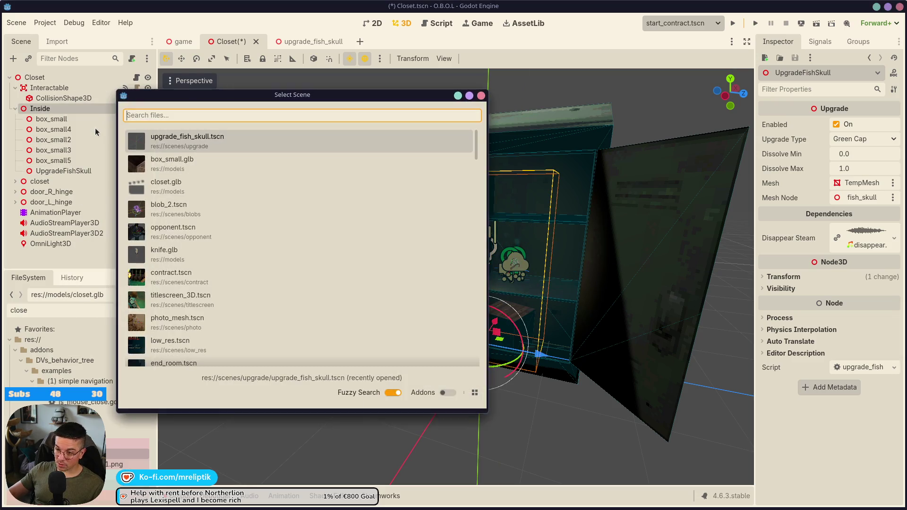
text(upgrade)
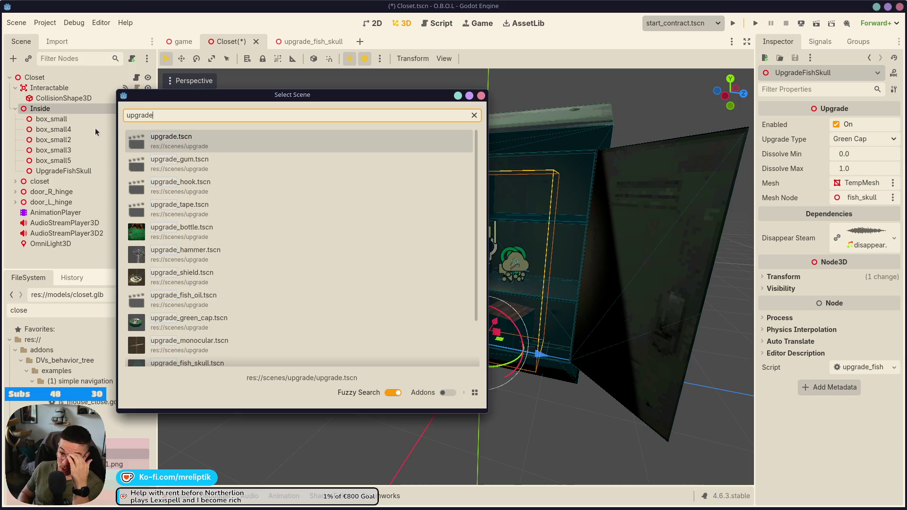
key(Down)
key(Down)
key(Down)
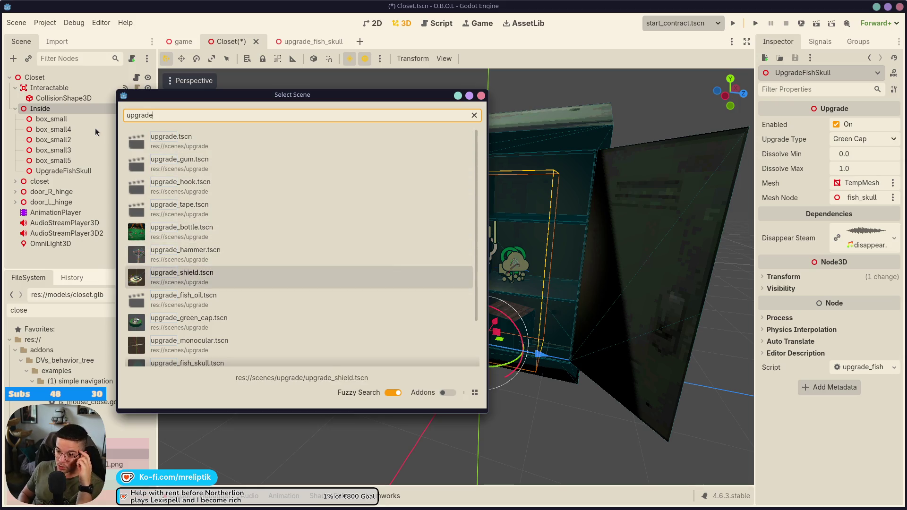
key(Down)
key(Down)
key(Down)
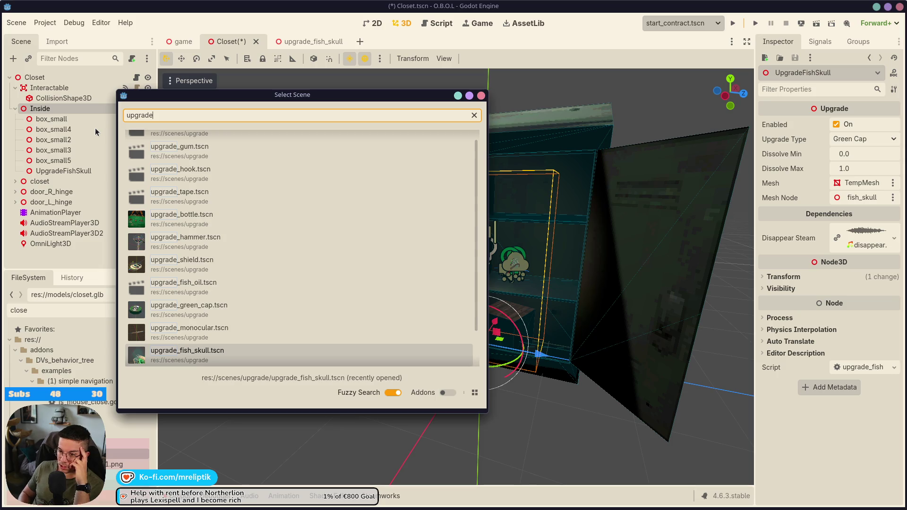
key(Down)
key(Down)
key(Up)
key(Up)
key(Up)
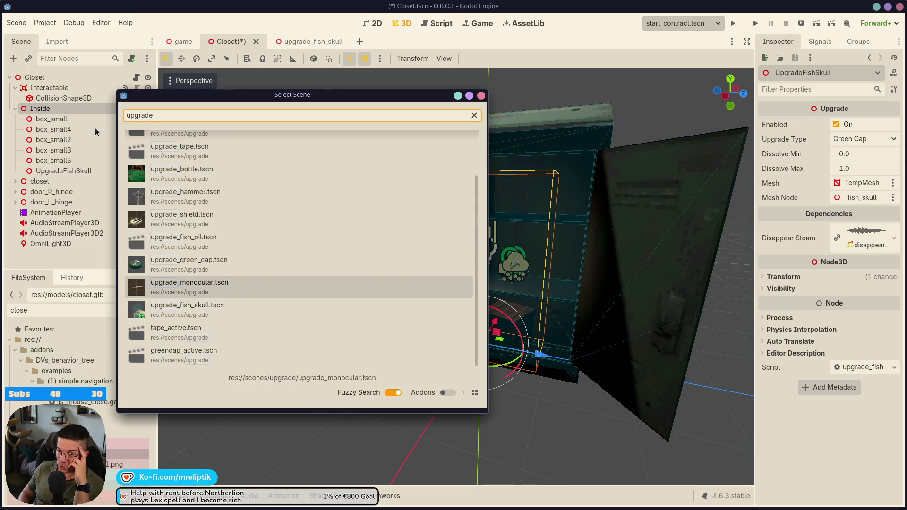
key(Up)
key(Up)
key(Up)
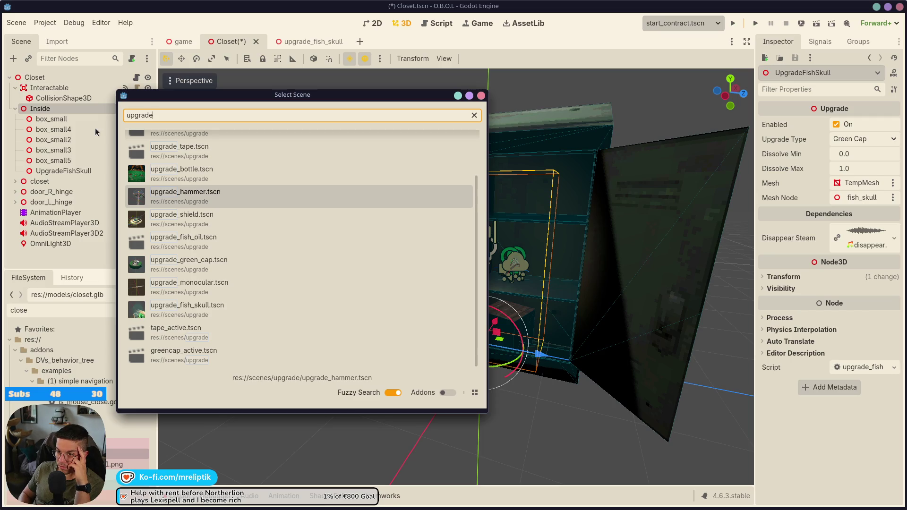
key(Return)
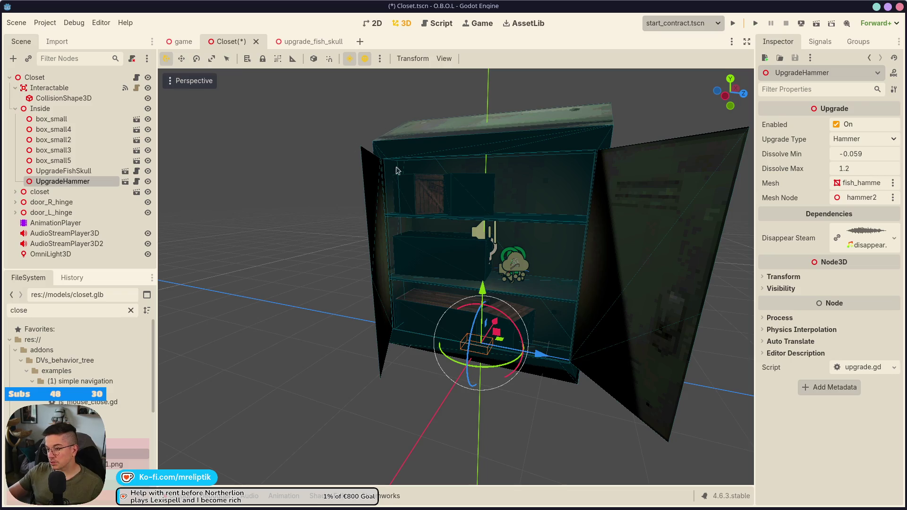
mouse_move(444, 283)
mouse_down()
mouse_move(454, 322)
mouse_move(443, 345)
mouse_up()
Step: Move UpgradeHammer up onto the middle shelf, shift it right, and settle it down
scroll(443, 345, up, 3)
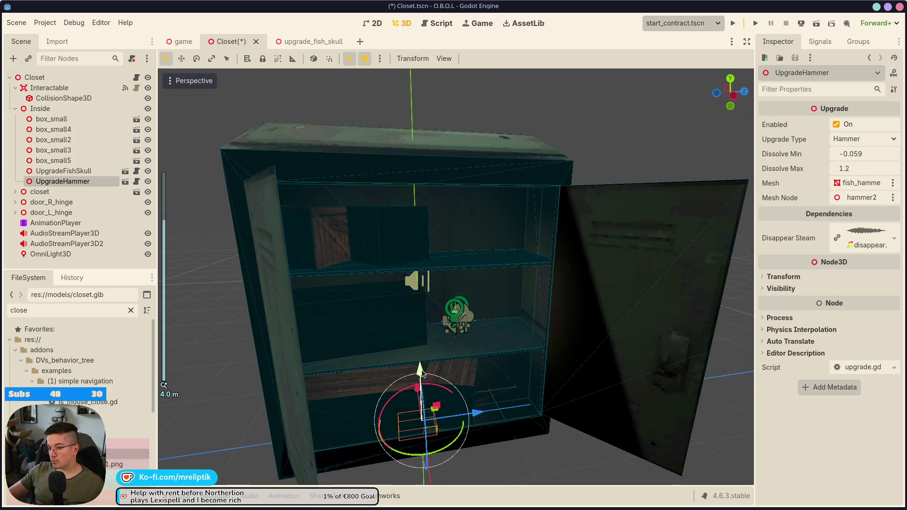
scroll(443, 346, up, 2)
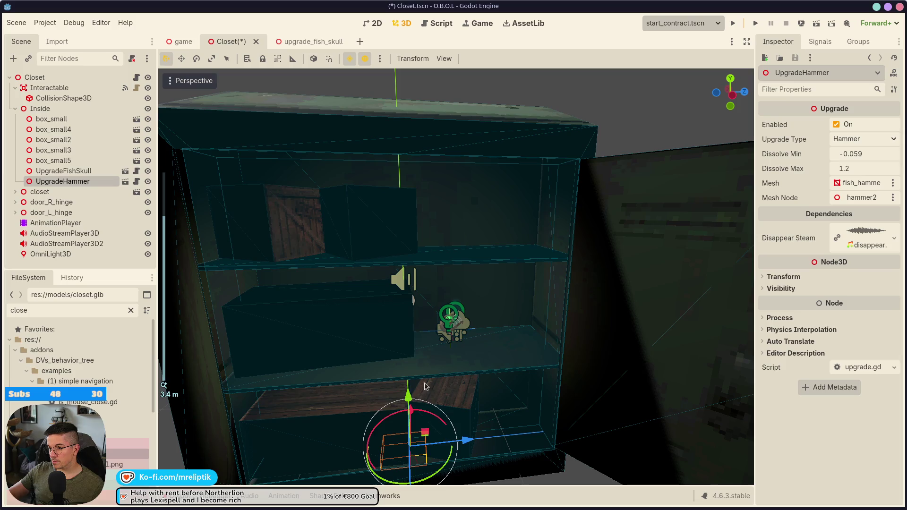
drag(409, 399, 425, 270)
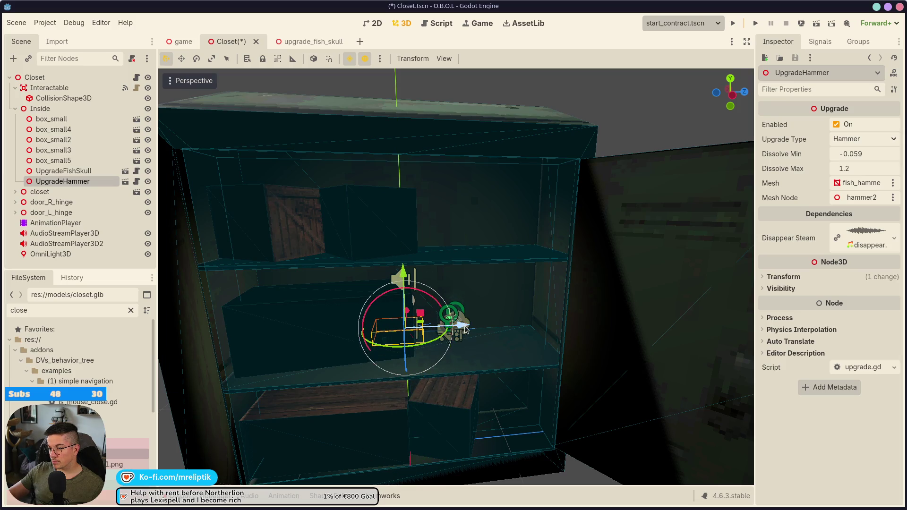
drag(465, 329, 562, 331)
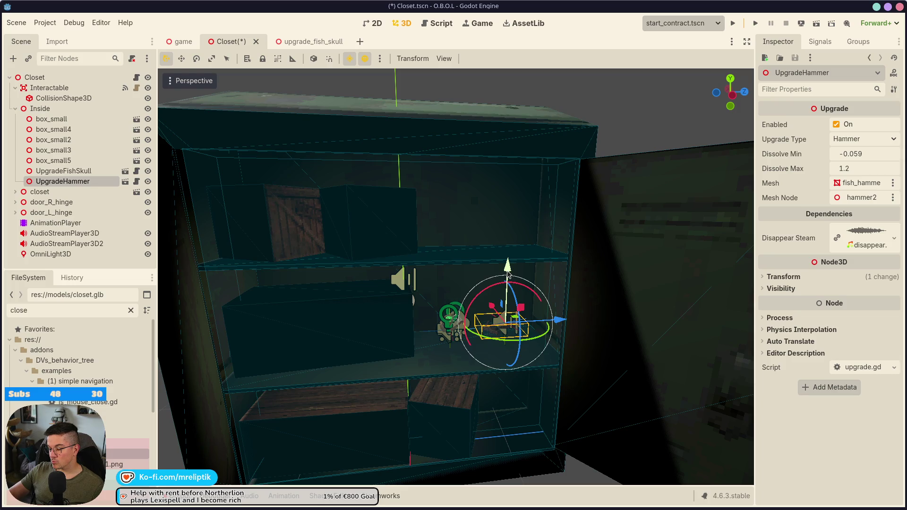
drag(508, 274, 481, 298)
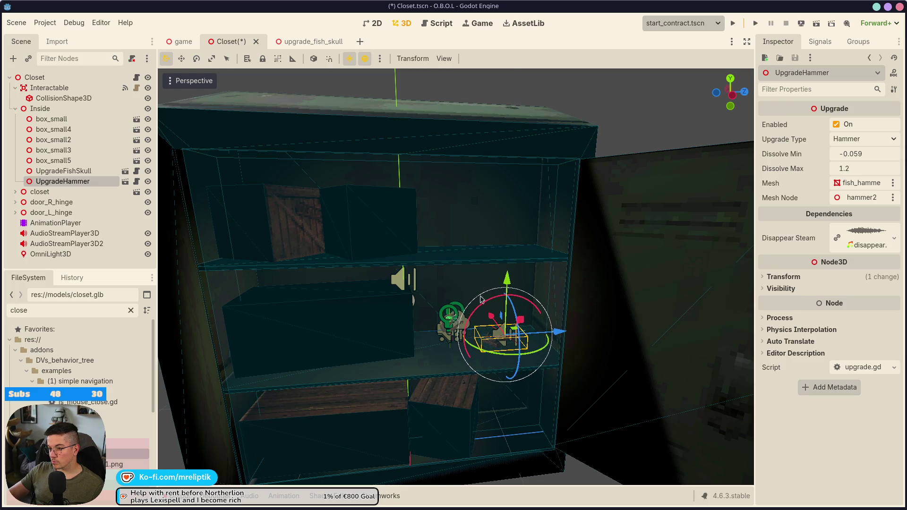
Step: Select the fish skull upgrade, then the box_small3 crate
scroll(457, 330, up, 4)
click(428, 331)
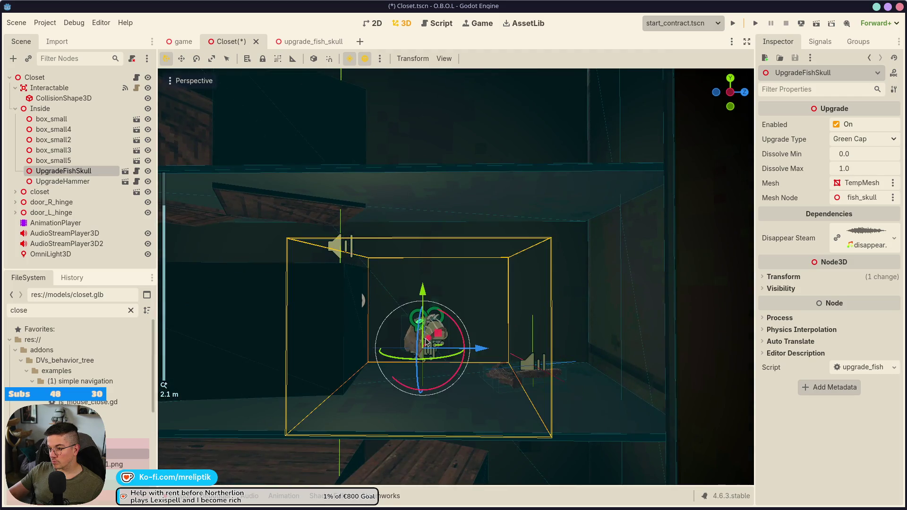
scroll(440, 350, up, 2)
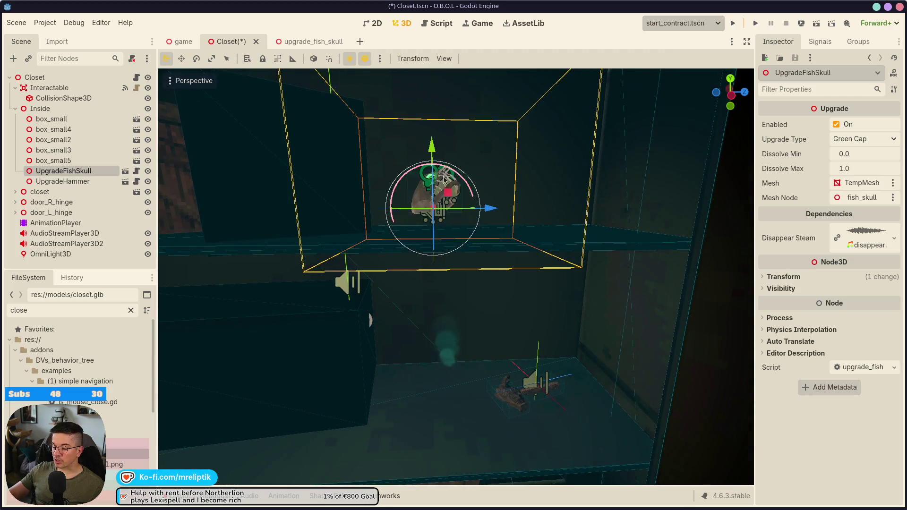
scroll(359, 246, down, 5)
click(358, 244)
scroll(358, 244, up, 2)
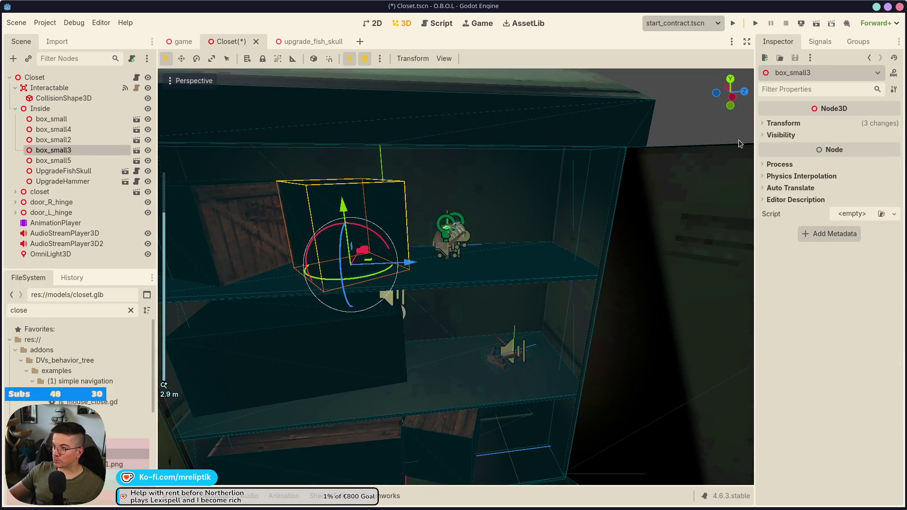
Step: Shrink box_small3 to 0.465 scale and move it back along Z
click(775, 124)
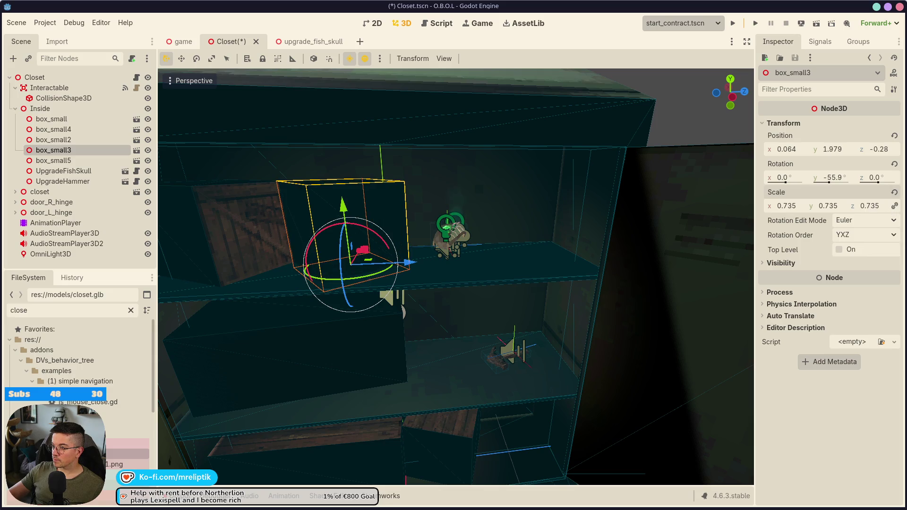
drag(787, 205, 768, 206)
drag(410, 262, 388, 263)
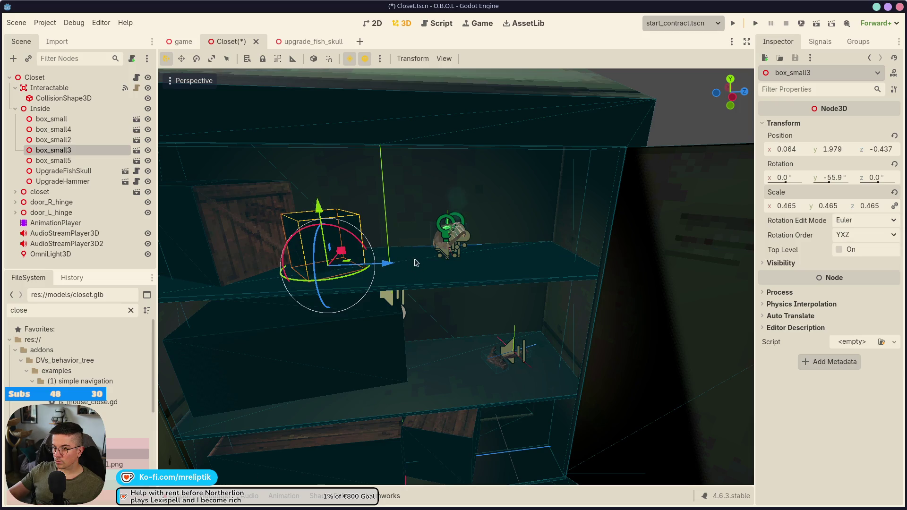
Step: Rotate the fish skull upgrade and lower it into place on the shelf
click(465, 251)
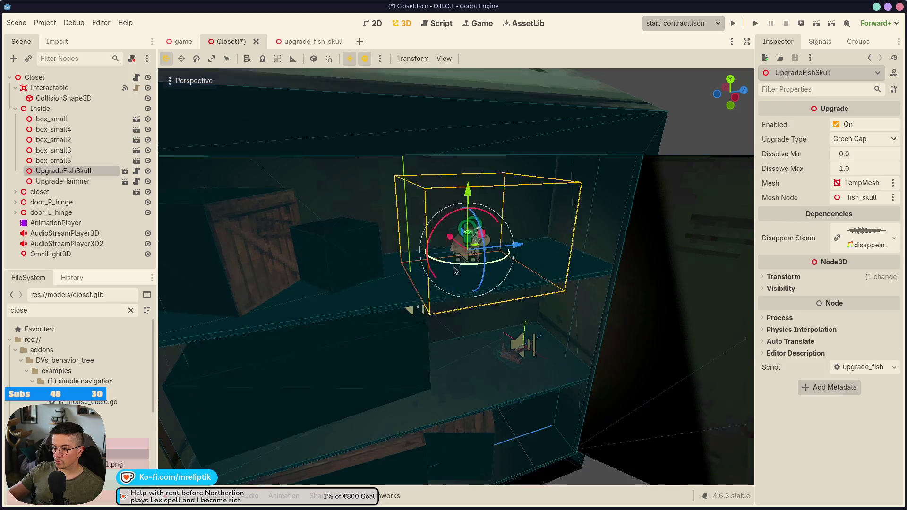
mouse_move(470, 266)
mouse_down()
mouse_move(509, 265)
mouse_move(477, 266)
mouse_up()
drag(404, 247, 406, 266)
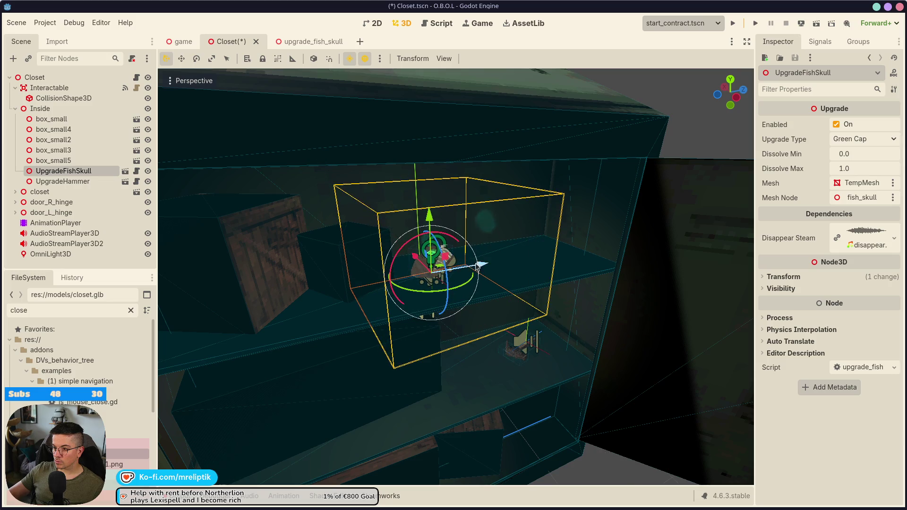
drag(476, 267, 464, 268)
drag(401, 266, 401, 262)
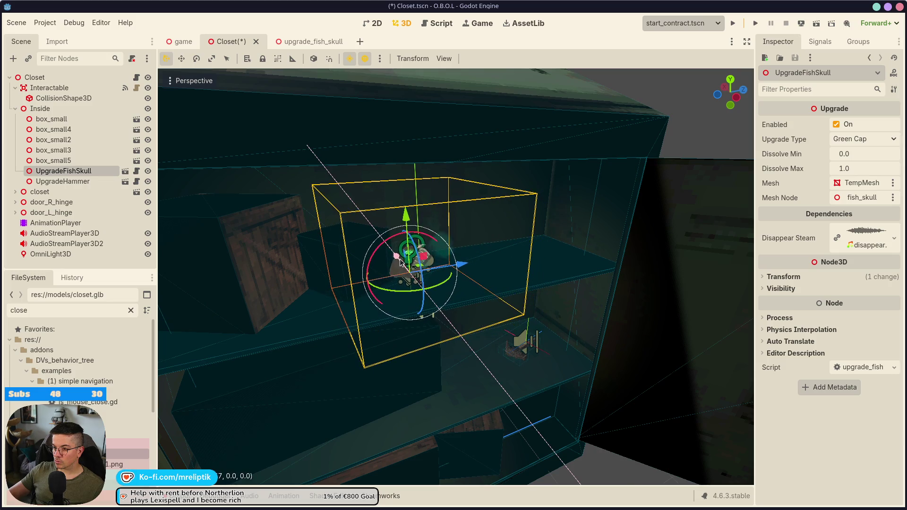
key(f)
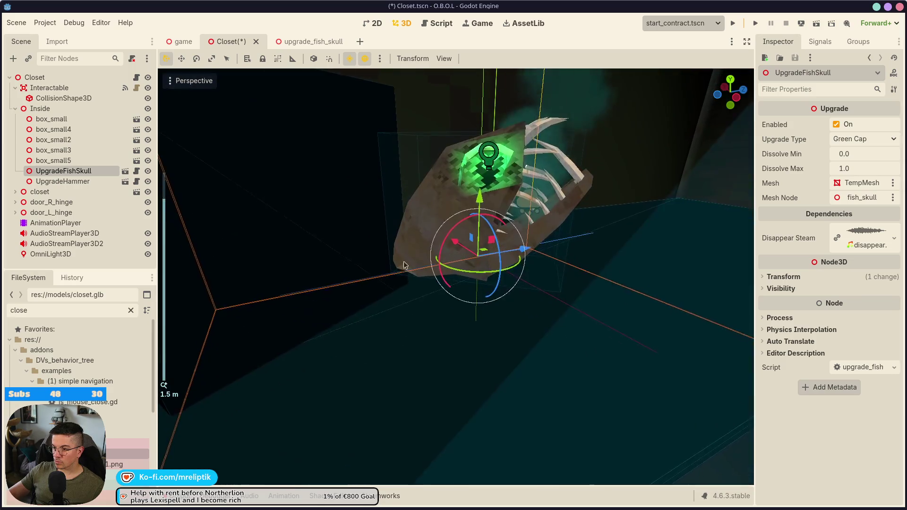
drag(482, 205, 489, 262)
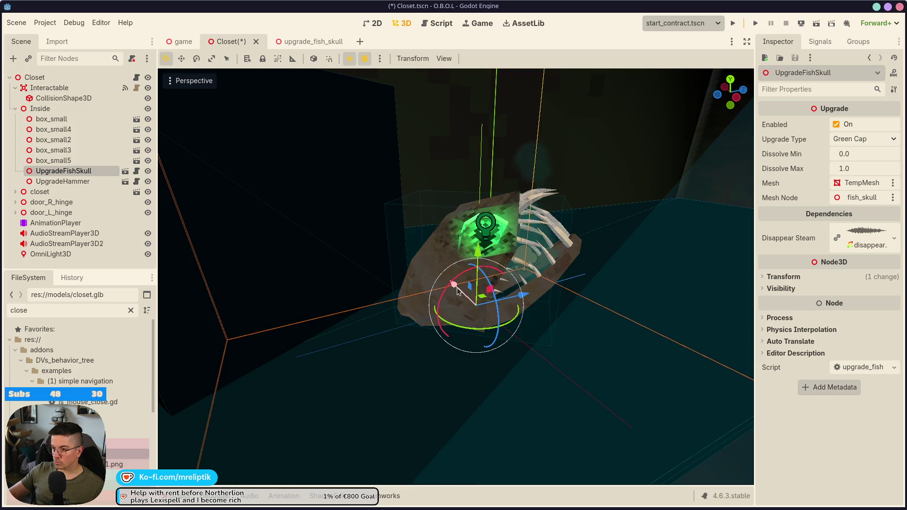
mouse_move(521, 295)
mouse_down()
mouse_move(531, 284)
mouse_move(525, 261)
mouse_move(503, 265)
mouse_move(467, 298)
mouse_up()
scroll(450, 256, up, 2)
scroll(338, 324, down, 5)
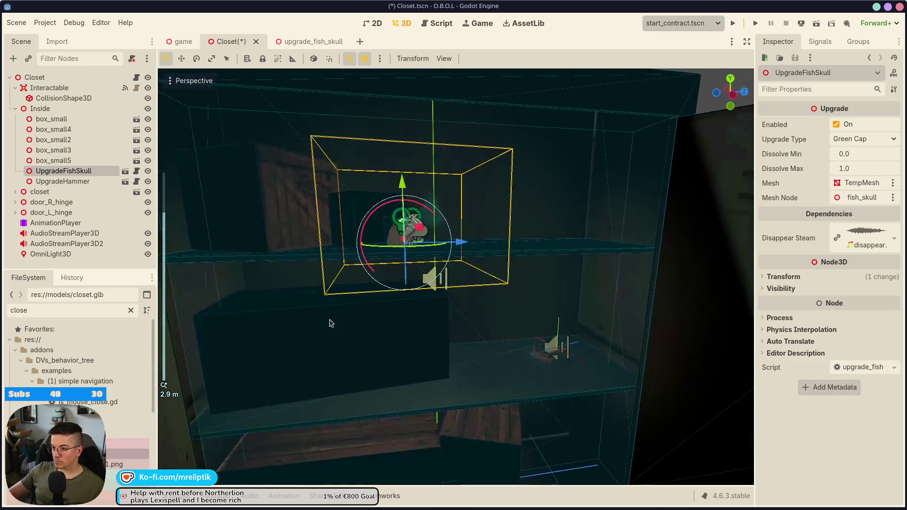
scroll(376, 284, down, 2)
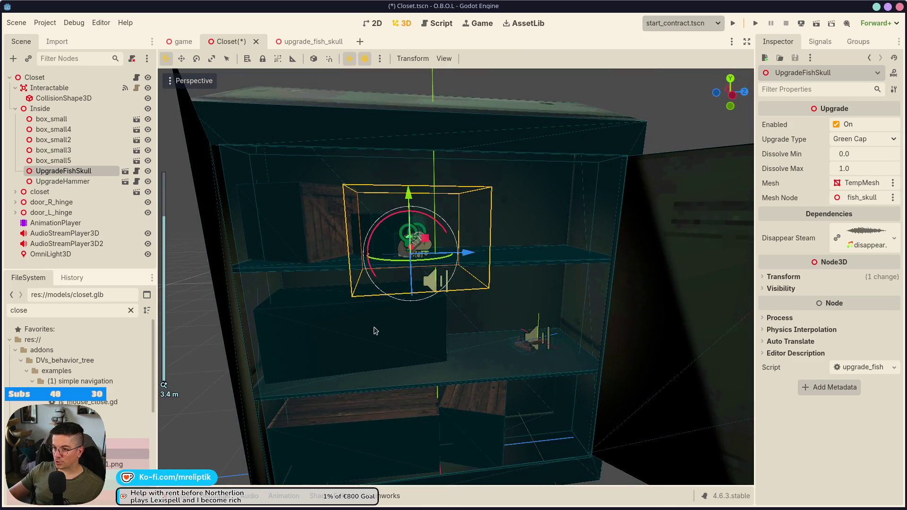
scroll(376, 331, down, 3)
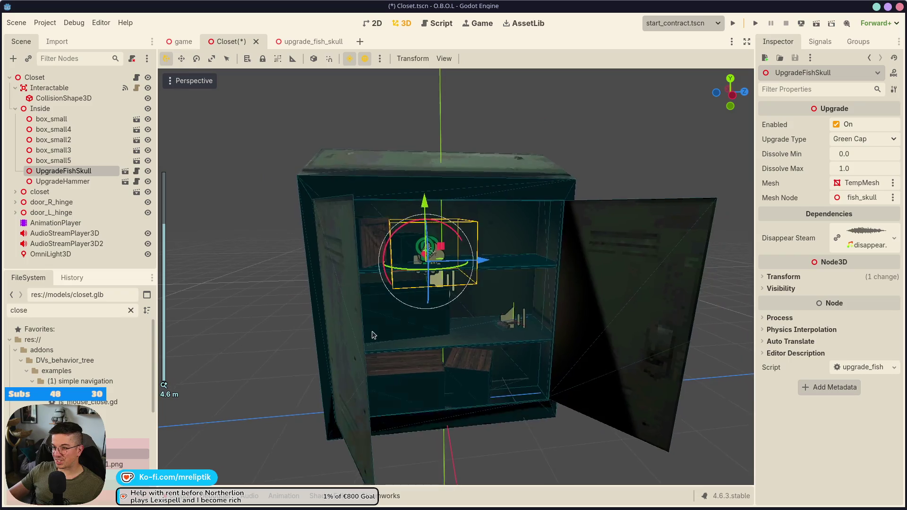
scroll(369, 293, up, 5)
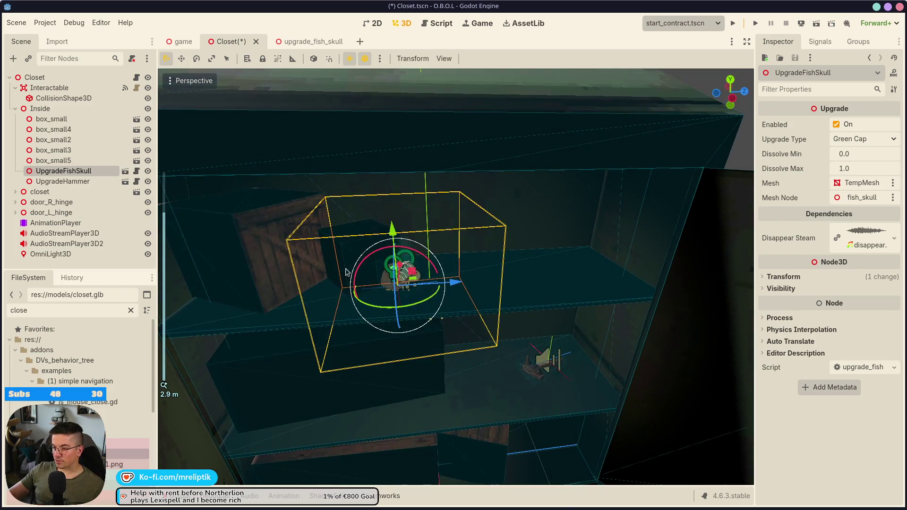
Step: Slide box_small3 toward the fish skull and raise it slightly
click(346, 276)
scroll(361, 255, up, 4)
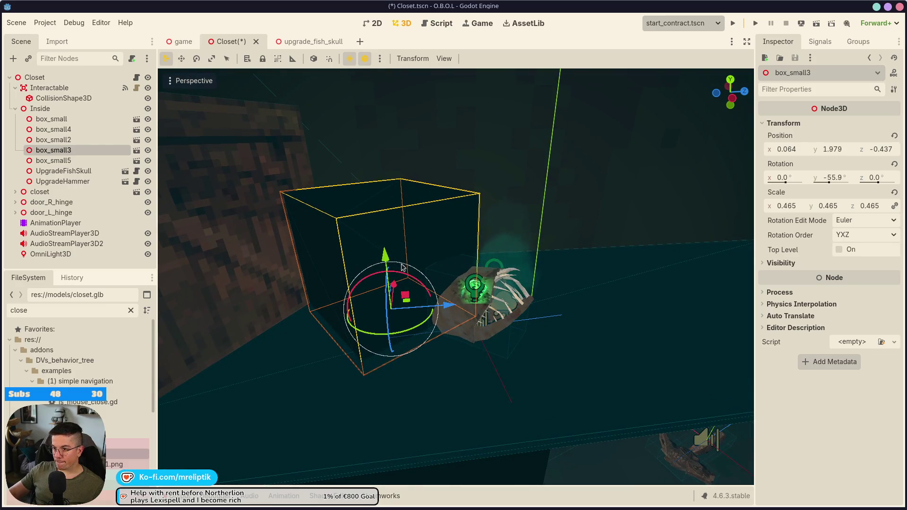
drag(394, 284, 408, 274)
drag(382, 231, 382, 222)
Step: Duplicate box_small3 as box_small6, turn it straight, and position it on the shelf
key(ctrl+d)
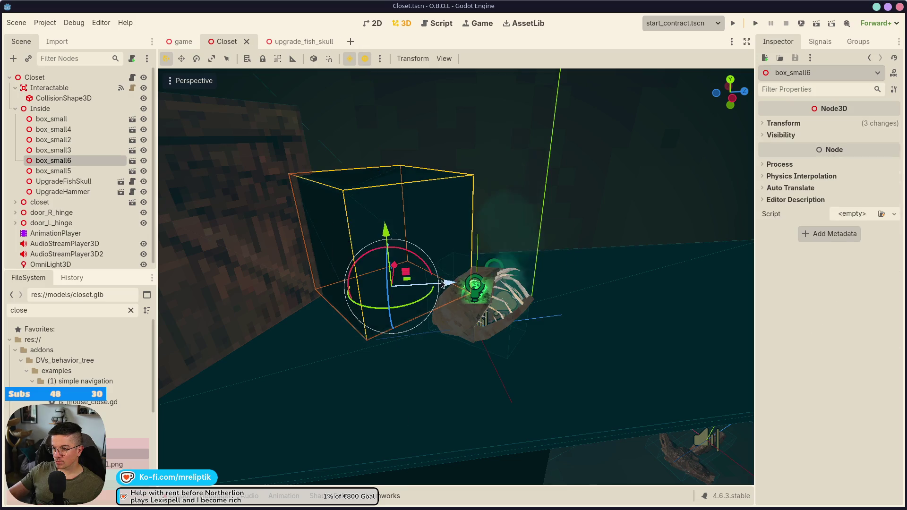
mouse_move(443, 284)
mouse_down()
mouse_move(361, 356)
mouse_move(358, 320)
mouse_up()
scroll(328, 324, up, 3)
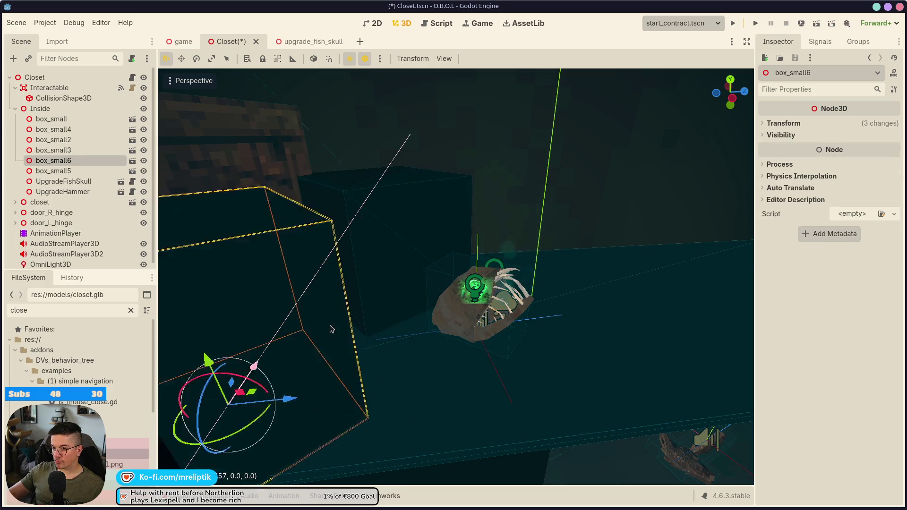
scroll(331, 331, down, 3)
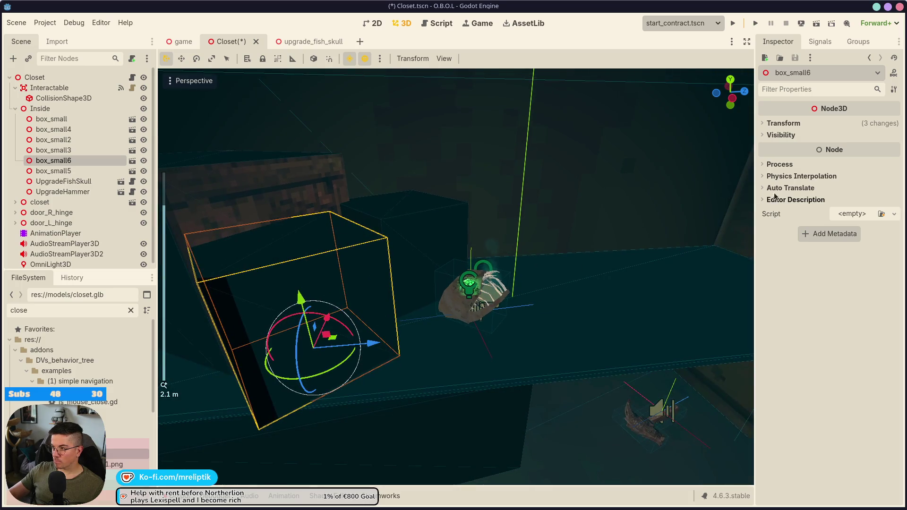
click(771, 124)
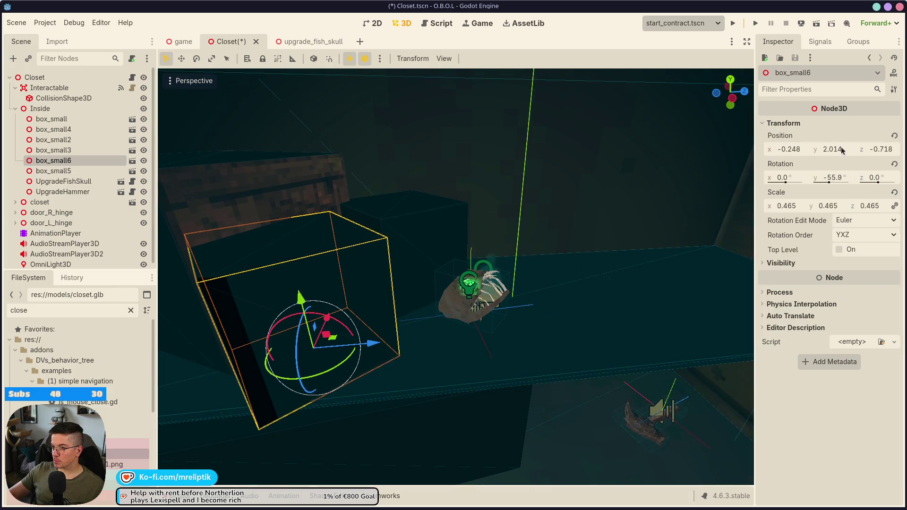
drag(373, 341, 405, 339)
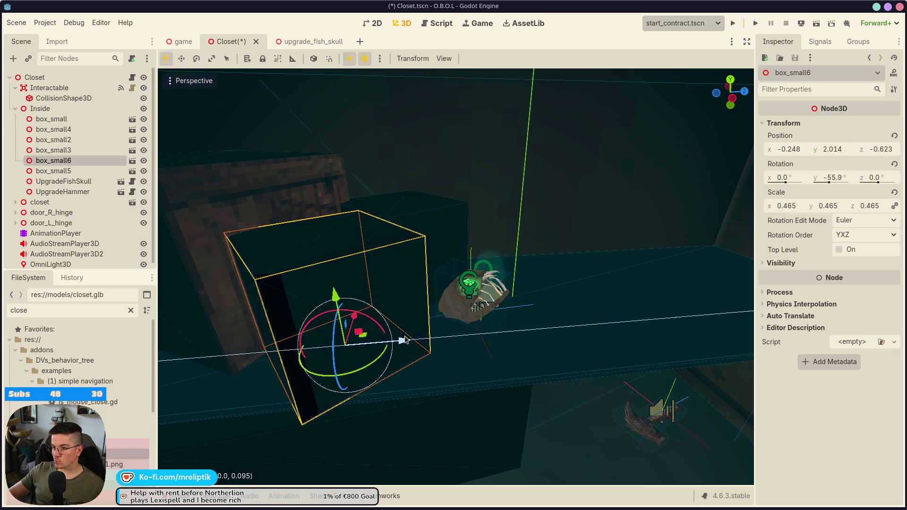
drag(360, 367, 405, 347)
drag(355, 317, 363, 310)
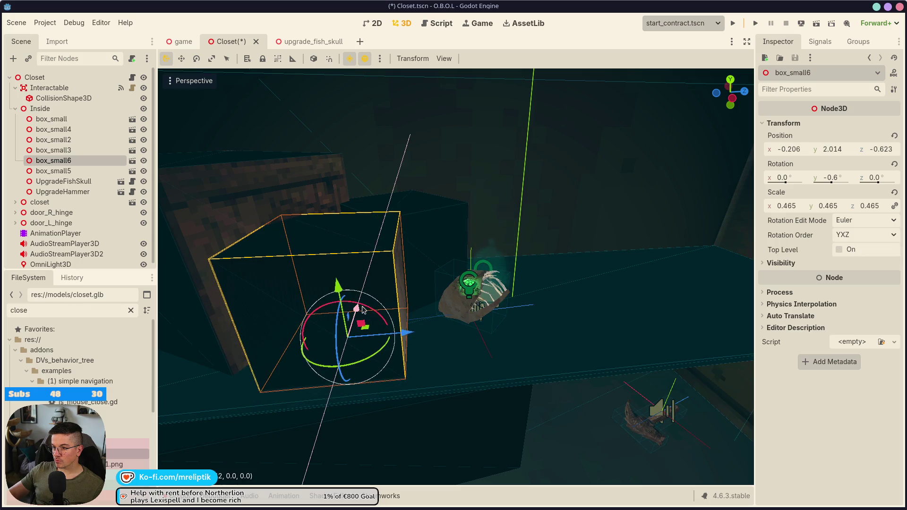
drag(411, 334, 423, 334)
scroll(426, 321, down, 5)
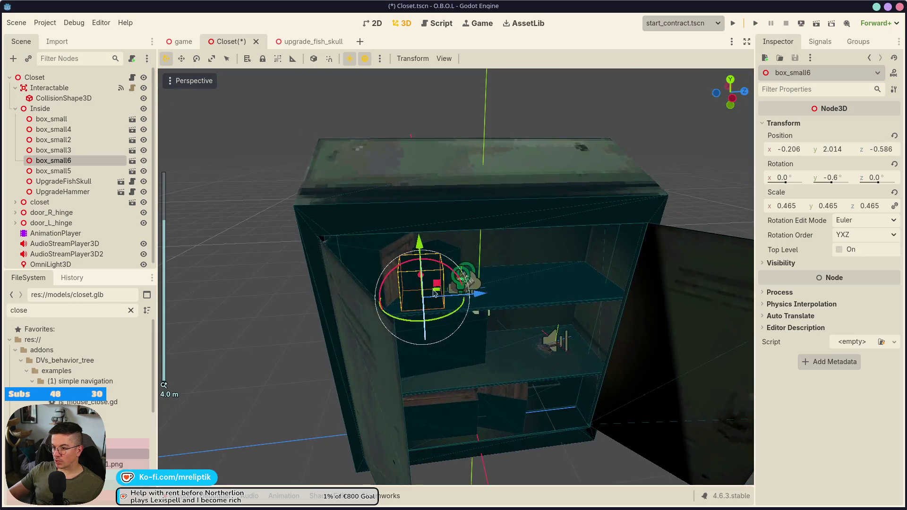
scroll(430, 310, up, 5)
Step: Shift the fish skull left and down, rotate it, and save the scene
click(431, 309)
scroll(421, 317, up, 3)
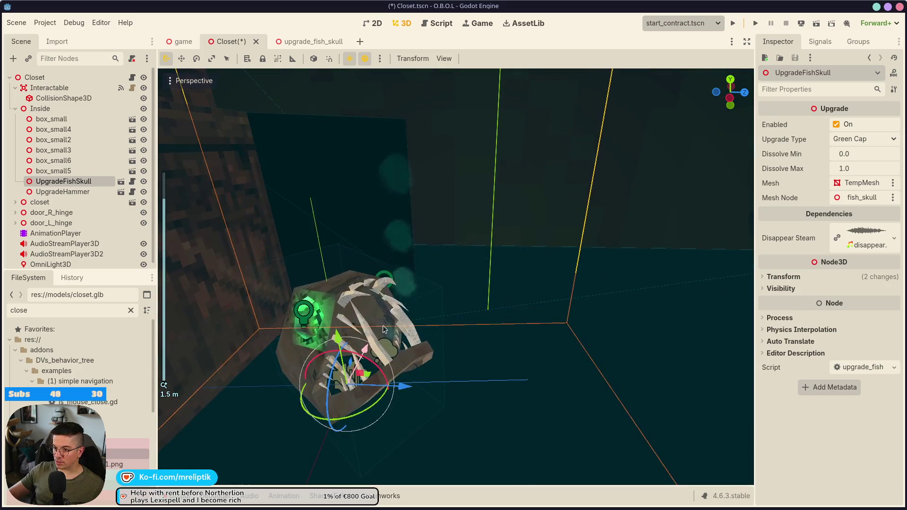
drag(465, 324, 429, 341)
key(f)
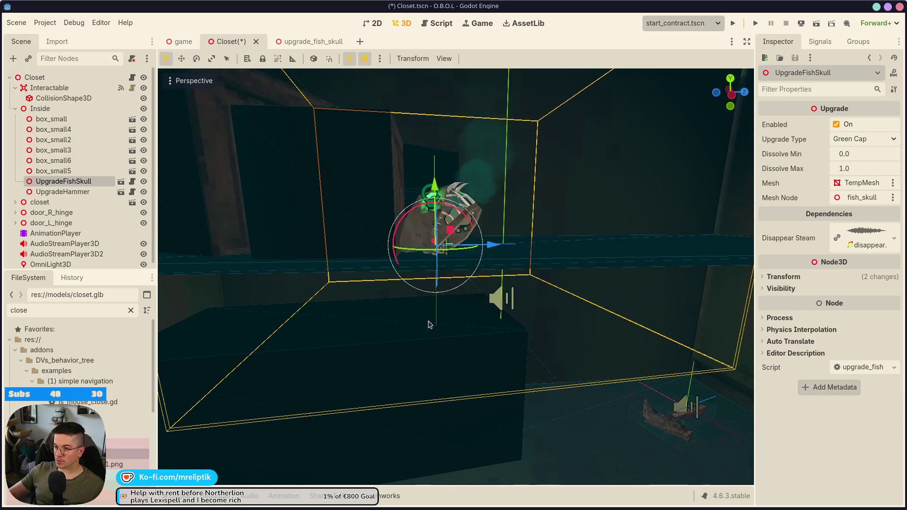
key(ctrl+s)
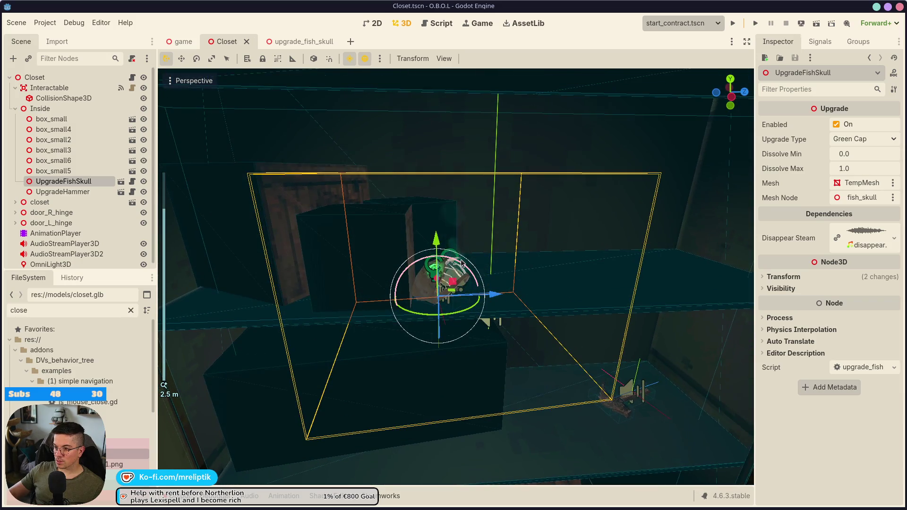
drag(475, 295, 486, 277)
key(ctrl+s)
Step: Raise box_small2 slightly to Y 2.006 and save the Closet scene
scroll(487, 277, up, 5)
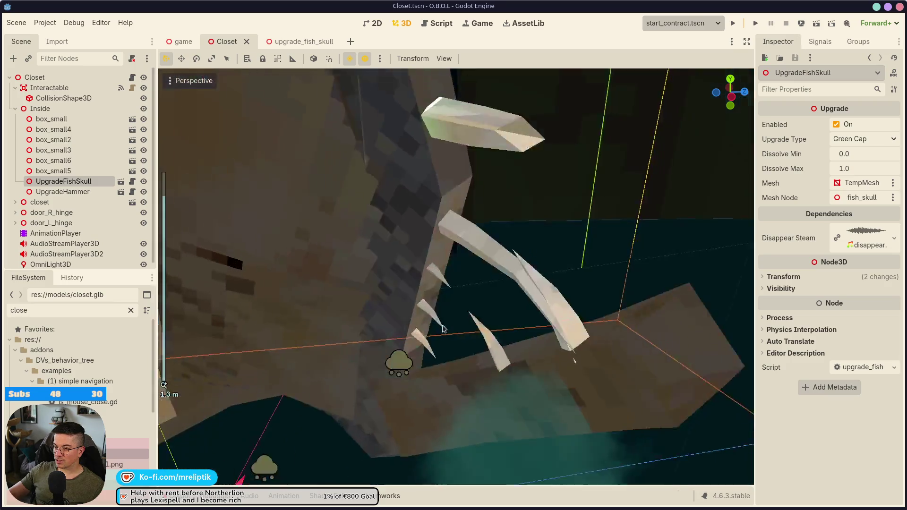
scroll(462, 307, down, 5)
scroll(437, 310, down, 3)
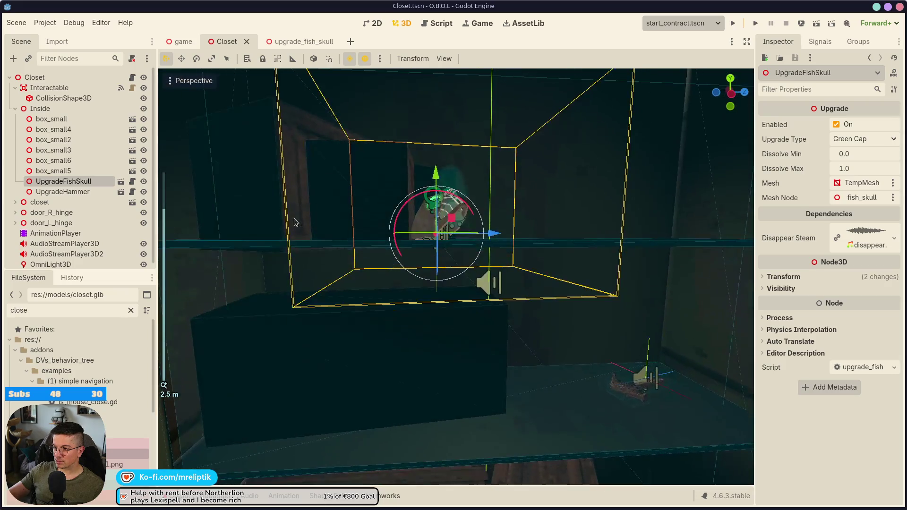
click(259, 197)
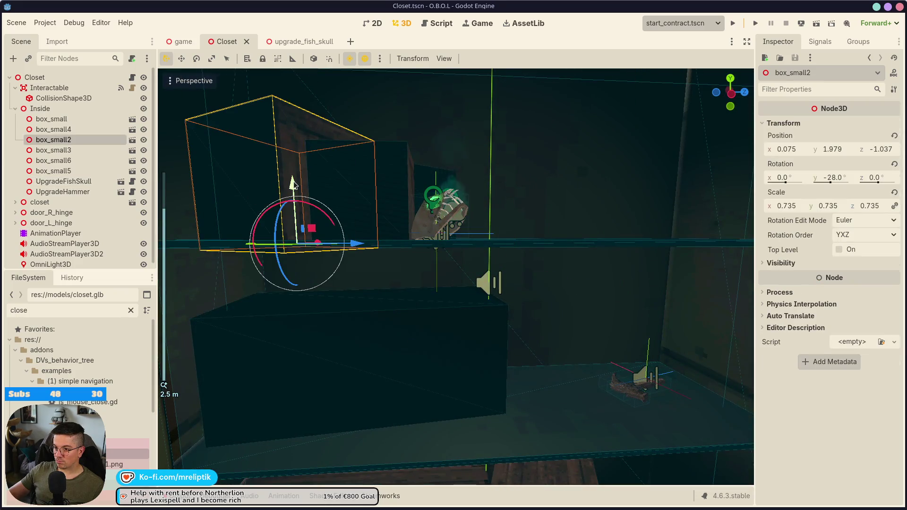
drag(294, 185, 308, 151)
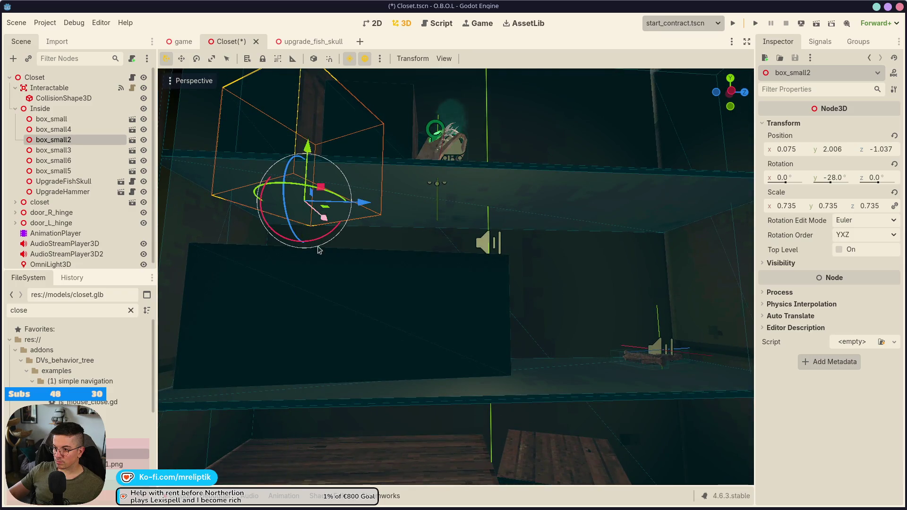
scroll(340, 283, up, 5)
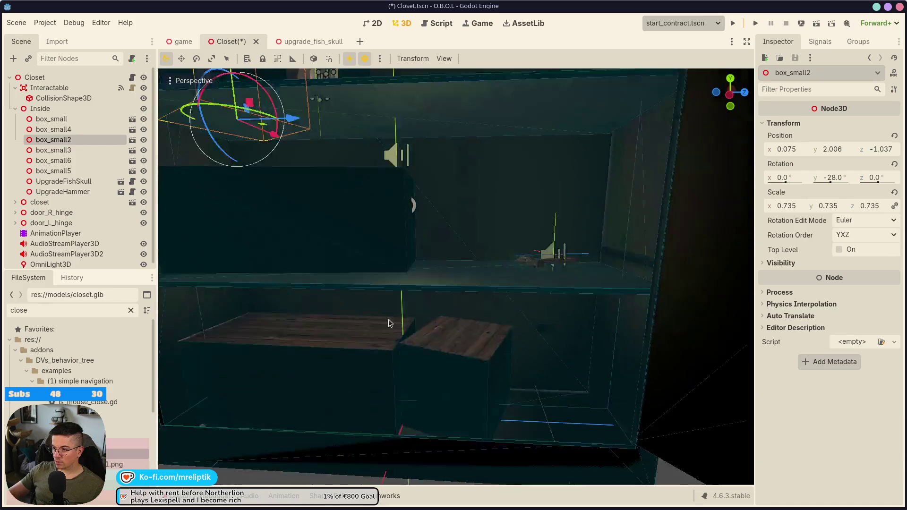
scroll(391, 323, down, 3)
key(ctrl+s)
click(502, 336)
Step: Rotate the hammer upgrade and slide it onto the lower closet shelf
scroll(501, 340, up, 2)
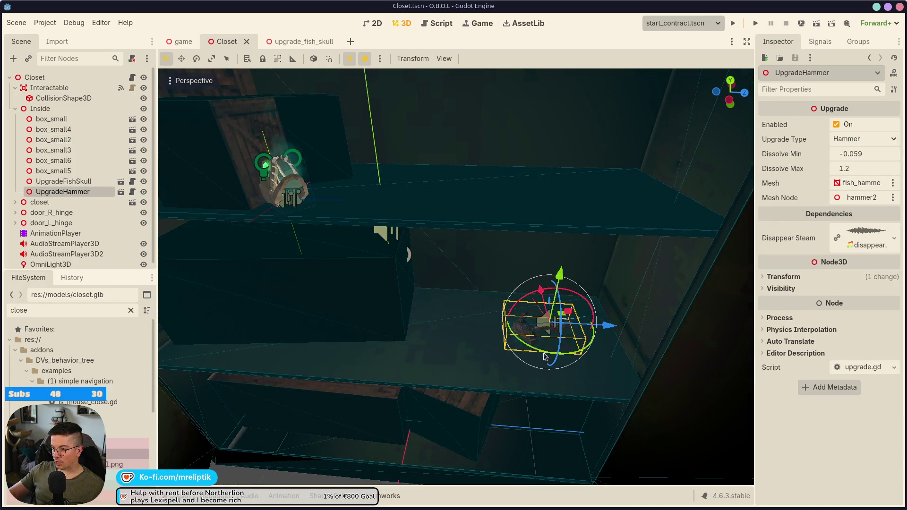
drag(528, 348, 546, 364)
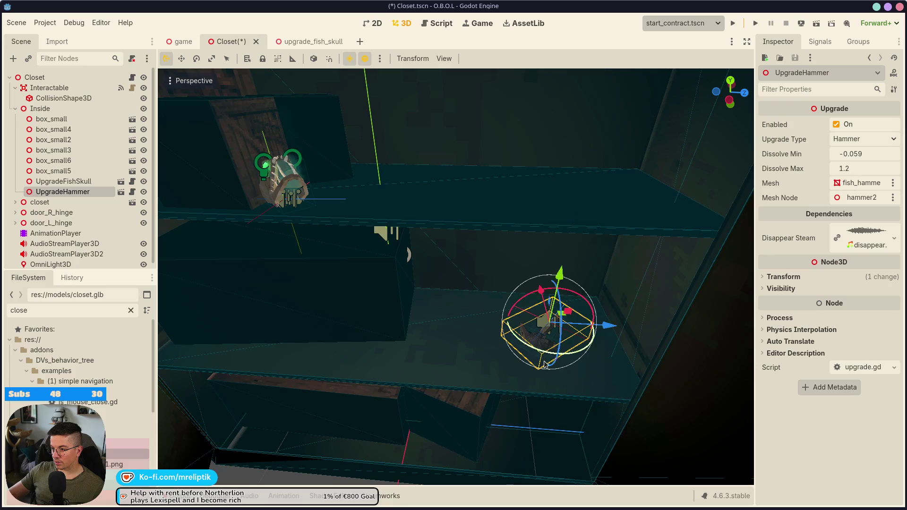
drag(609, 326, 501, 326)
scroll(407, 352, up, 3)
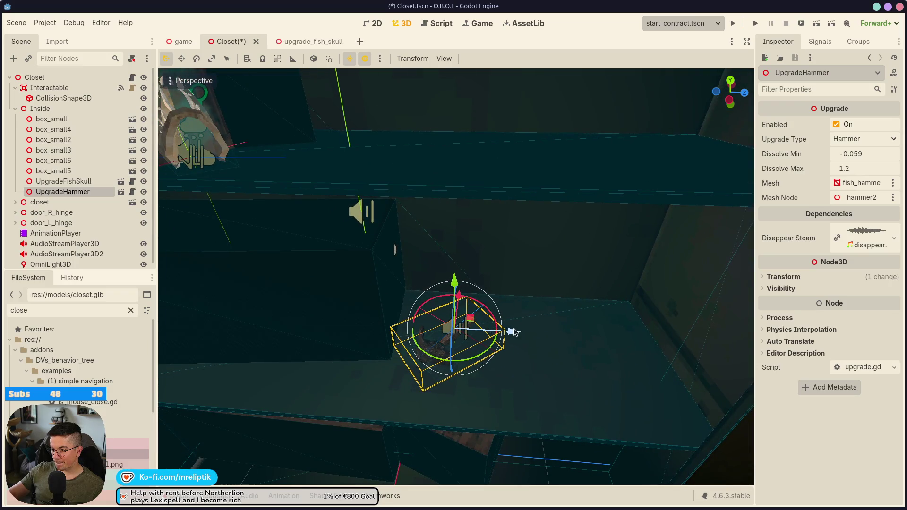
drag(515, 332, 496, 332)
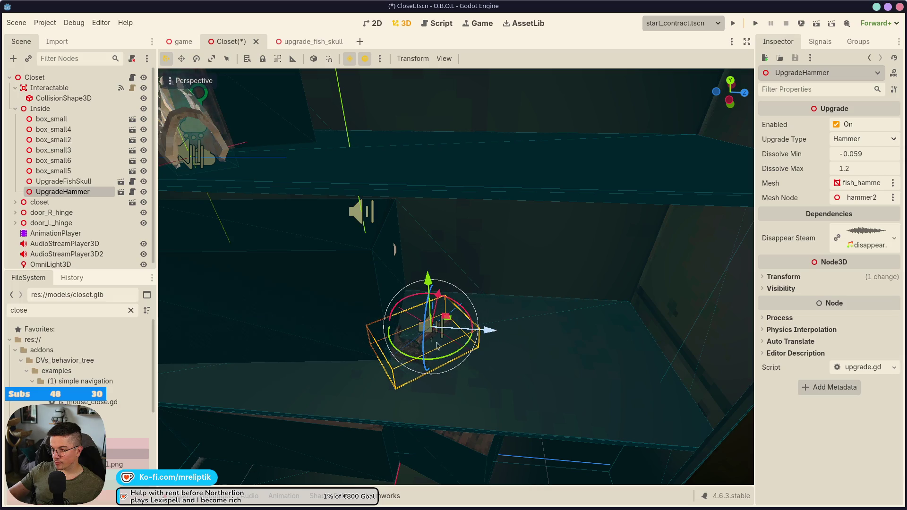
scroll(437, 346, up, 3)
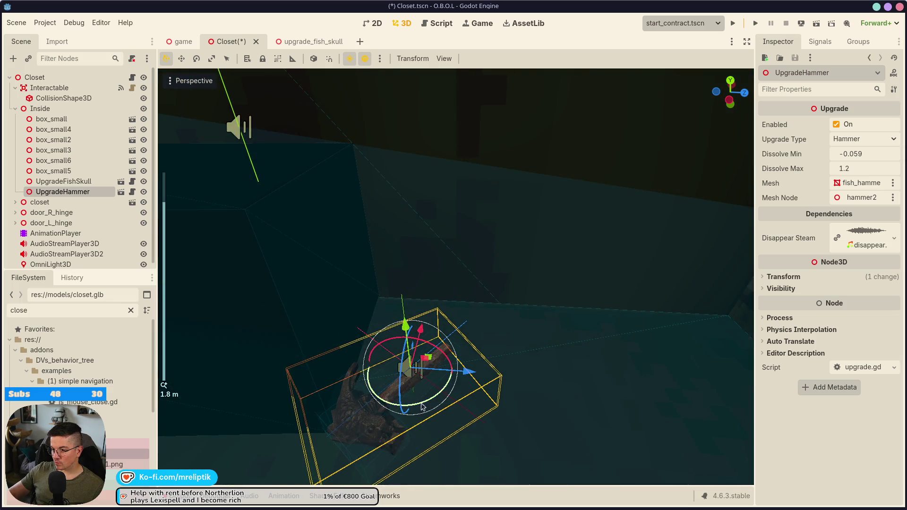
mouse_move(422, 406)
mouse_down()
mouse_move(453, 373)
mouse_move(418, 378)
mouse_move(429, 370)
mouse_move(391, 352)
mouse_move(394, 327)
mouse_up()
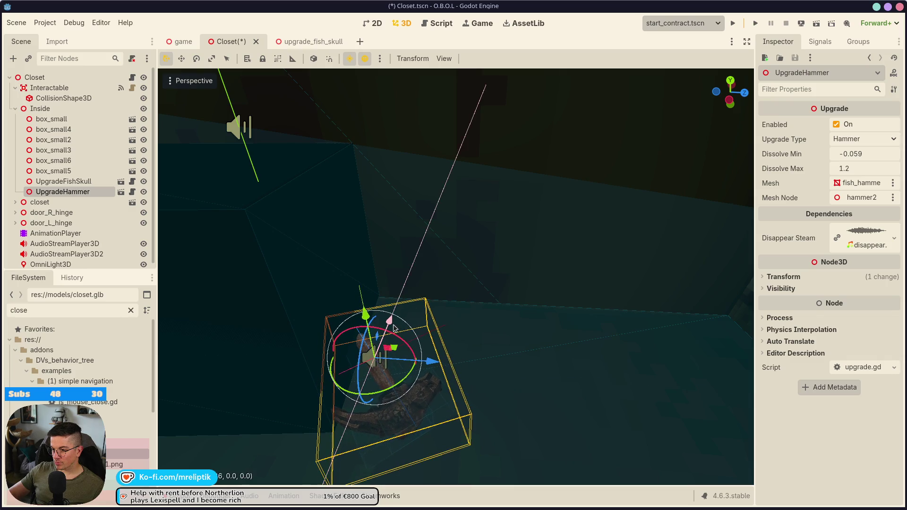
Step: Check the hammer's placement from other angles and save the Closet scene
scroll(442, 371, up, 3)
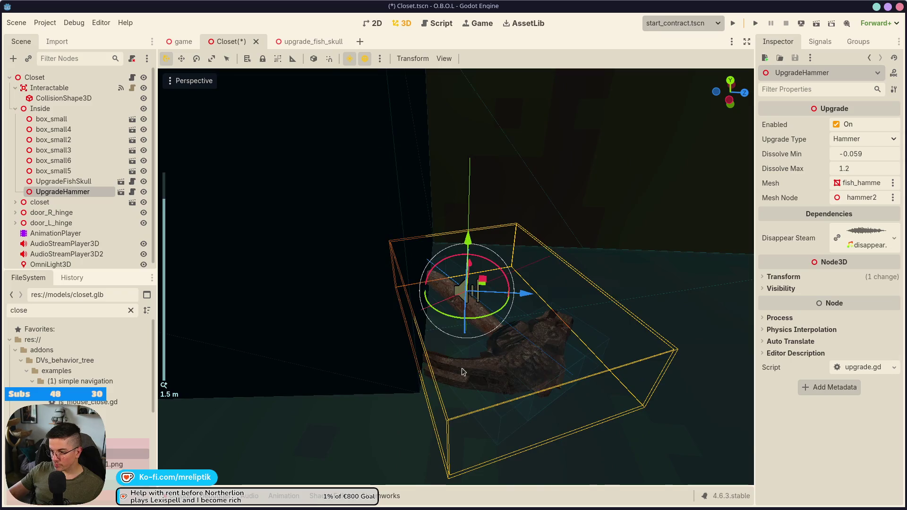
mouse_move(463, 372)
mouse_down()
mouse_move(471, 401)
mouse_move(468, 392)
mouse_up()
scroll(485, 307, up, 5)
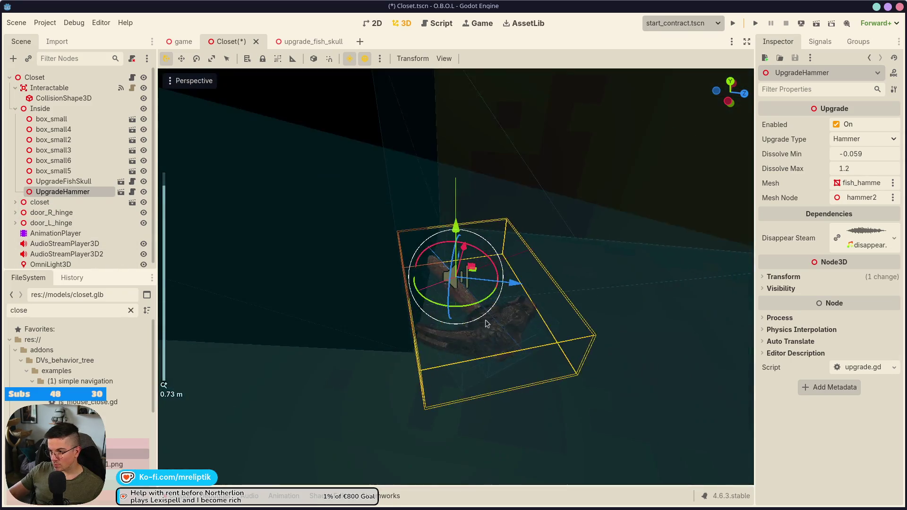
drag(488, 305, 516, 285)
scroll(463, 375, down, 5)
scroll(463, 375, down, 8)
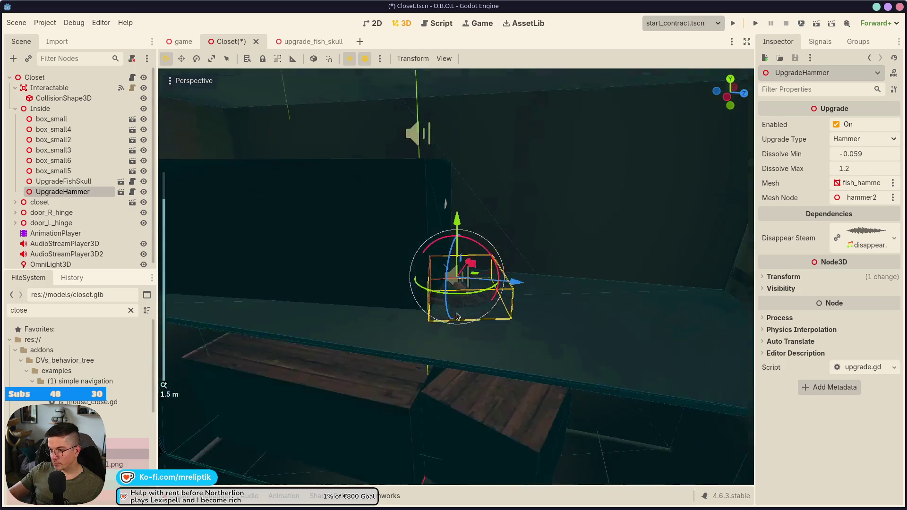
key(ctrl+s)
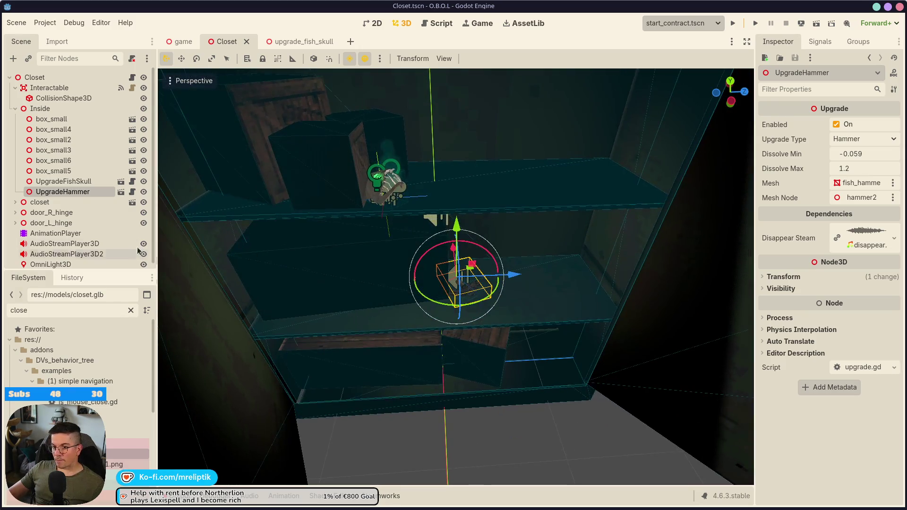
click(63, 184)
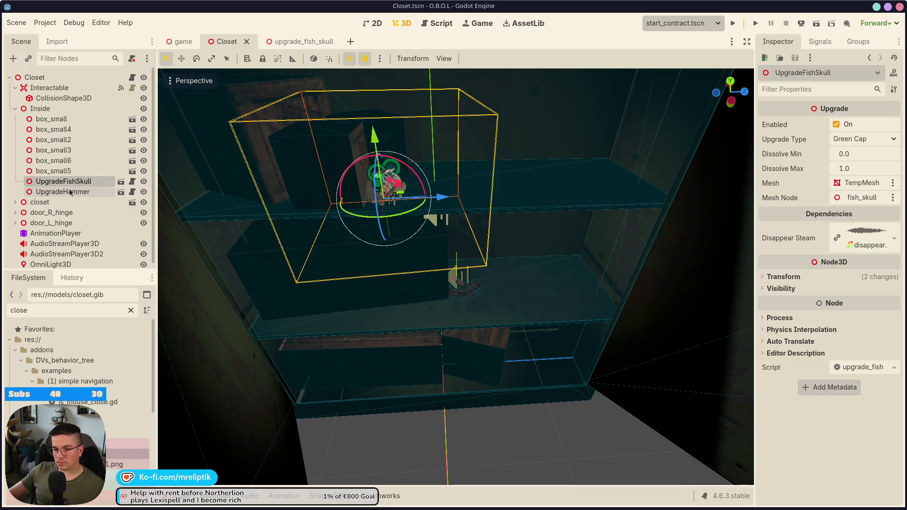
Step: Enable Editable Children on UpgradeFishSkull, undoing an accidental unique-name change
ctrl+click(70, 192)
right_click(60, 190)
click(90, 313)
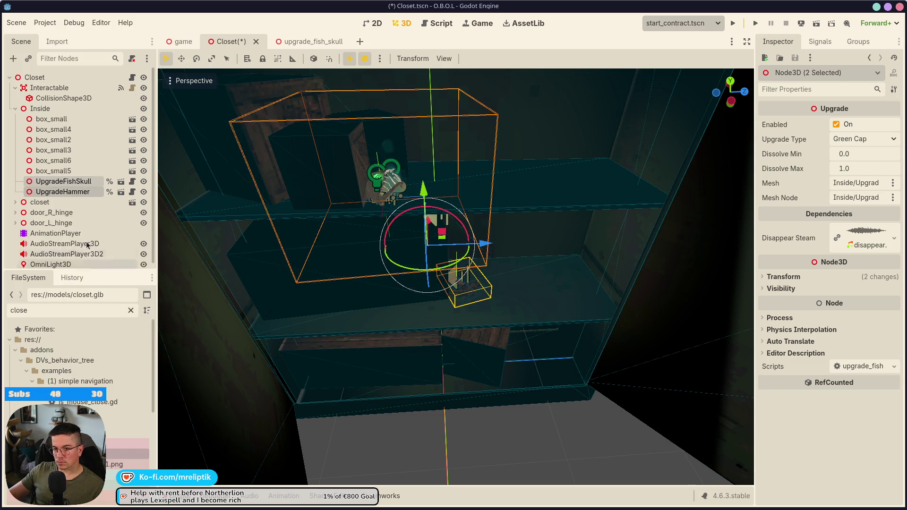
key(ctrl+z)
right_click(64, 185)
key(Escape)
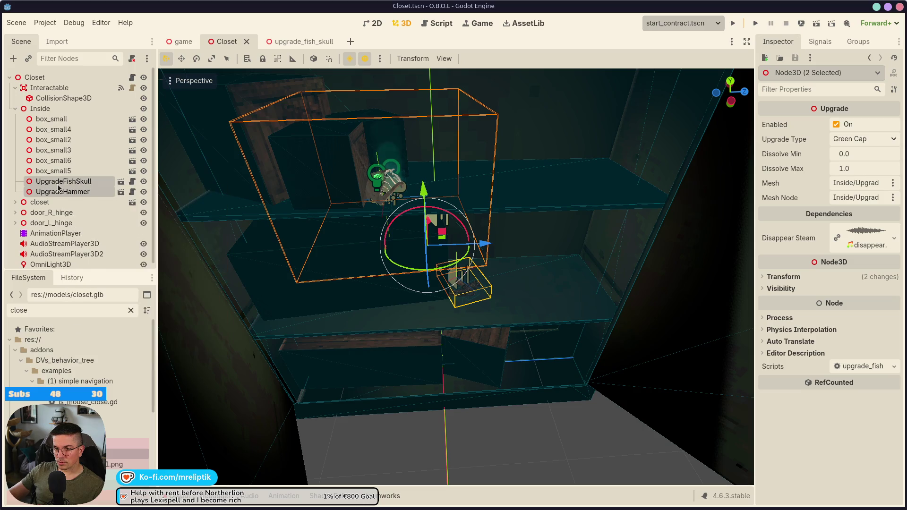
right_click(58, 188)
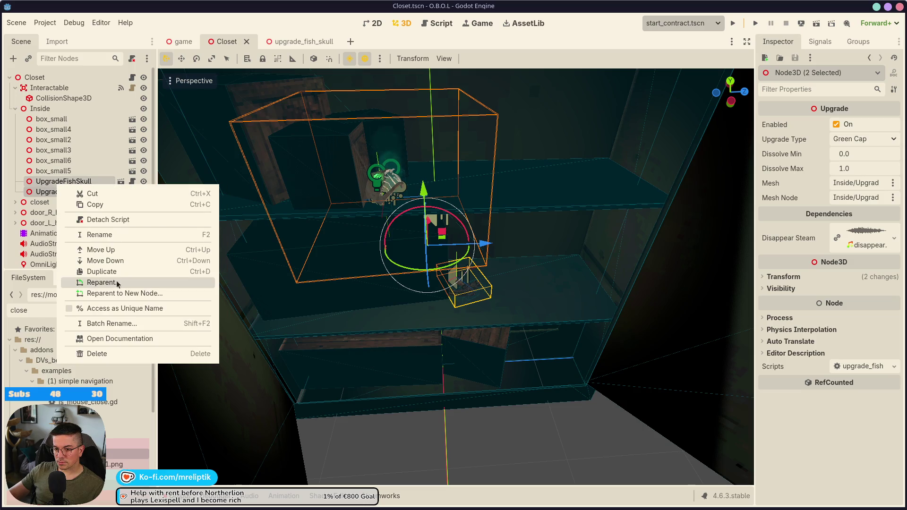
click(40, 193)
click(55, 184)
right_click(58, 182)
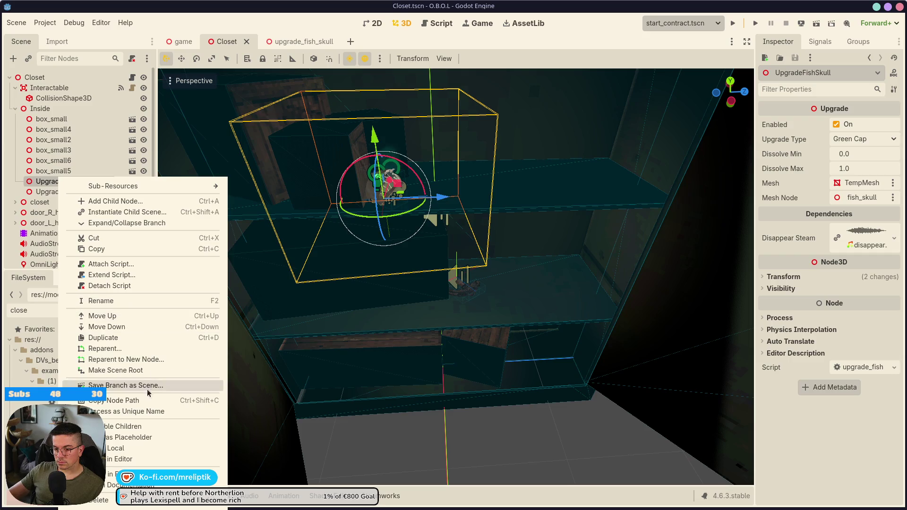
click(122, 427)
Step: Turn off Click Enabled on the fish skull's Interactable and save the scene
click(62, 193)
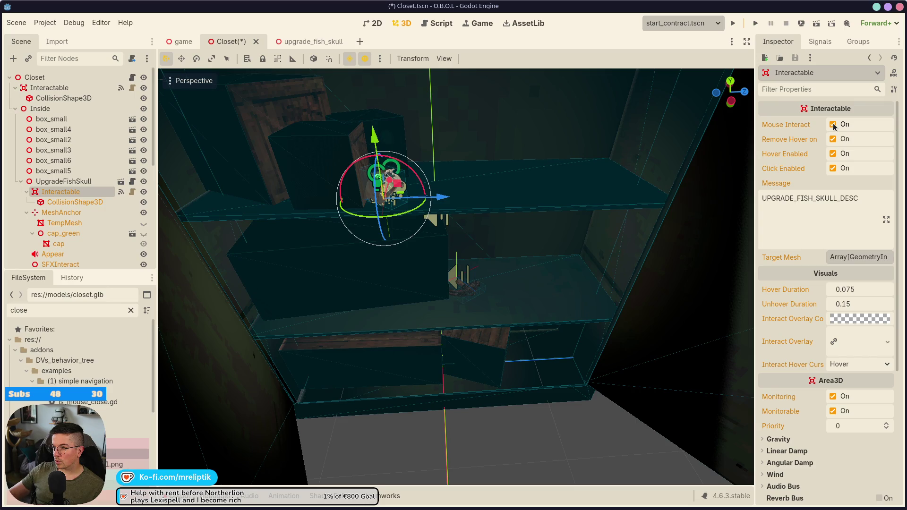
drag(756, 151, 606, 160)
click(758, 169)
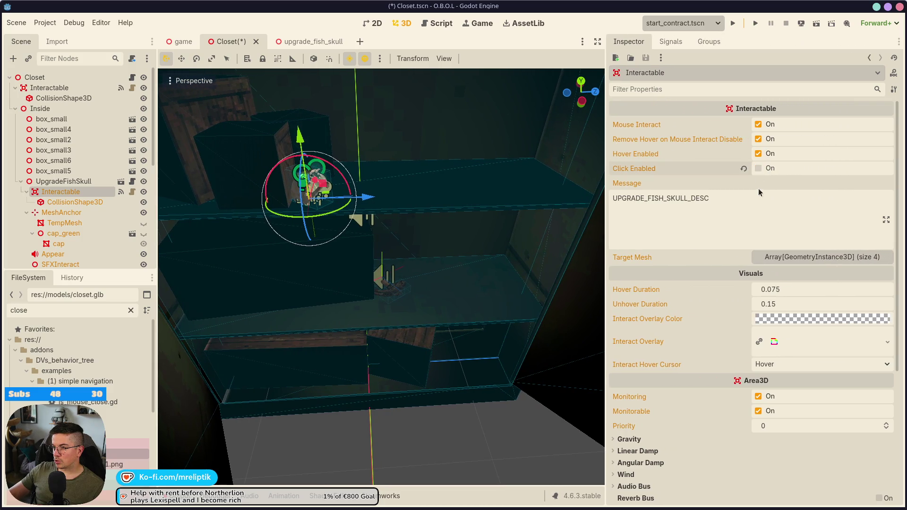
key(ctrl+s)
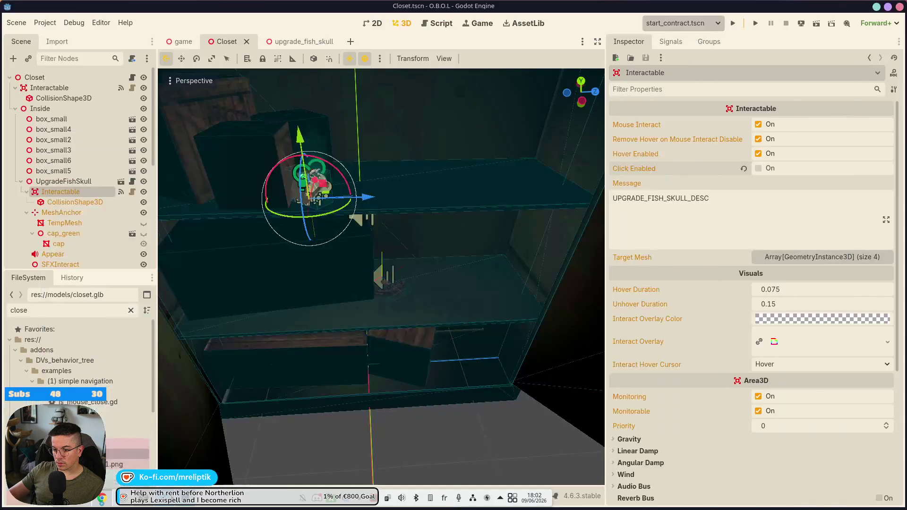
click(145, 504)
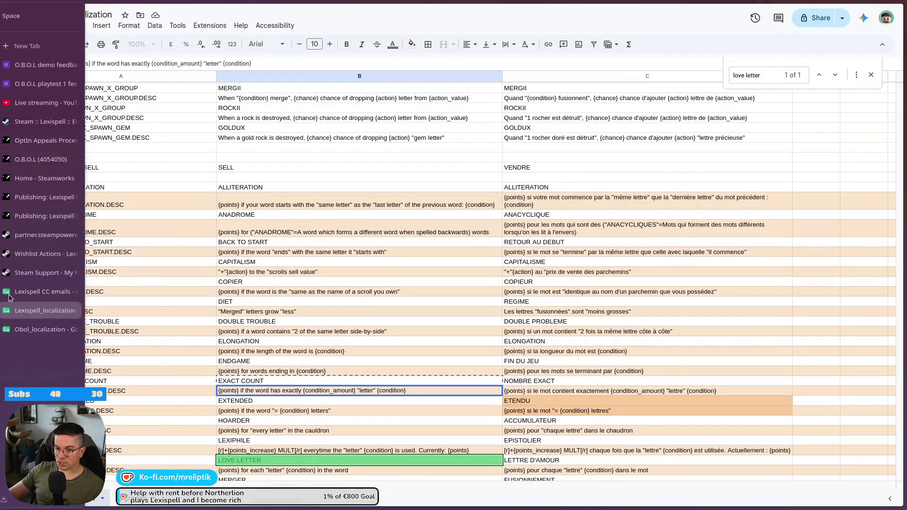
Step: In Obol_localization, copy the INTERACT.OPEN_CLOSET key from A152
click(48, 329)
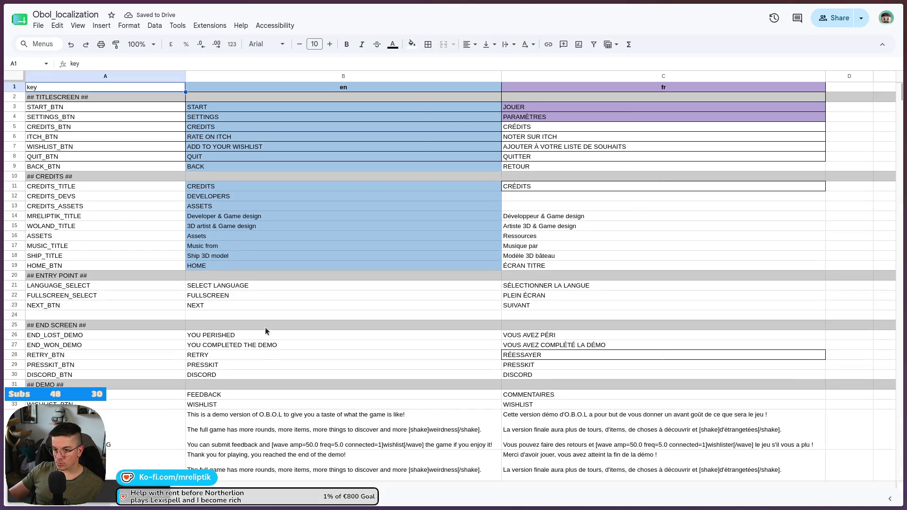
scroll(265, 327, down, 10)
scroll(267, 305, up, 3)
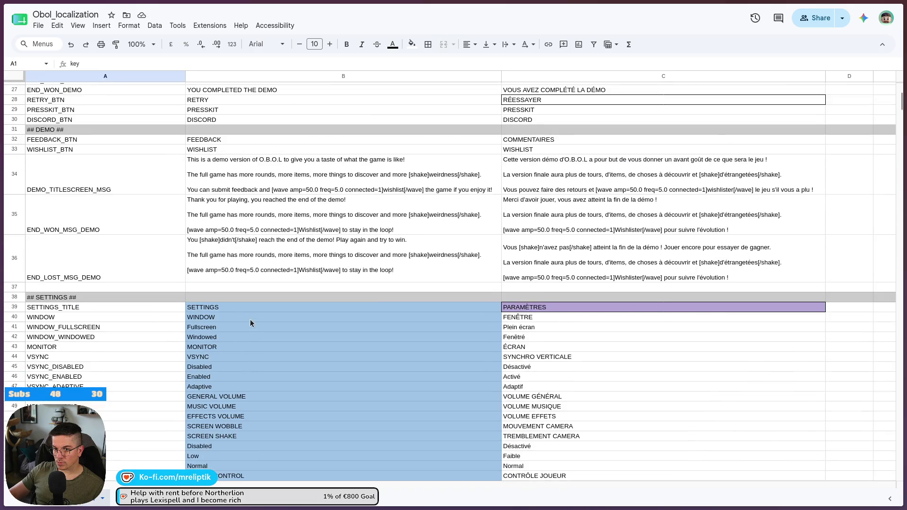
scroll(251, 319, down, 4)
scroll(250, 320, down, 20)
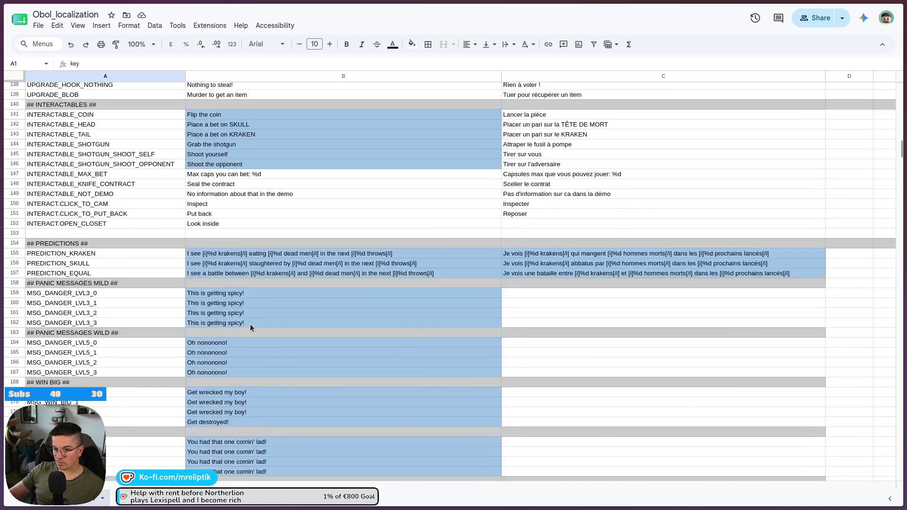
click(116, 195)
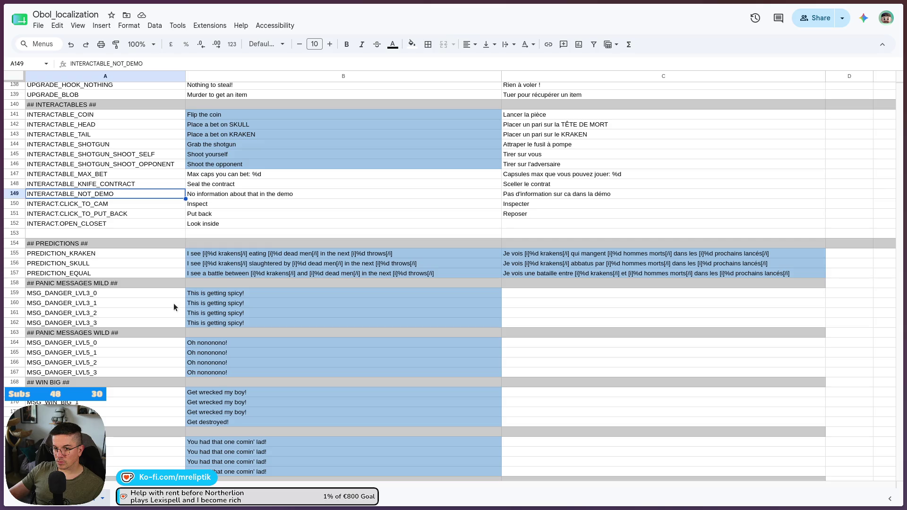
click(63, 226)
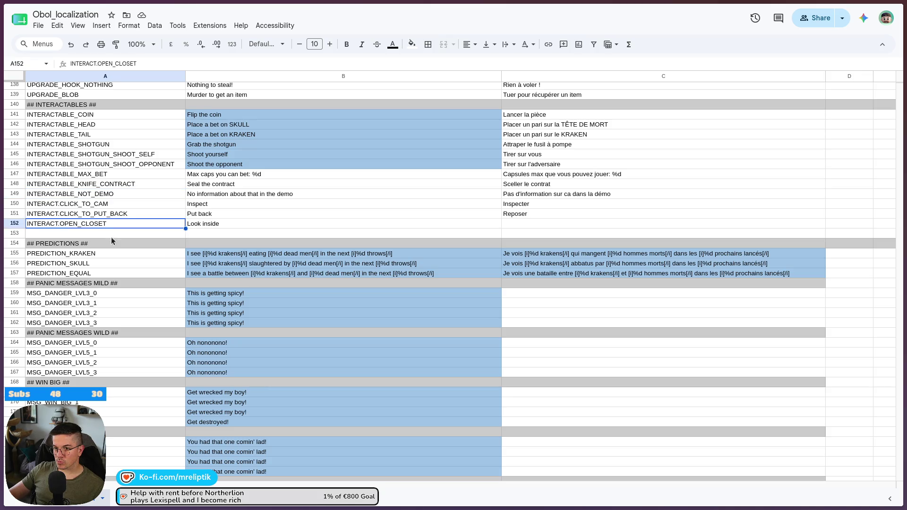
key(ctrl+c)
click(521, 220)
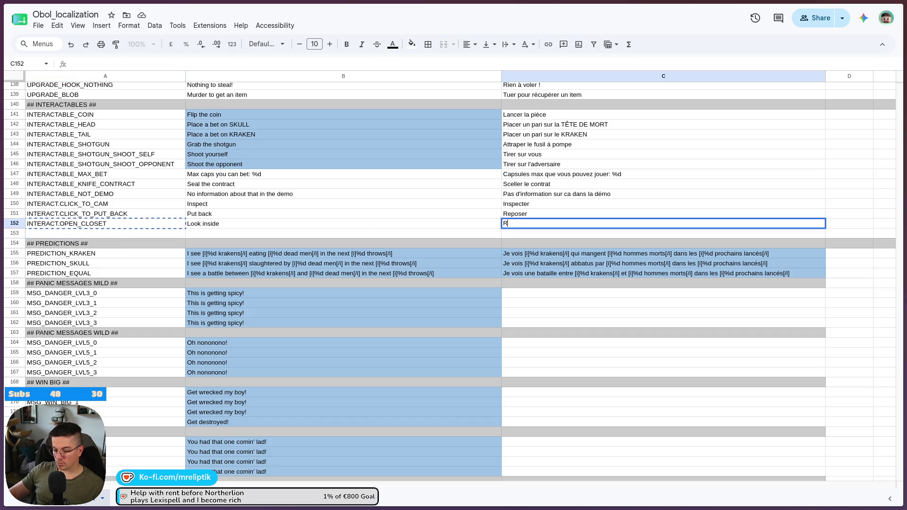
Step: Enter "Regarder à l'intérieur" in C152, then scroll up to the upgrade descriptions
text(Regarder à l'intérieur)
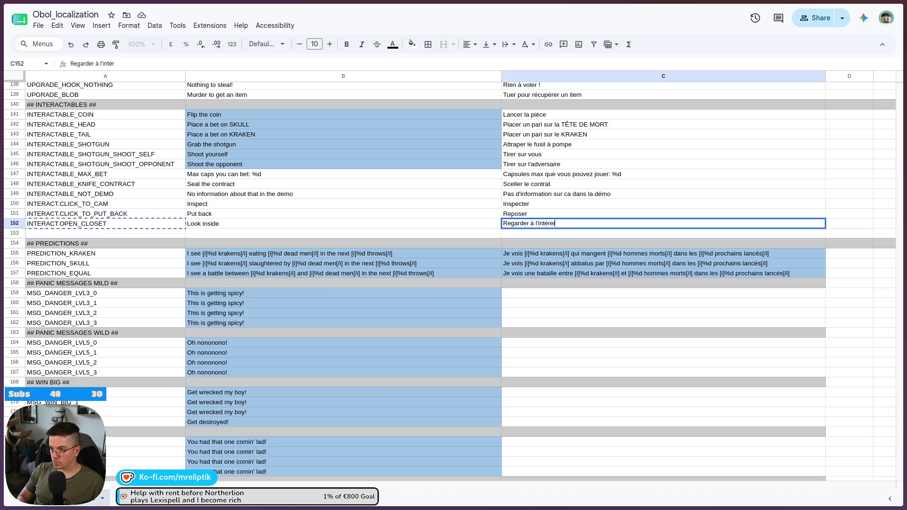
key(Return)
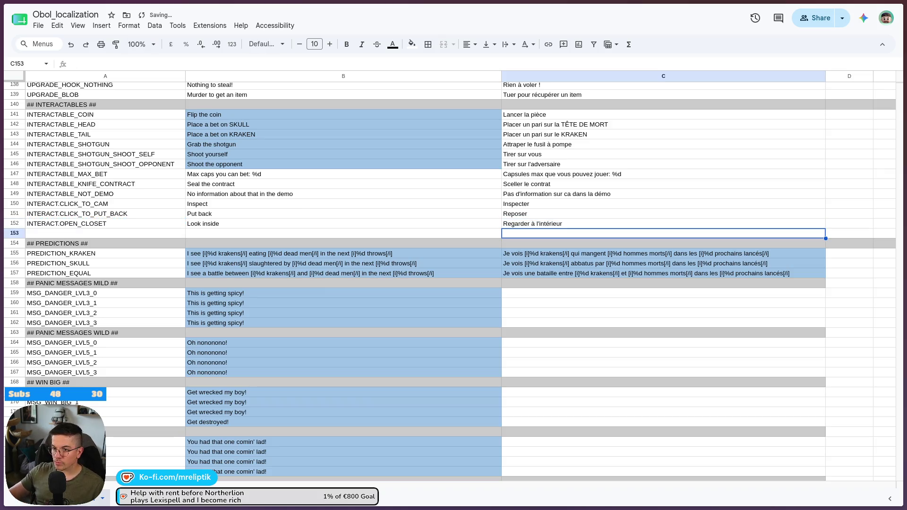
scroll(108, 218, up, 2)
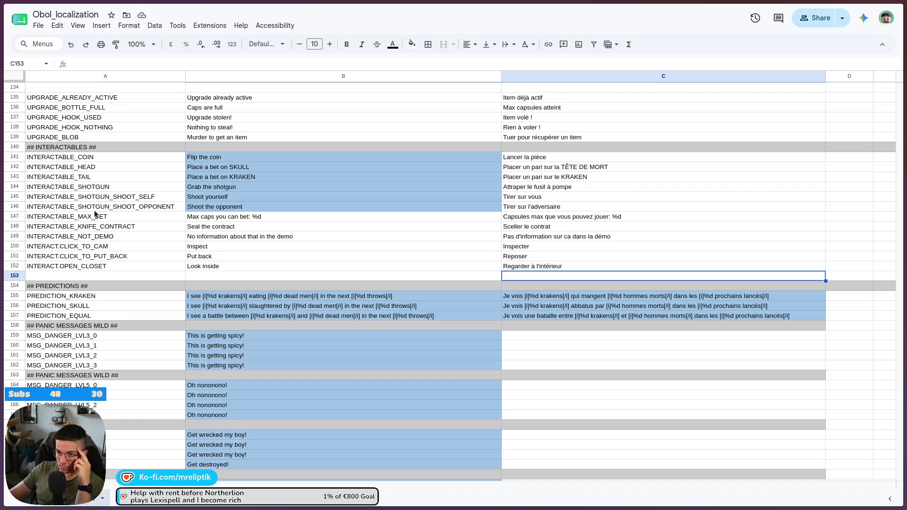
scroll(160, 232, up, 3)
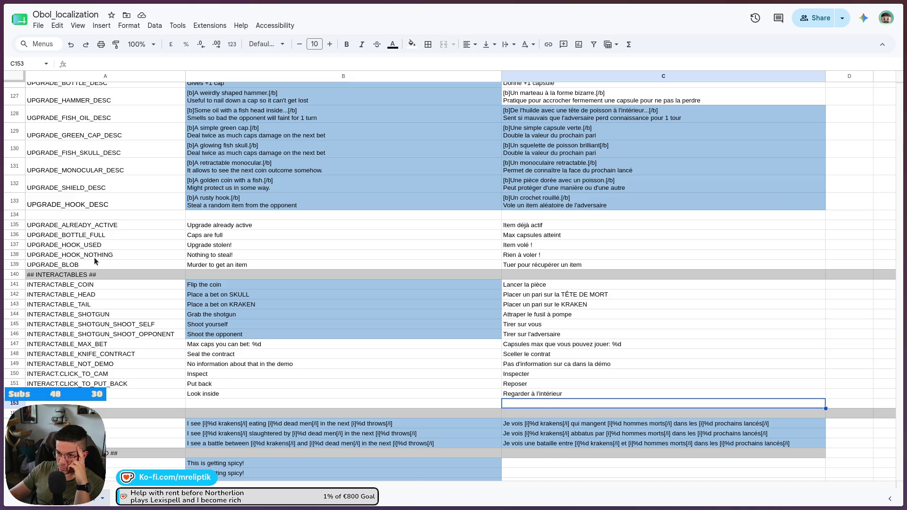
scroll(95, 257, up, 3)
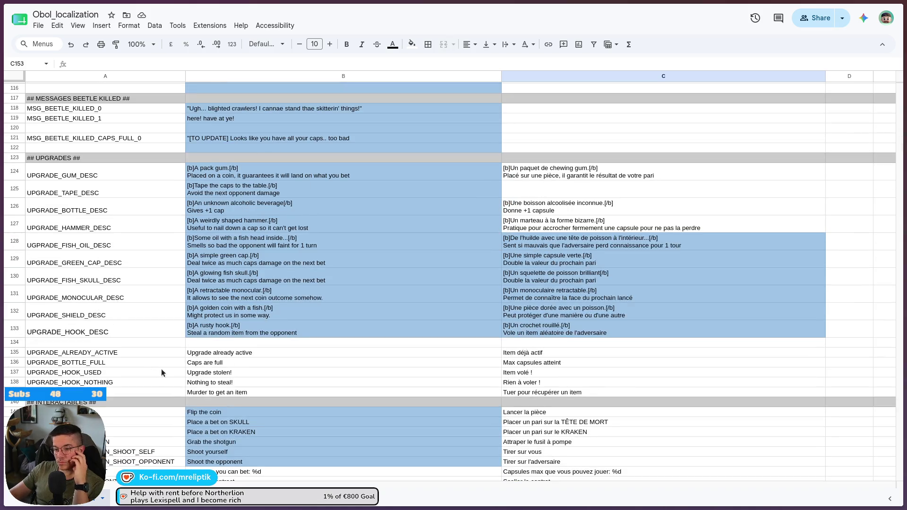
scroll(157, 378, down, 4)
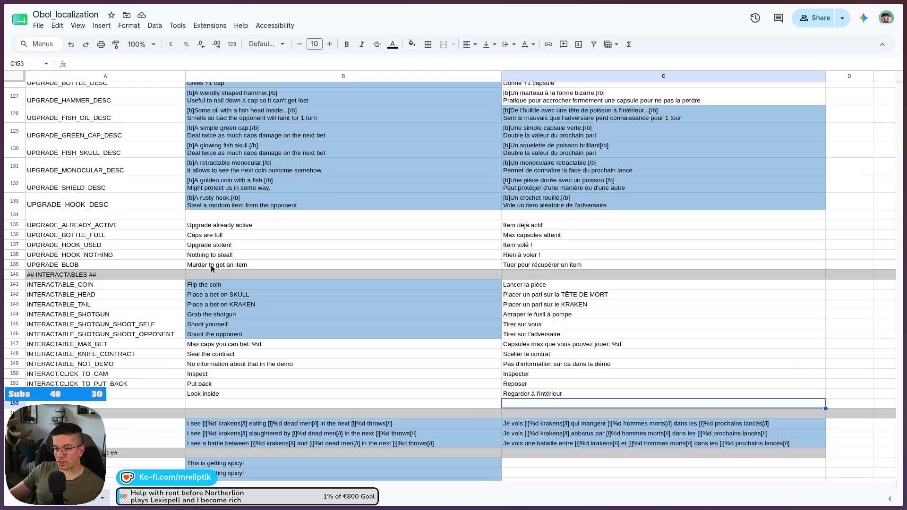
Step: Insert row 135 above UPGRADE_ALREADY_ACTIVE keyed UPGRADE_NOT_DEMO, and copy the hook description
right_click(74, 277)
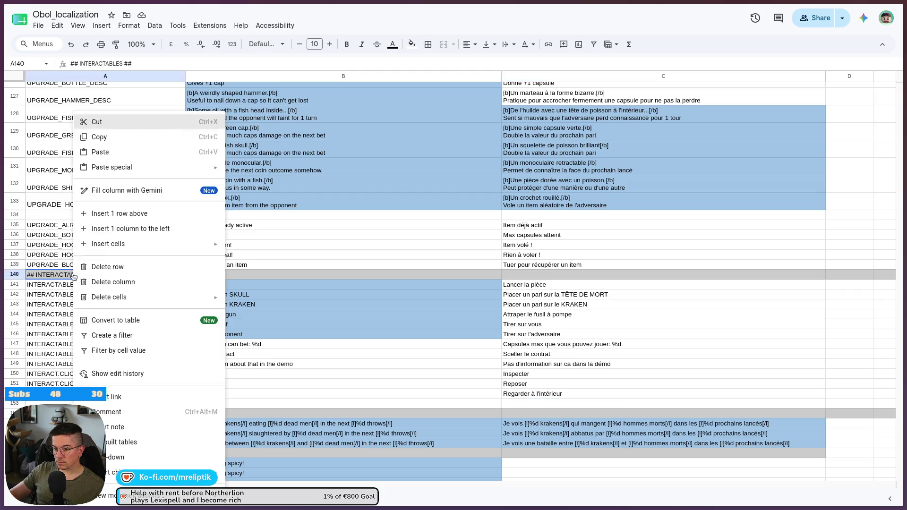
right_click(66, 265)
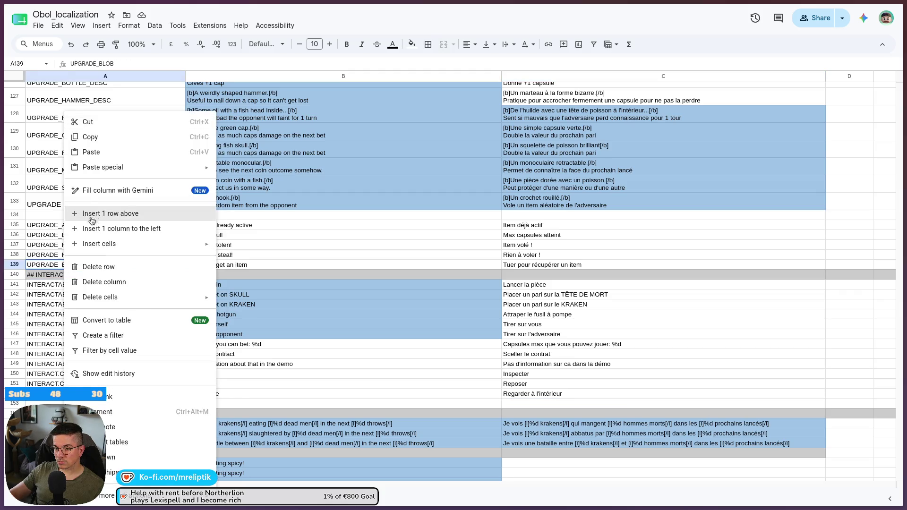
click(66, 225)
right_click(66, 225)
click(97, 214)
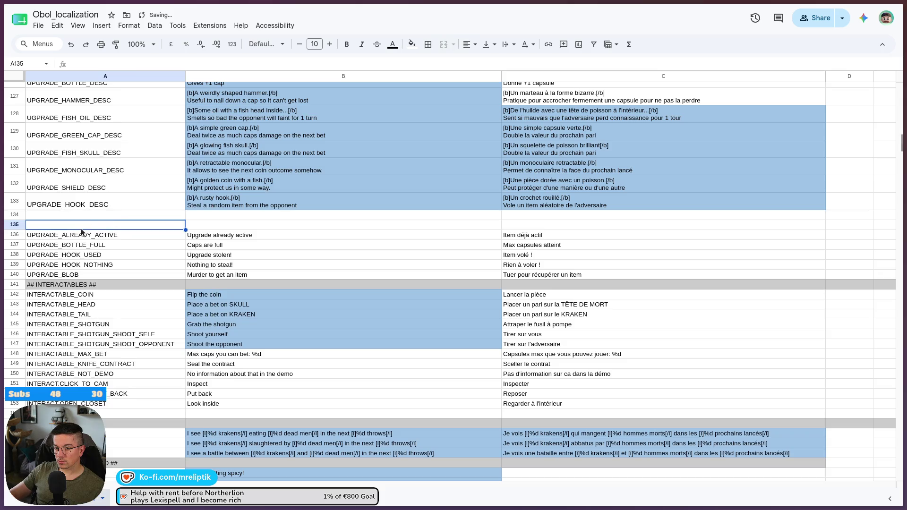
text(UPGRADE_)
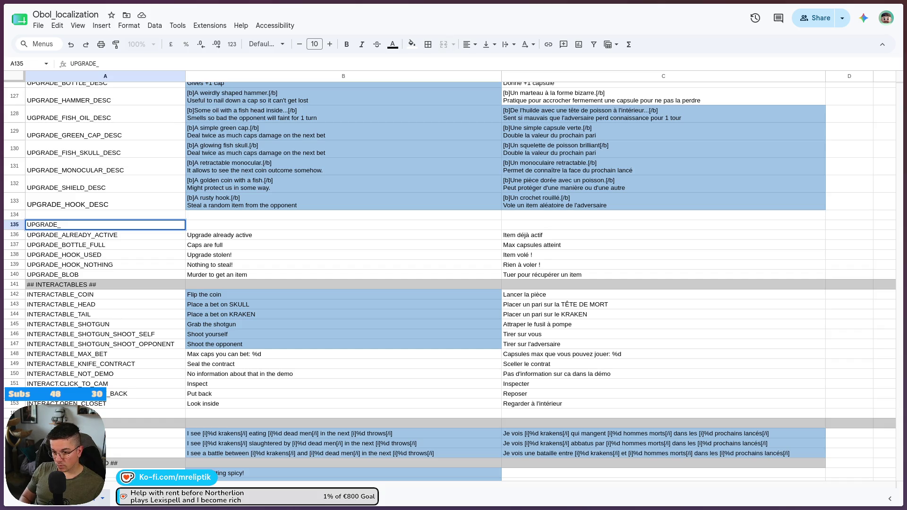
text(NOT_DEMO)
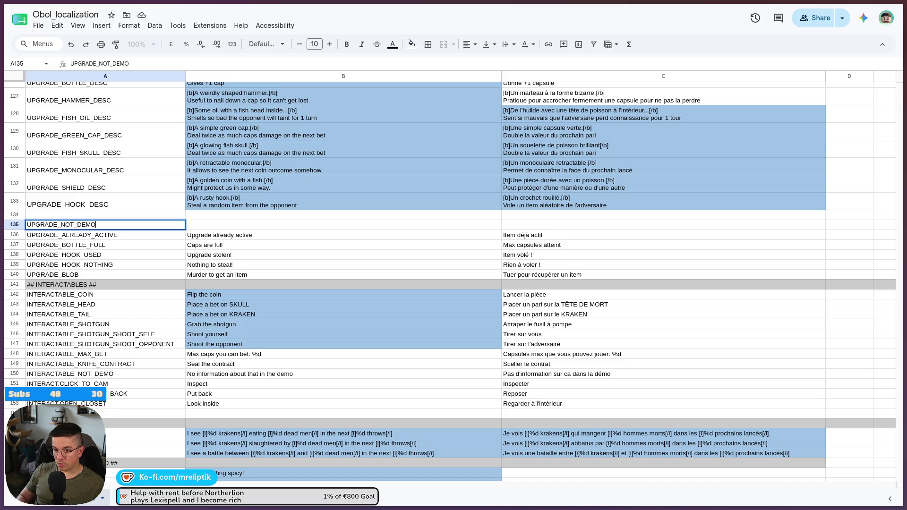
click(201, 231)
click(265, 195)
key(ctrl+c)
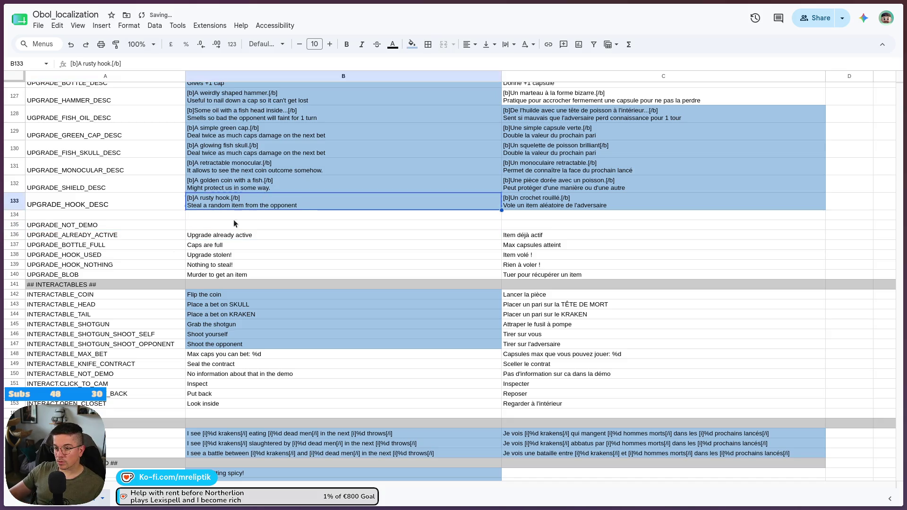
Step: Rewrite B135 as "[b]Unknown object[/b]" / "Might have an effect when playing for real"
click(215, 223)
key(ctrl+v)
key(Return)
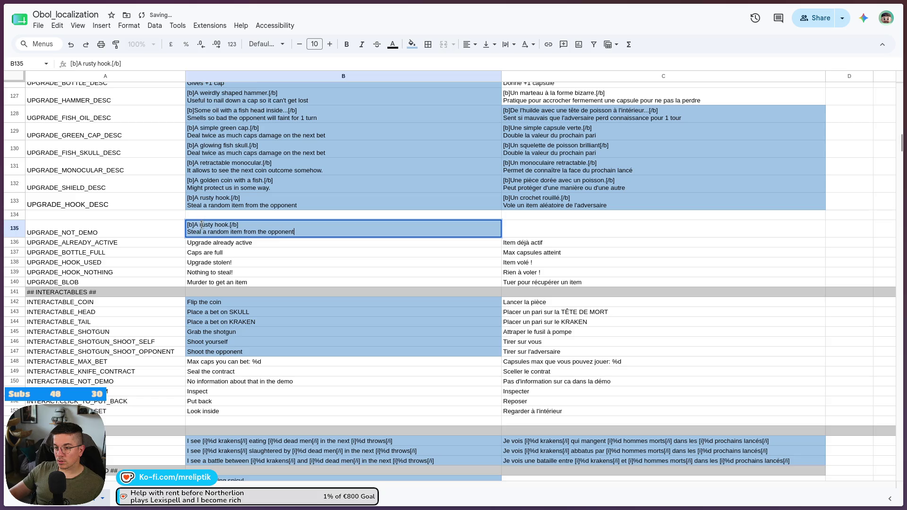
double_click(220, 224)
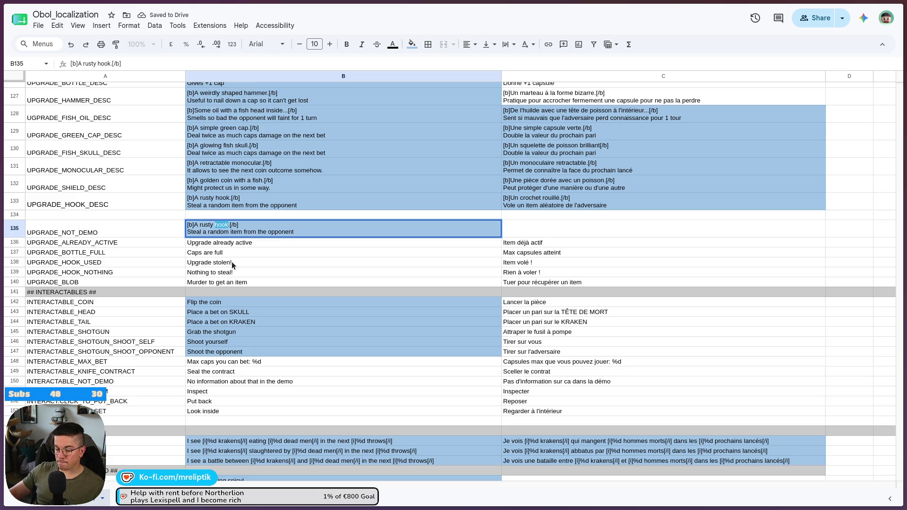
key(BackSpace)
key(BackSpace)
key(BackSpace)
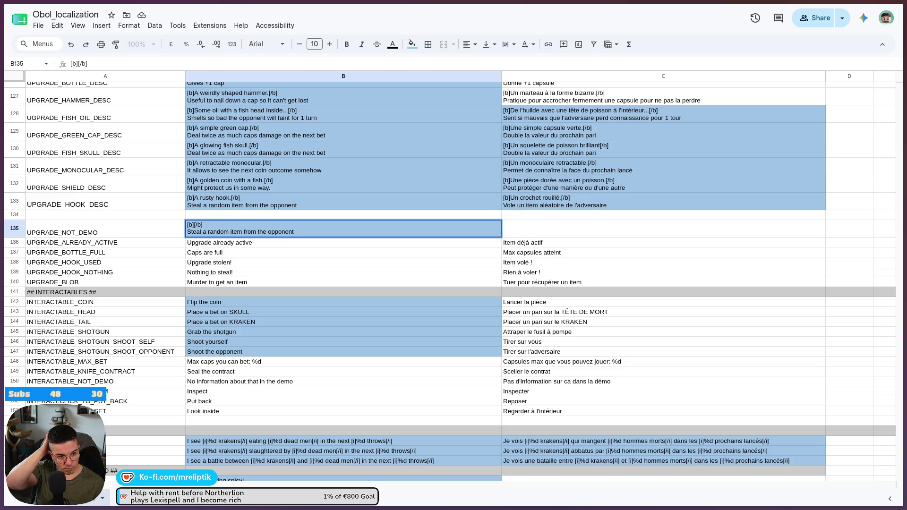
text(Unknwon)
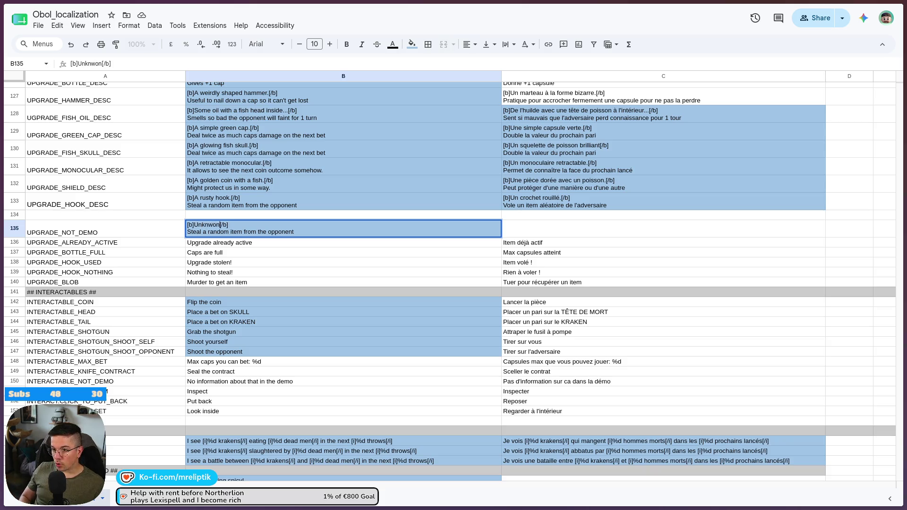
key(BackSpace)
key(BackSpace)
key(BackSpace)
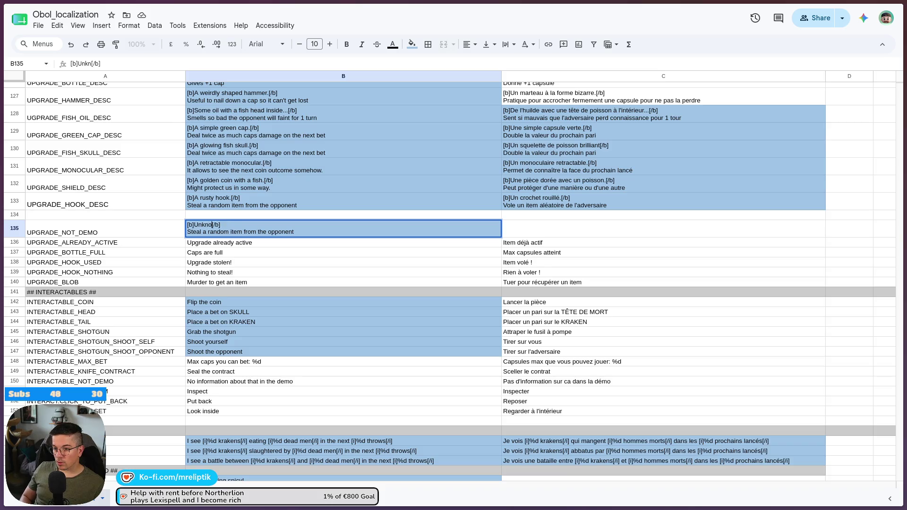
text(own object)
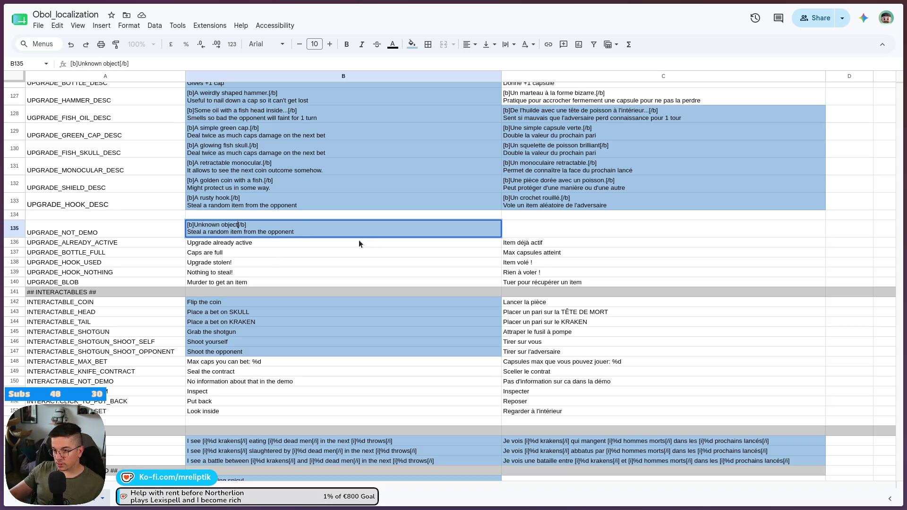
key(shift+Home)
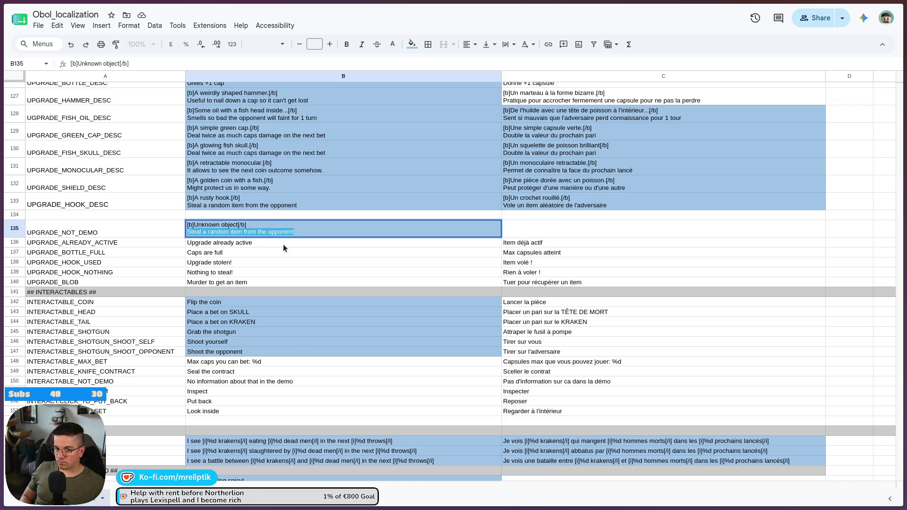
text(Cou)
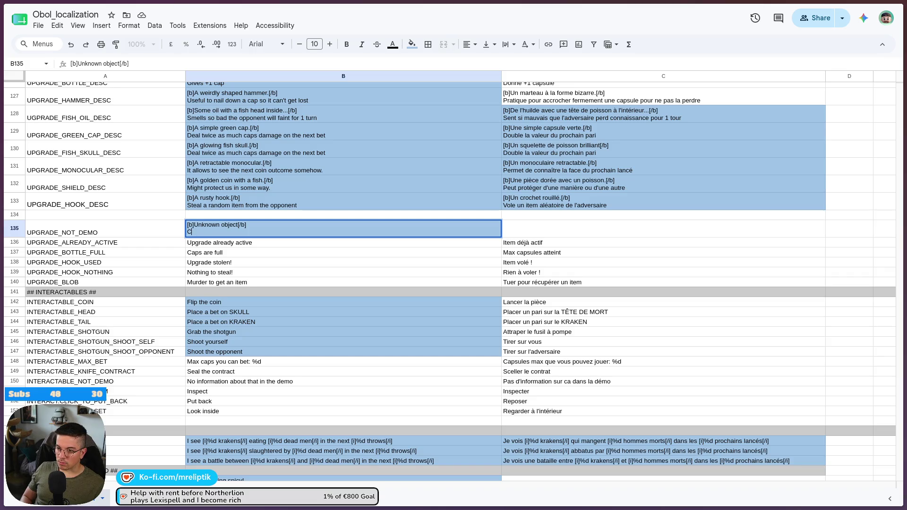
key(alt+Return)
text(M)
text(ave an effect whe)
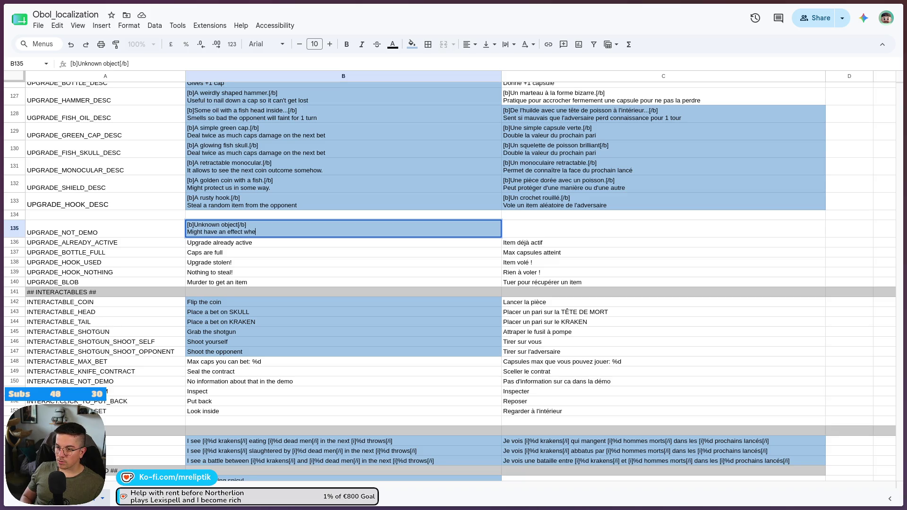
text(or real)
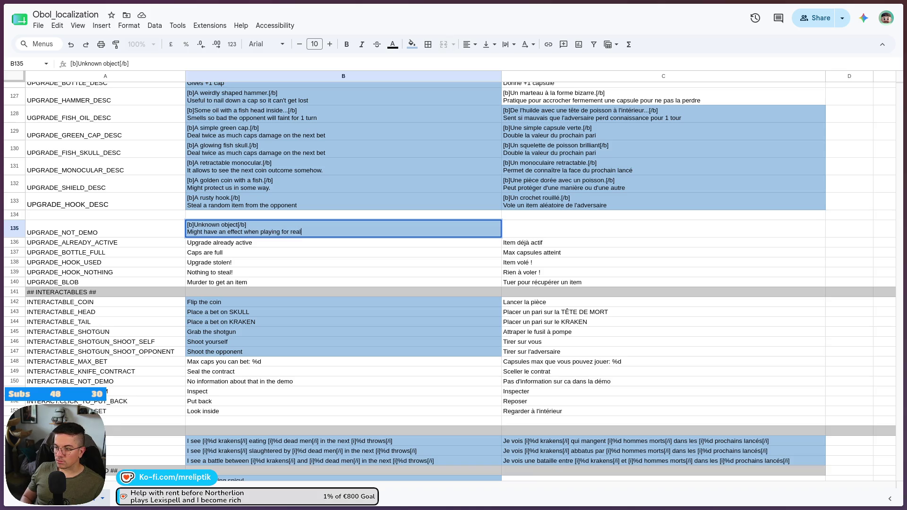
click(324, 254)
Step: Copy the English text from B135 into the French cell C135
click(323, 225)
key(ctrl+c)
click(509, 237)
key(ctrl+v)
double_click(539, 222)
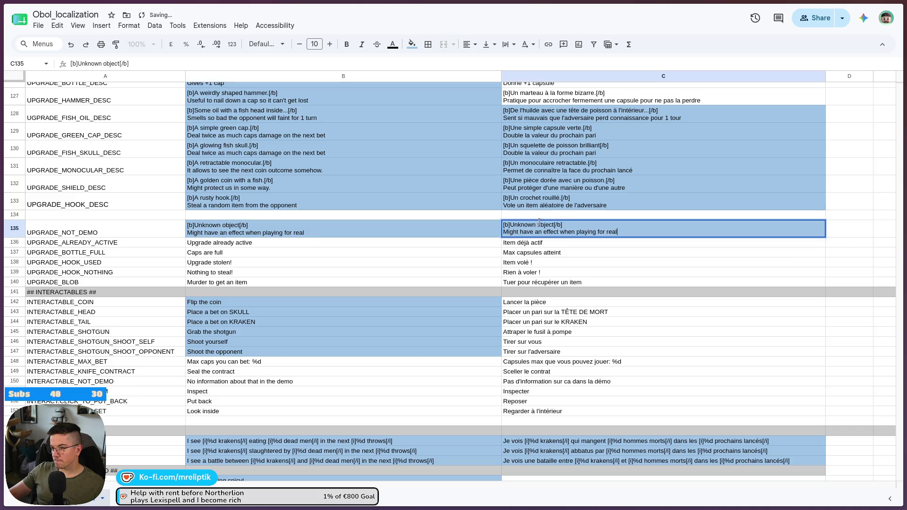
Step: Replace the English name and description in C135 with a French translation
double_click(539, 223)
key(BackSpace)
key(BackSpace)
key(BackSpace)
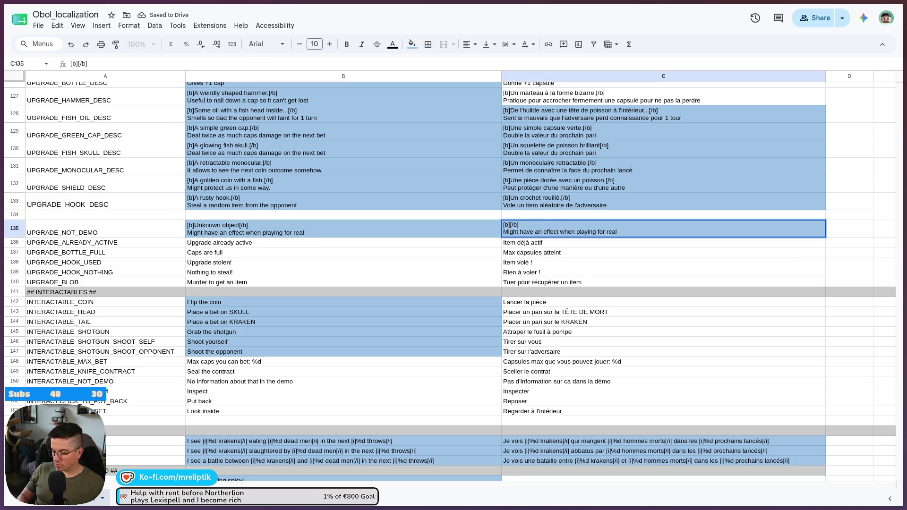
text(Object )
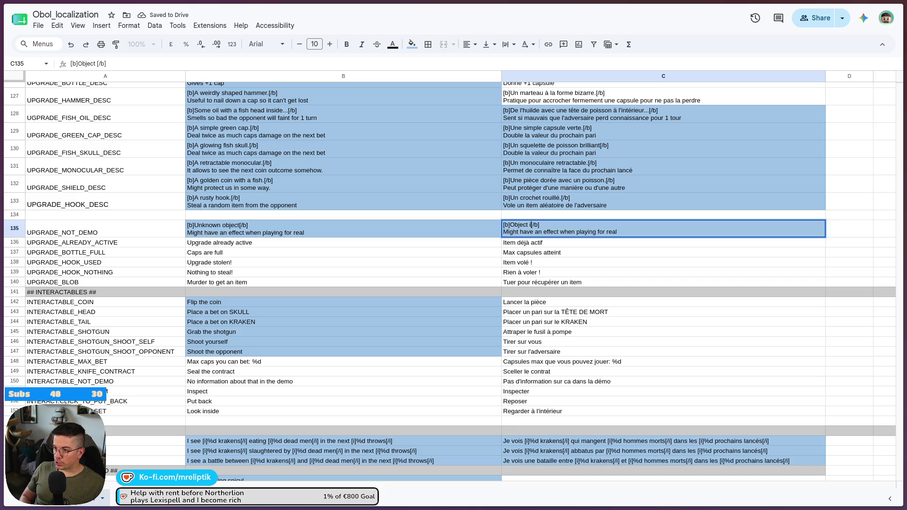
text(incconu)
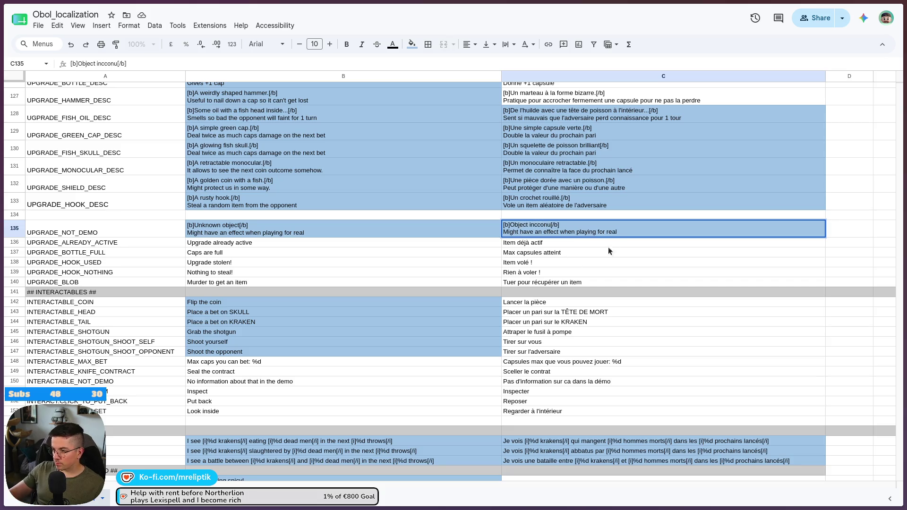
drag(631, 231, 506, 231)
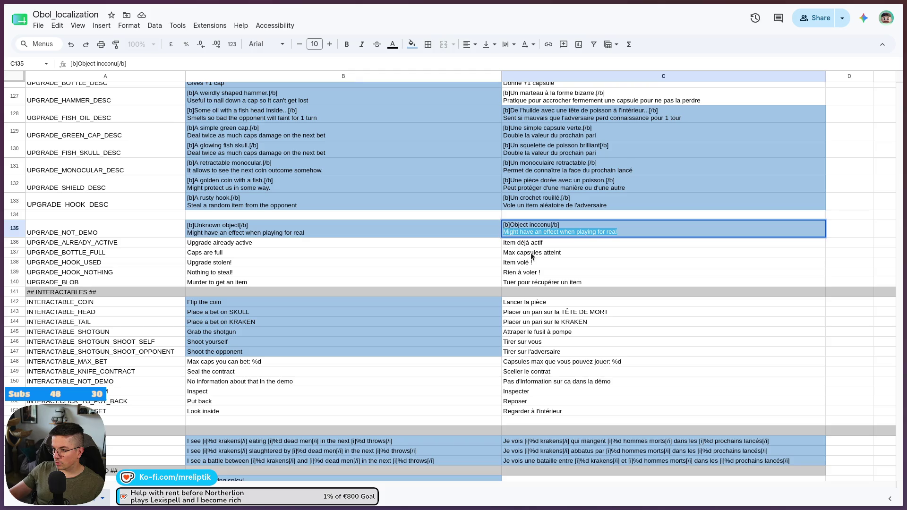
text(Peut avoir un effet)
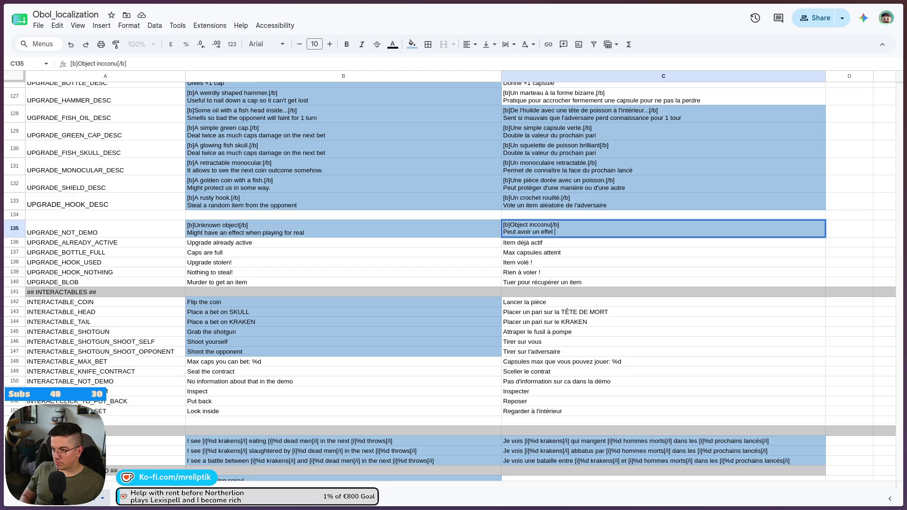
text(lors)
text(qu'on joue pour d)
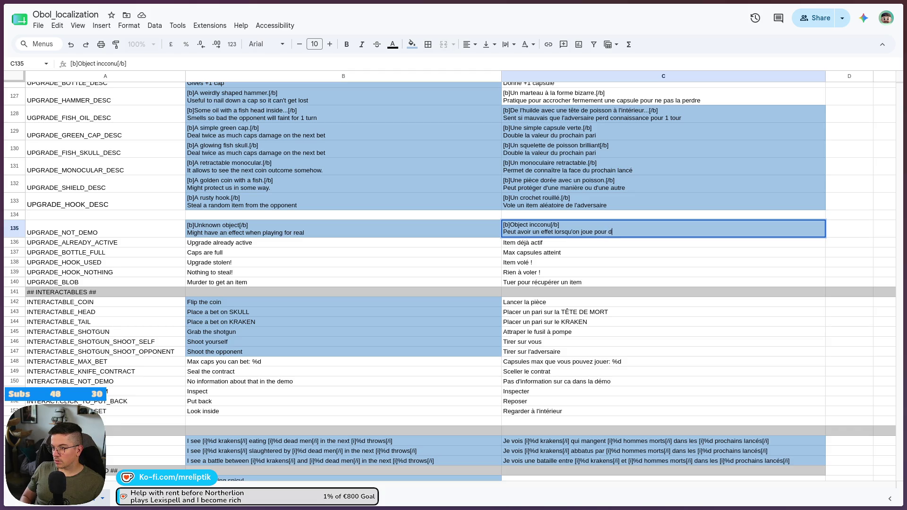
text(i)
key(Return)
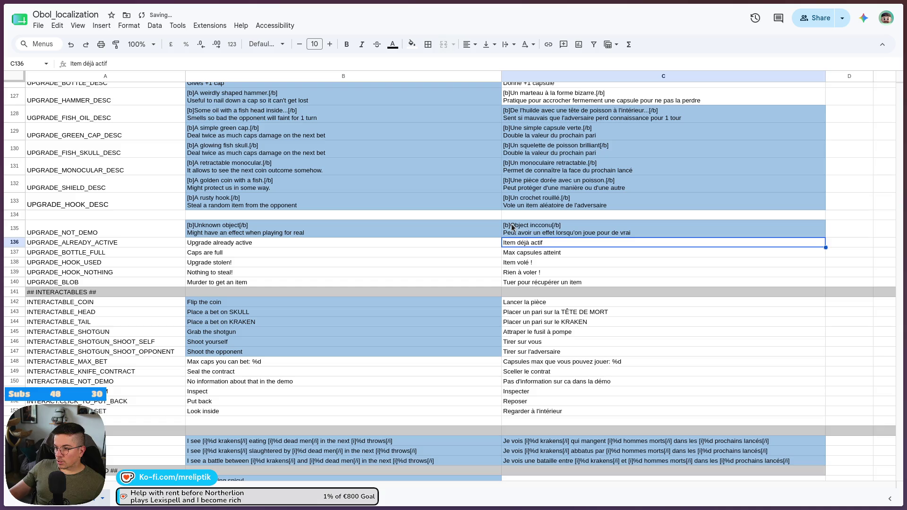
Step: Revise the opening words of the French description in C135
double_click(513, 227)
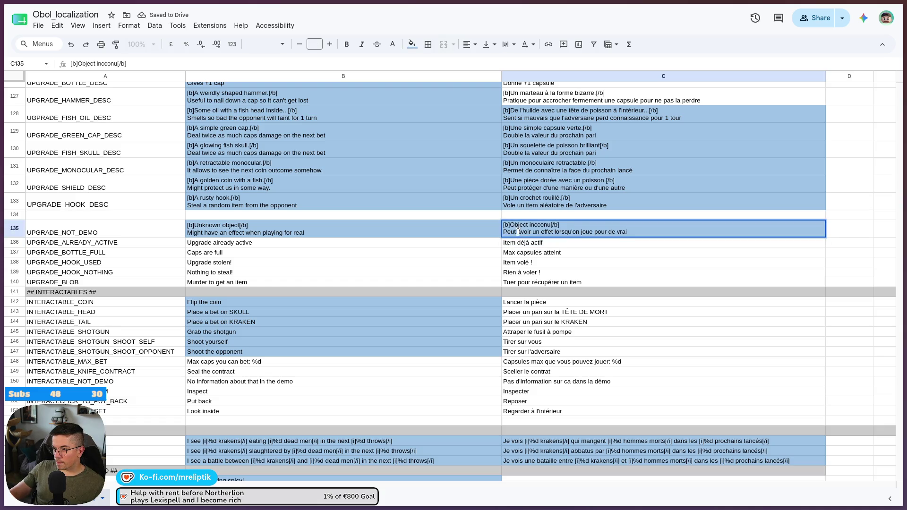
drag(518, 232, 497, 238)
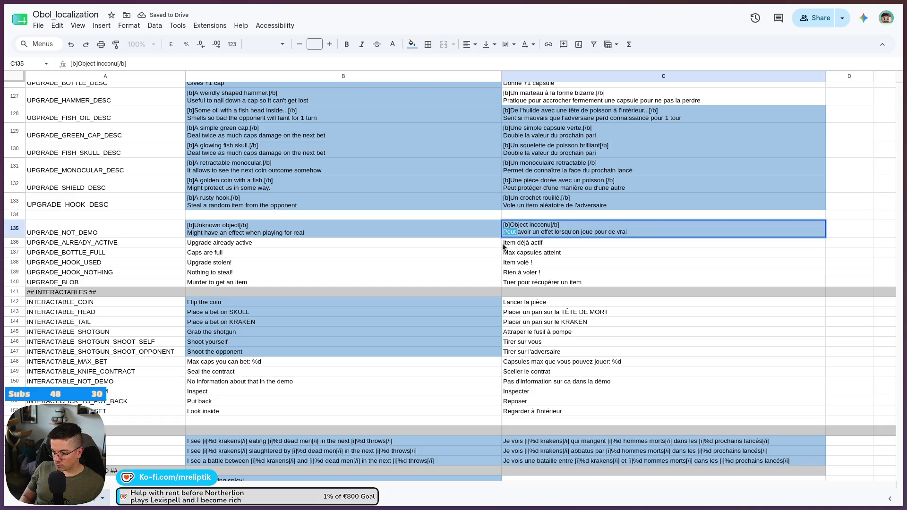
text(Aura sûremen)
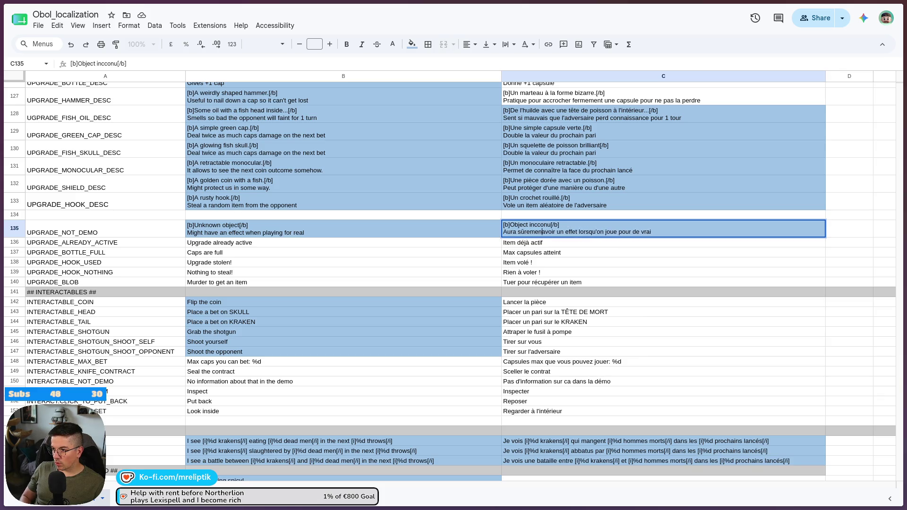
text(t)
key(Delete)
key(Delete)
key(Delete)
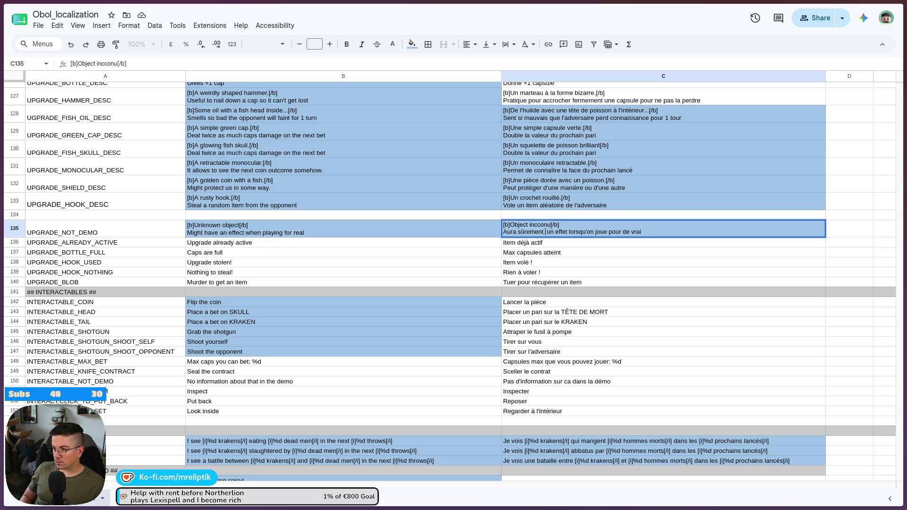
click(548, 225)
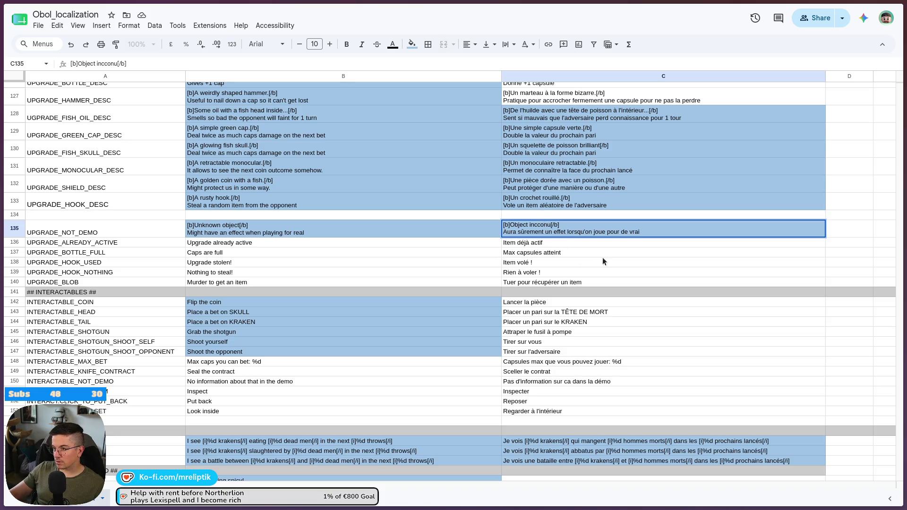
click(518, 232)
key(BackSpace)
key(BackSpace)
key(BackSpace)
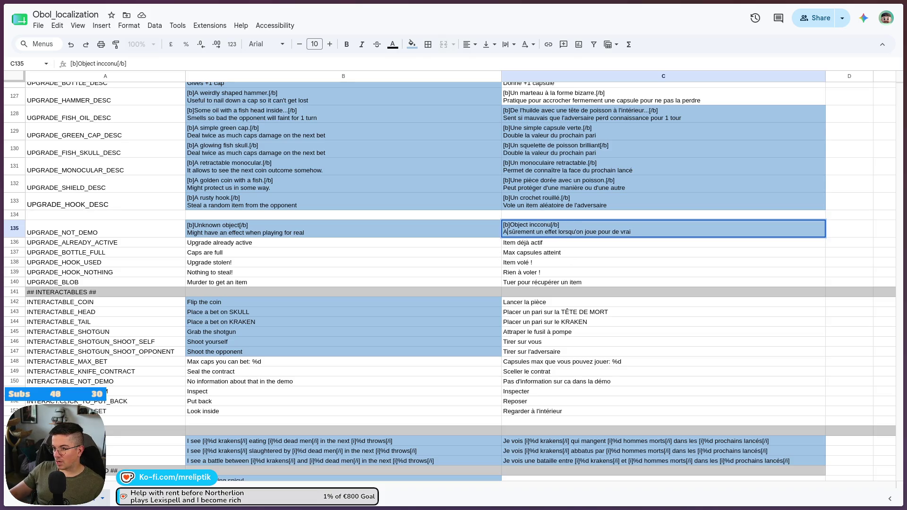
key(Return)
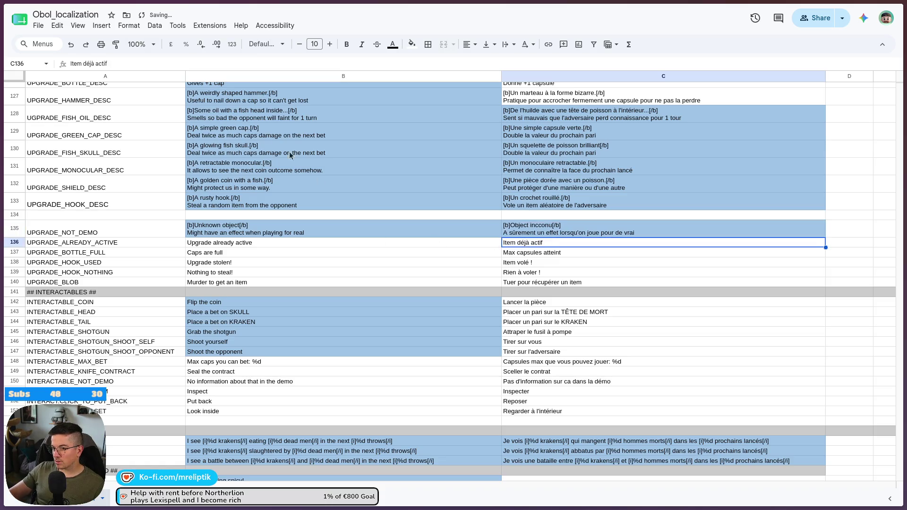
Step: Select the UPGRADE_NOT_DEMO key in A135 and return to the Godot editor
click(39, 25)
mouse_move(105, 140)
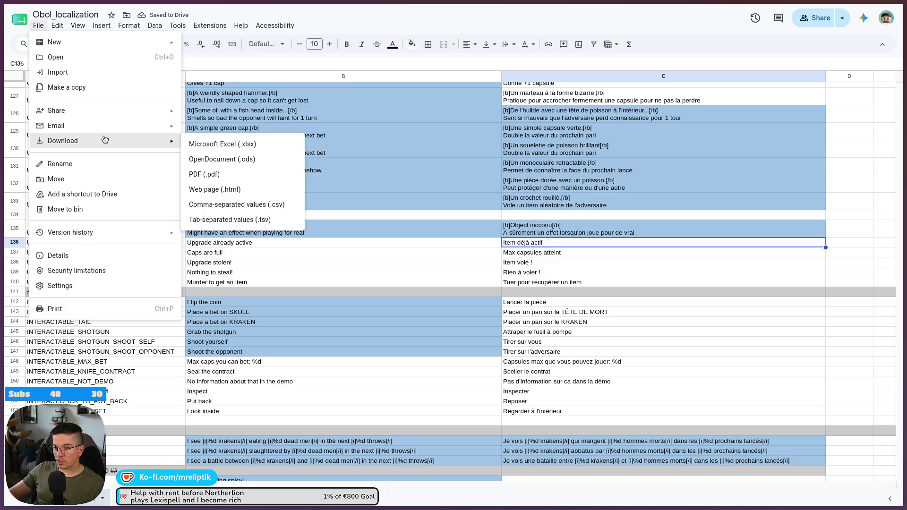
click(271, 204)
click(106, 234)
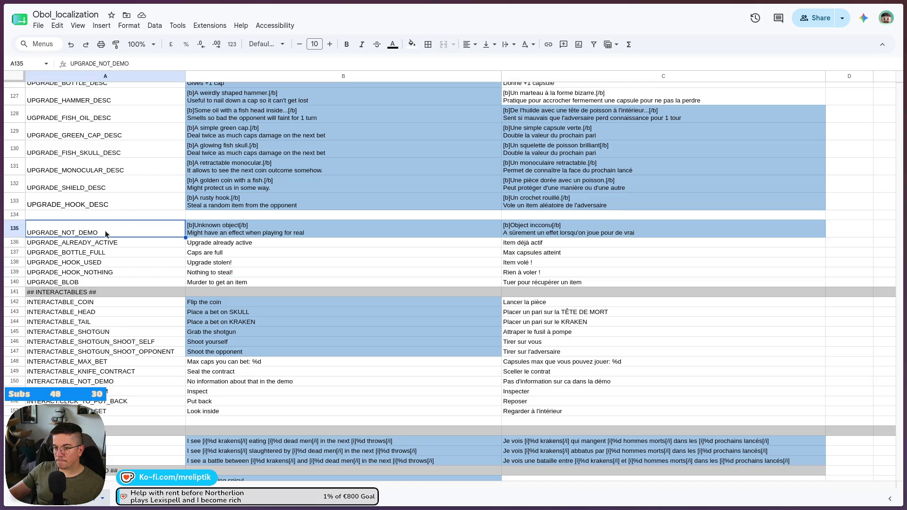
key(alt+Tab)
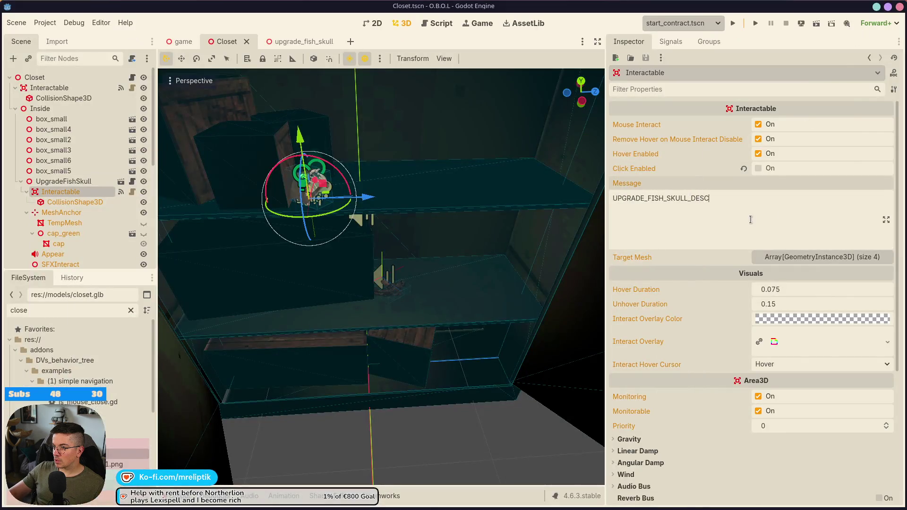
Step: Give the fish skull's Interactable the UPGRADE_NOT_DEMO message
key(ctrl+a)
key(ctrl+v)
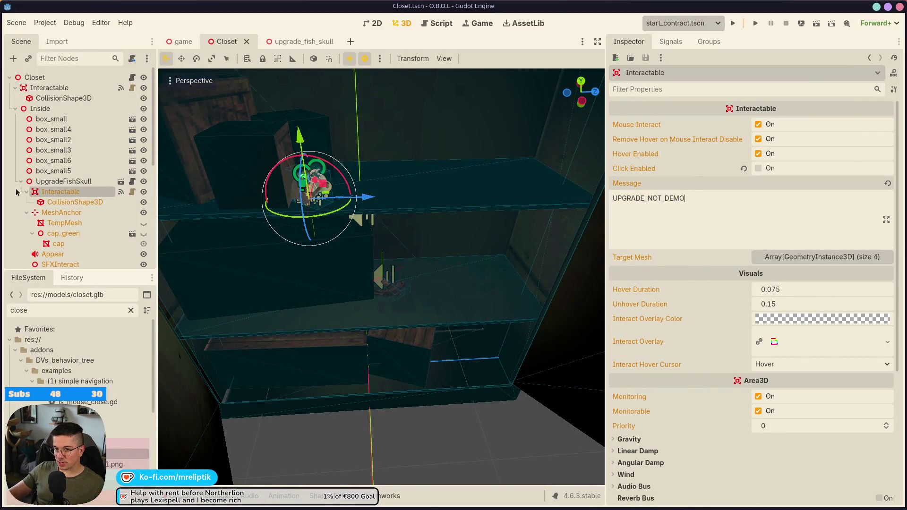
click(21, 181)
Step: Make the UpgradeHammer node's children editable
right_click(50, 192)
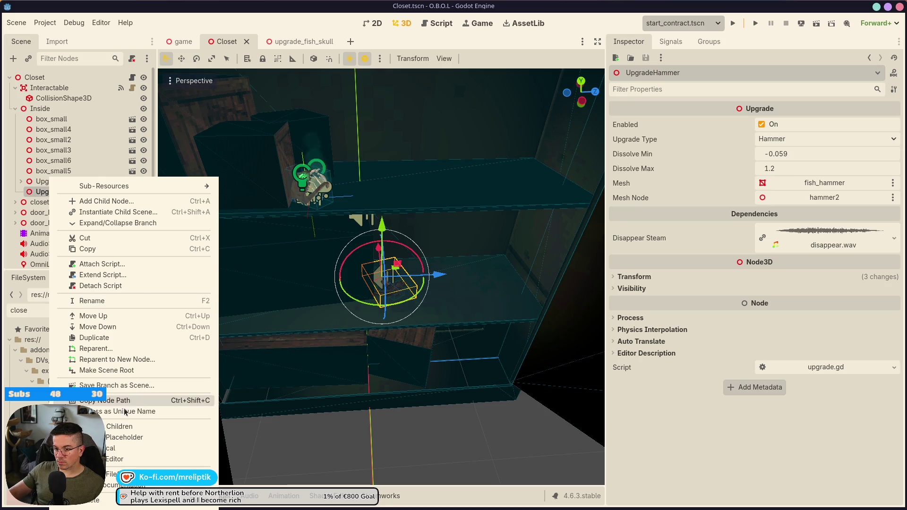
click(126, 412)
right_click(56, 191)
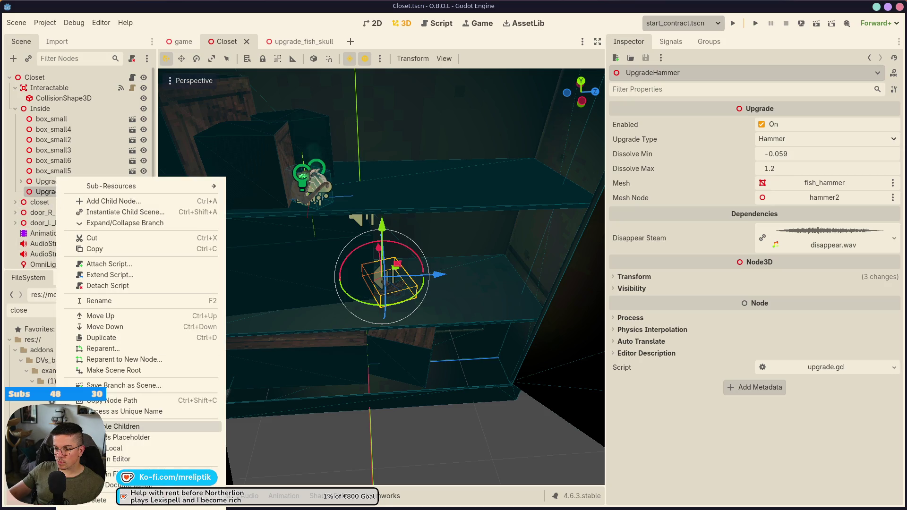
click(106, 429)
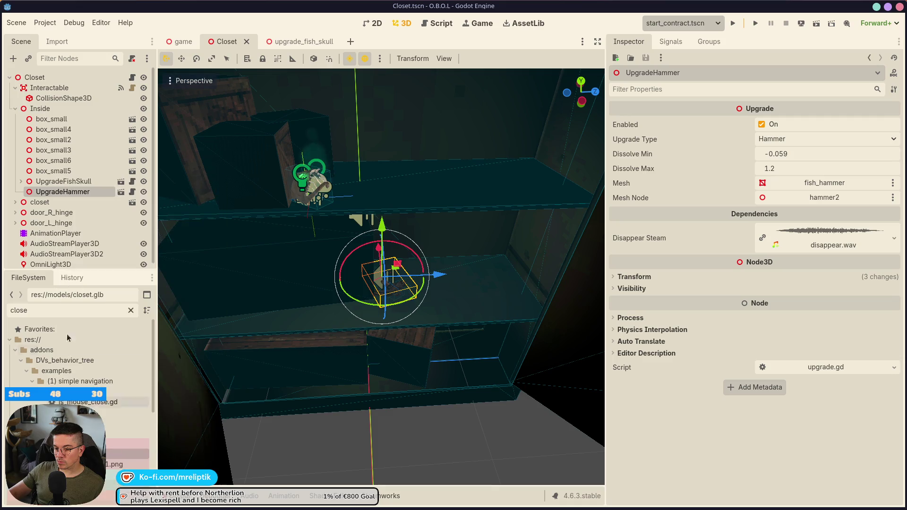
right_click(55, 191)
click(118, 429)
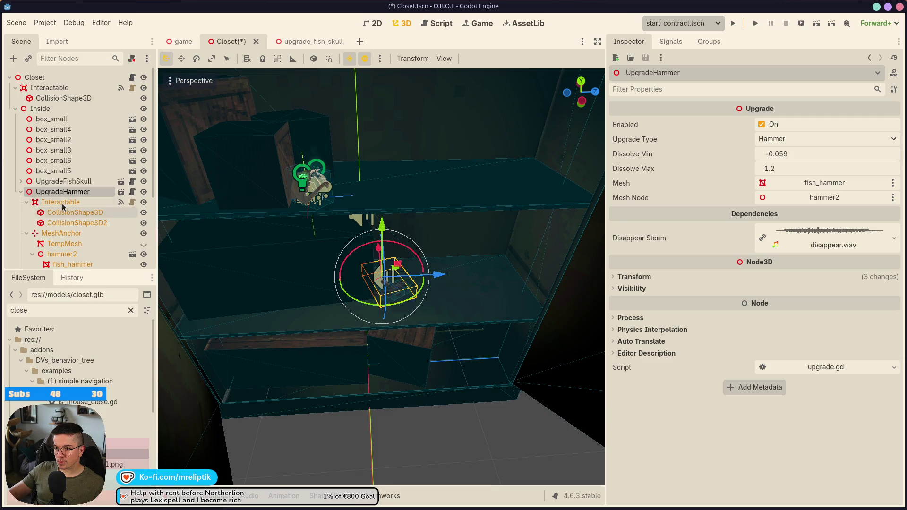
Step: Set the hammer Interactable's message to UPGRADE_NOT_DEMO, turn off Click Enabled, and save the Closet scene
click(61, 201)
click(663, 212)
key(ctrl+a)
key(ctrl+v)
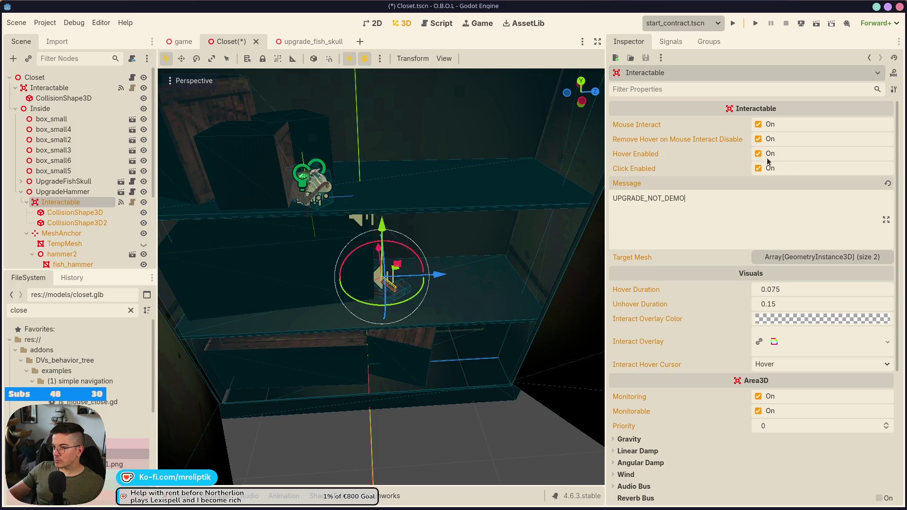
click(759, 169)
key(ctrl+s)
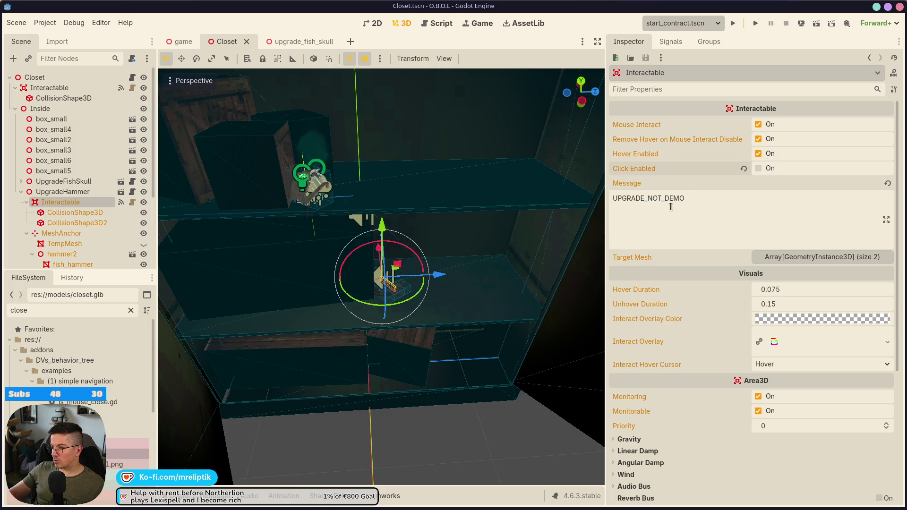
scroll(481, 263, down, 5)
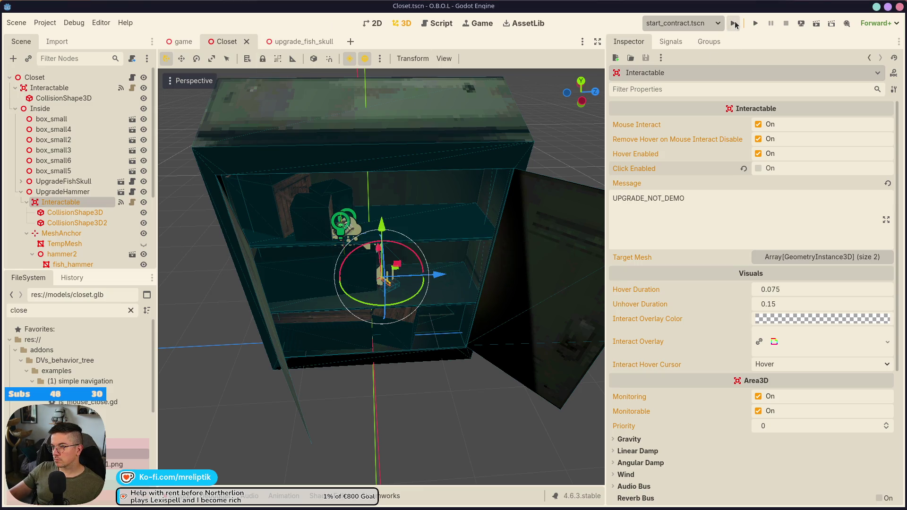
click(700, 23)
Step: Play-test the game from start_game.tscn, advancing past the coin instructions and looking at the closet
click(690, 41)
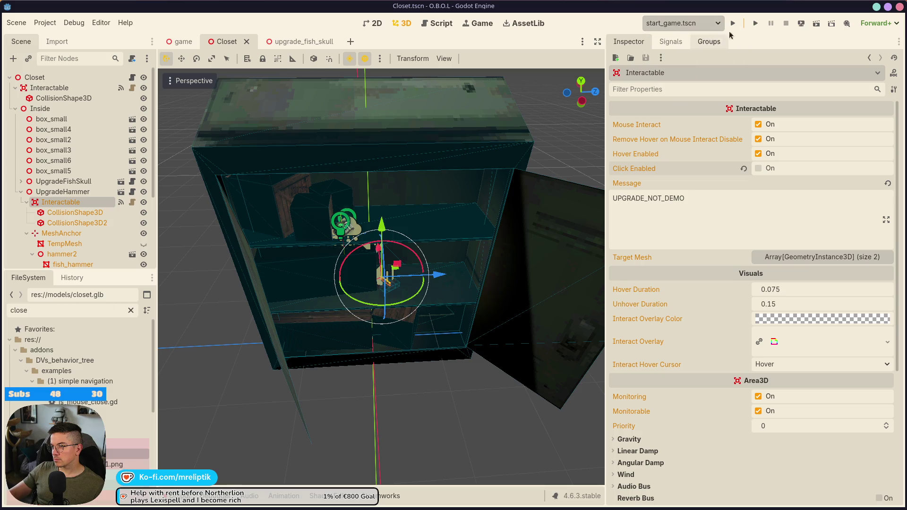
click(733, 24)
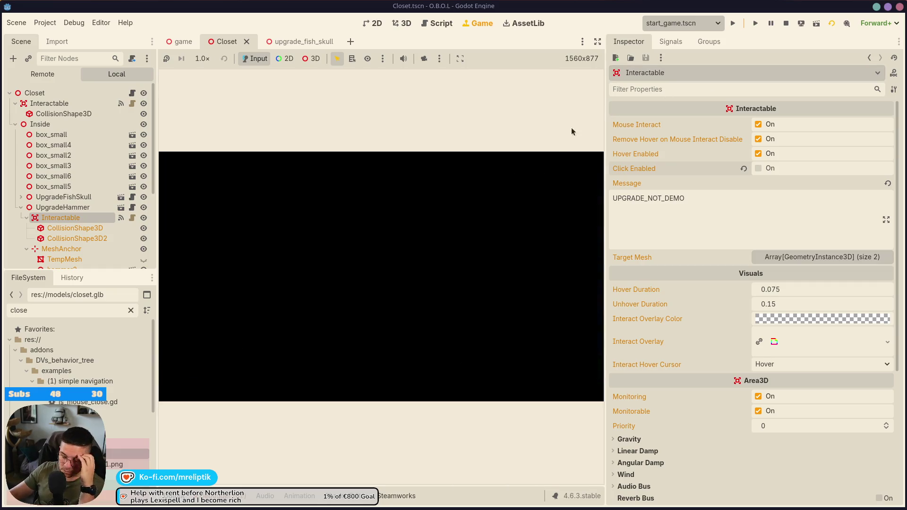
click(596, 42)
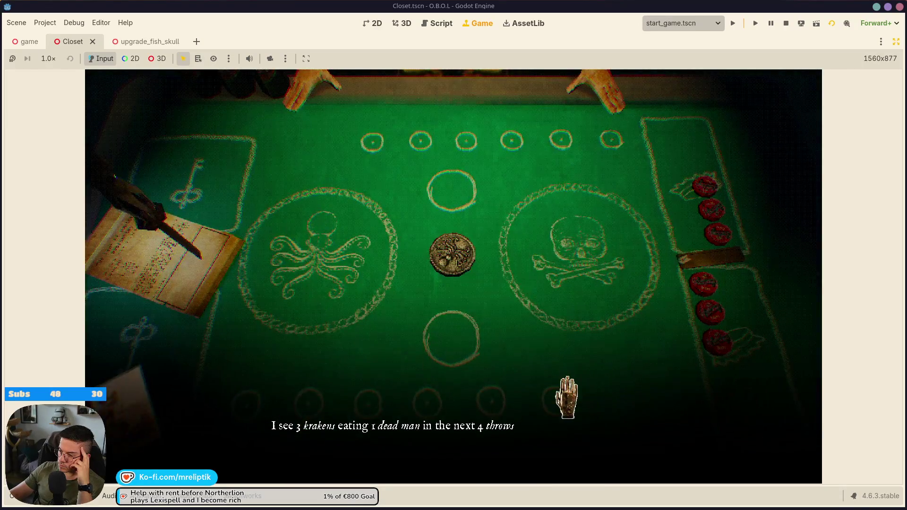
click(517, 392)
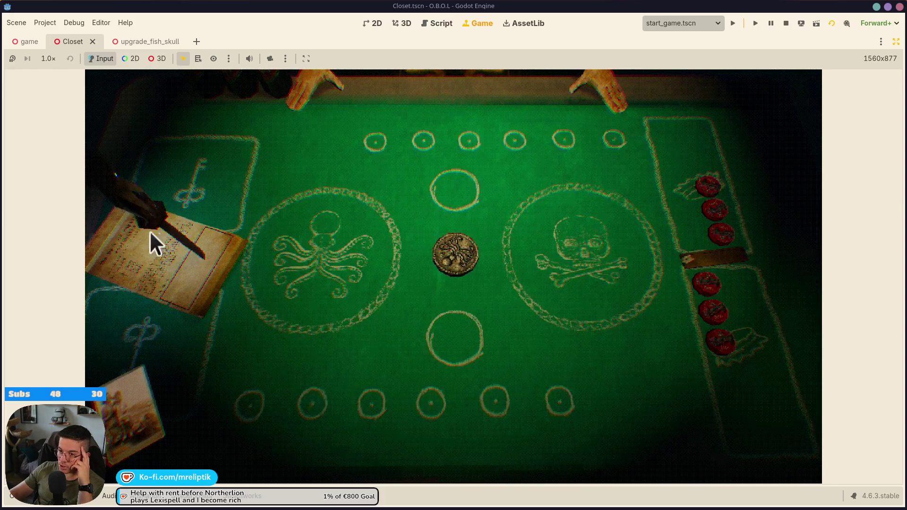
click(128, 306)
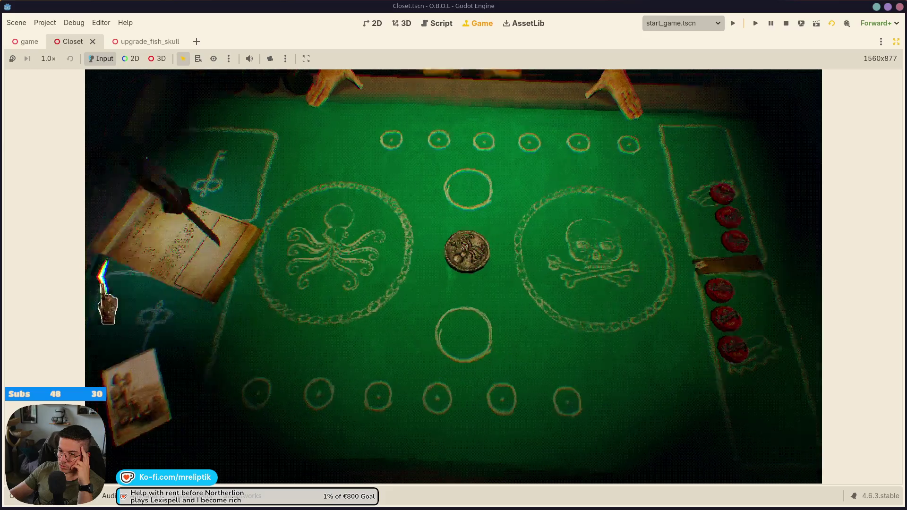
click(558, 255)
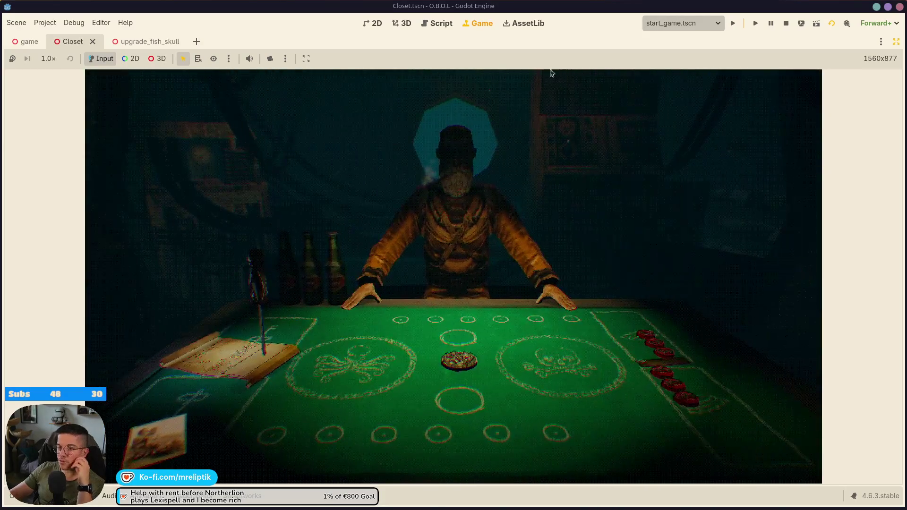
Step: Bring up the game scene in the 3D view
click(29, 41)
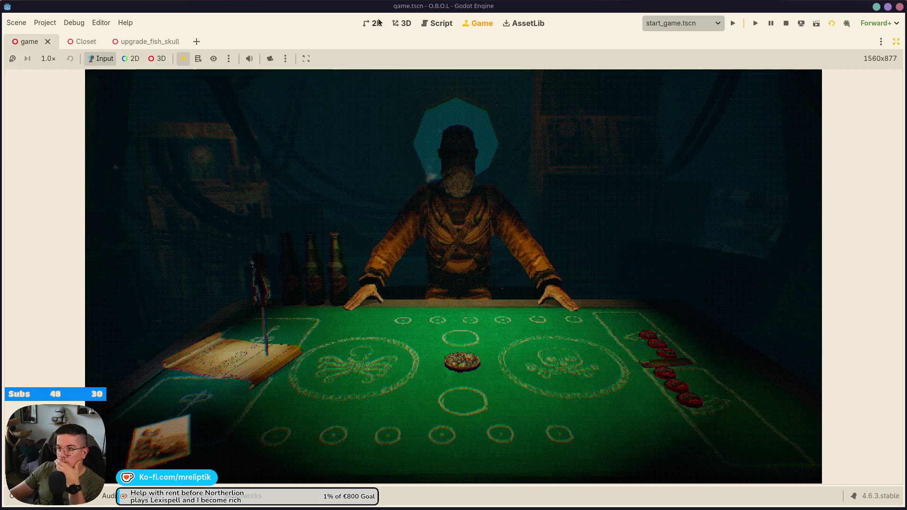
click(373, 23)
click(403, 23)
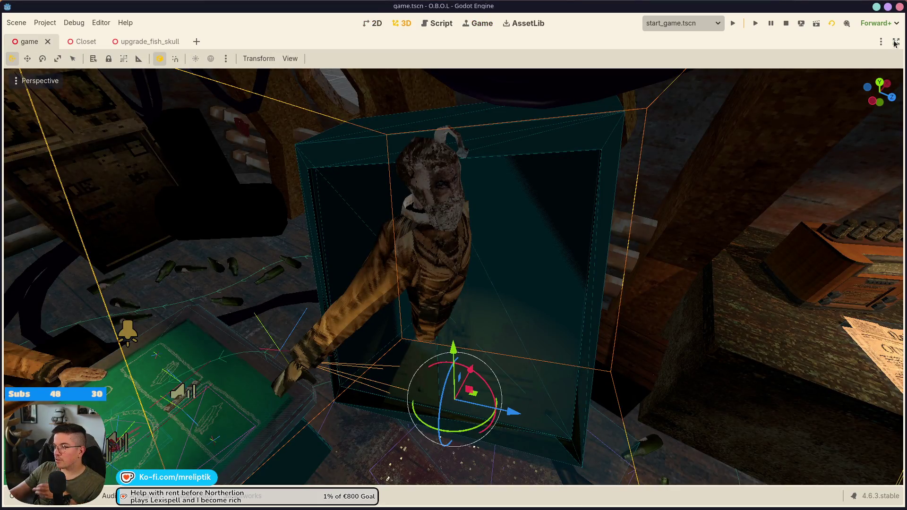
Step: Filter the Scene dock for the knife node, cancel opening its imported model, and clear the filter
click(897, 42)
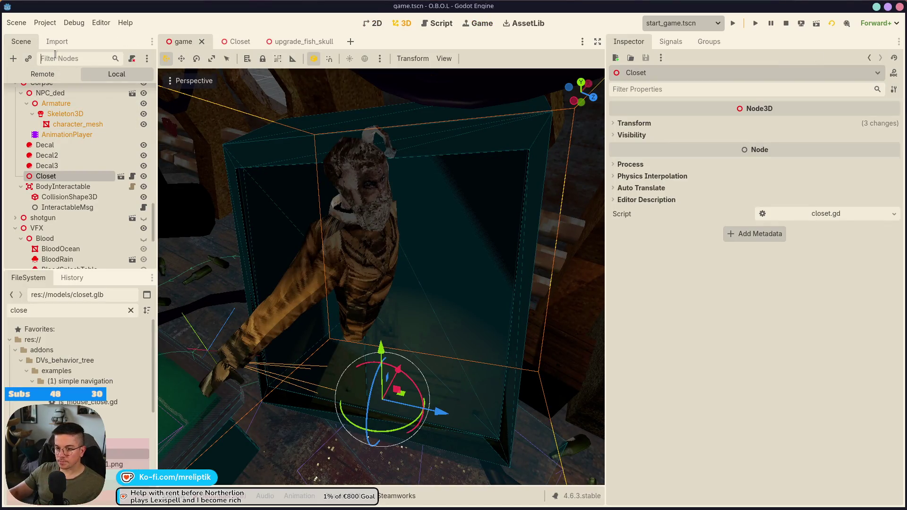
text(knif)
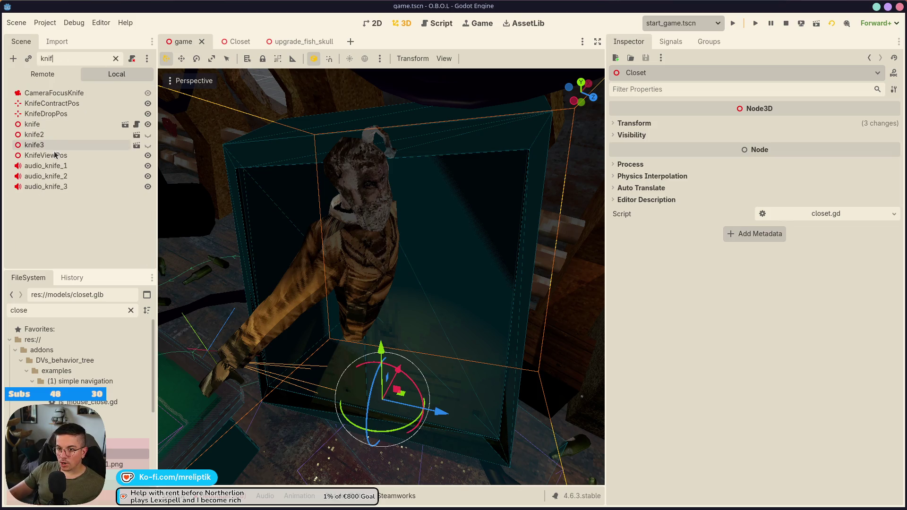
click(37, 124)
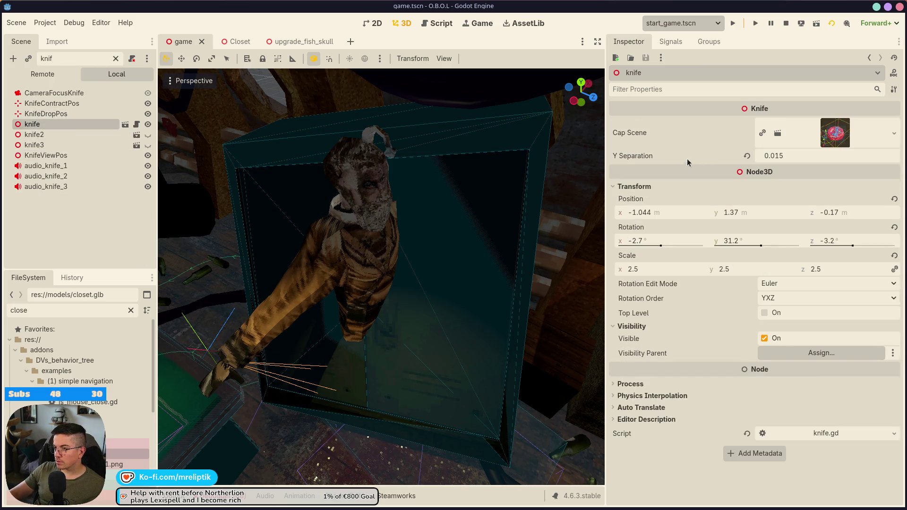
click(125, 126)
click(384, 276)
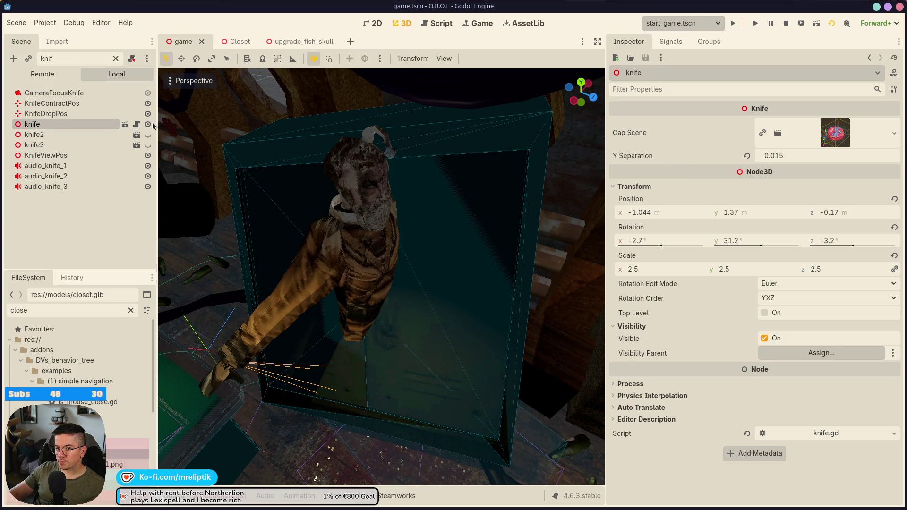
click(116, 58)
Step: Browse the game scene tree, collapsing the Corpse branch and selecting the muzzle_flash mesh
scroll(98, 163, down, 10)
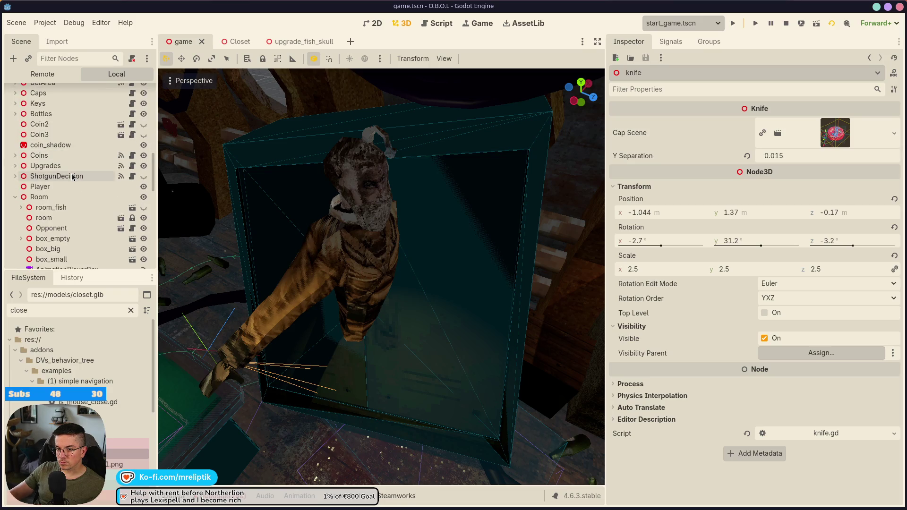
scroll(72, 175, down, 12)
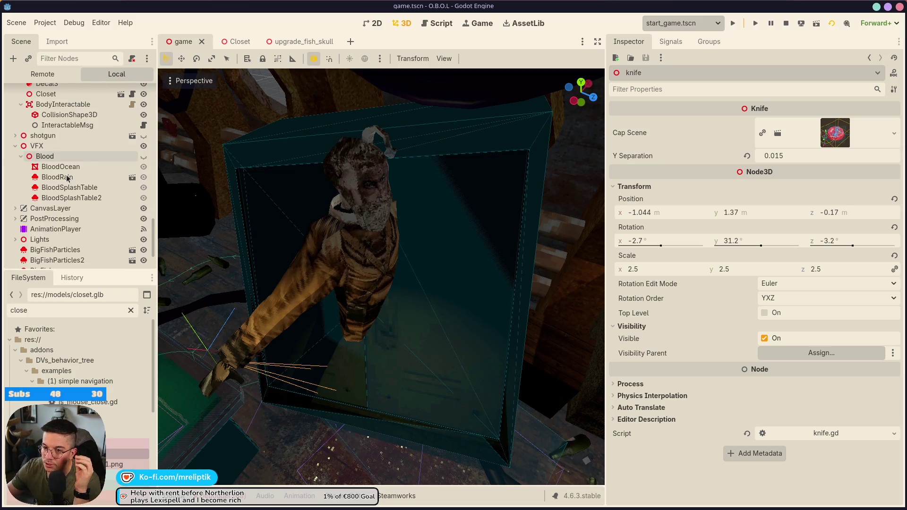
scroll(71, 182, up, 8)
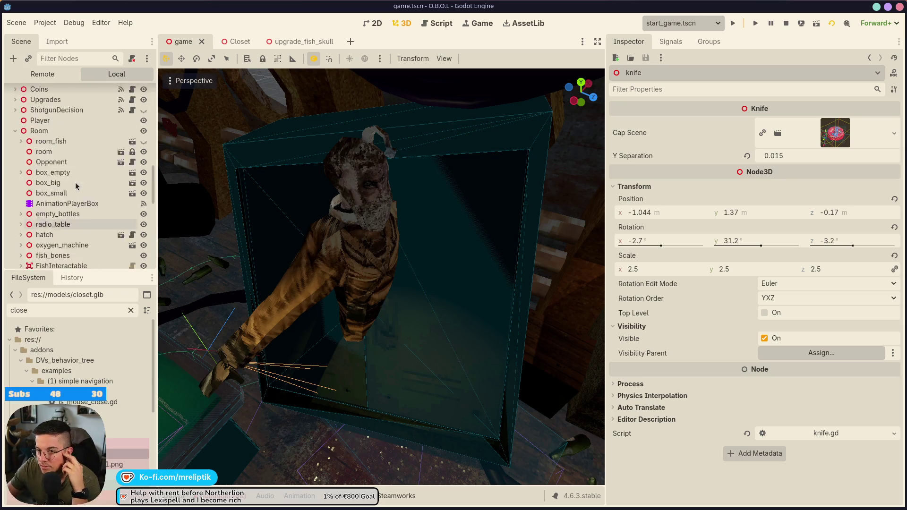
scroll(75, 186, up, 8)
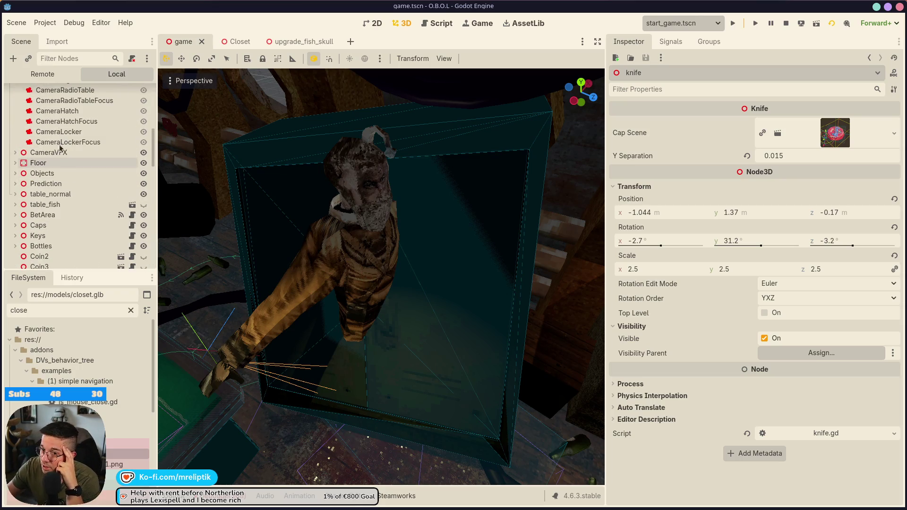
scroll(60, 147, up, 8)
scroll(38, 214, down, 10)
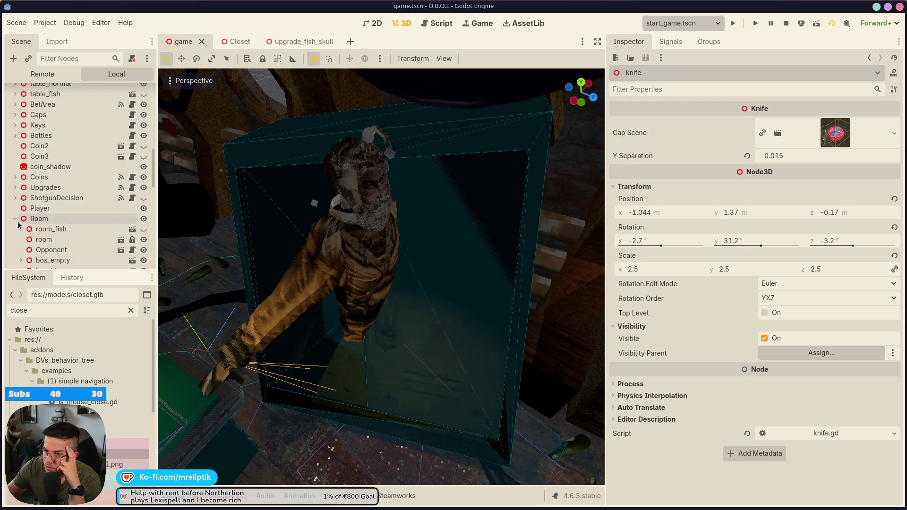
scroll(28, 218, down, 6)
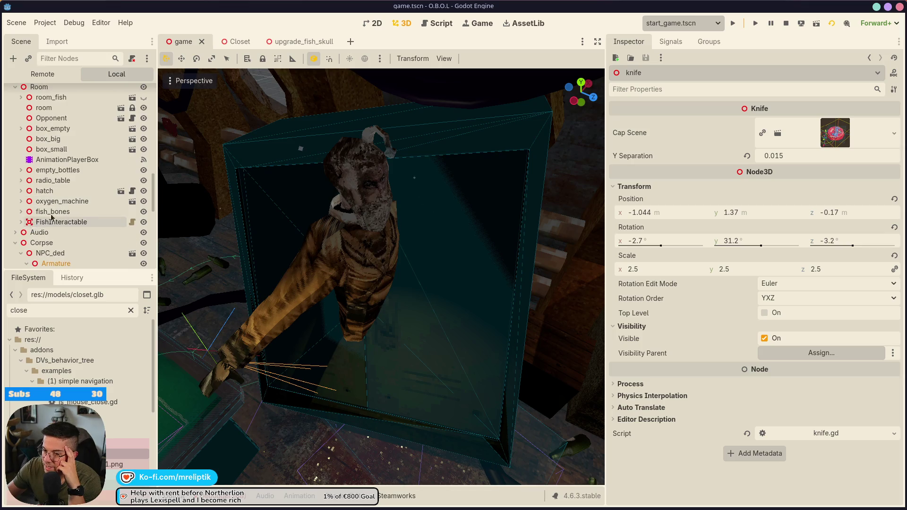
scroll(30, 224, up, 5)
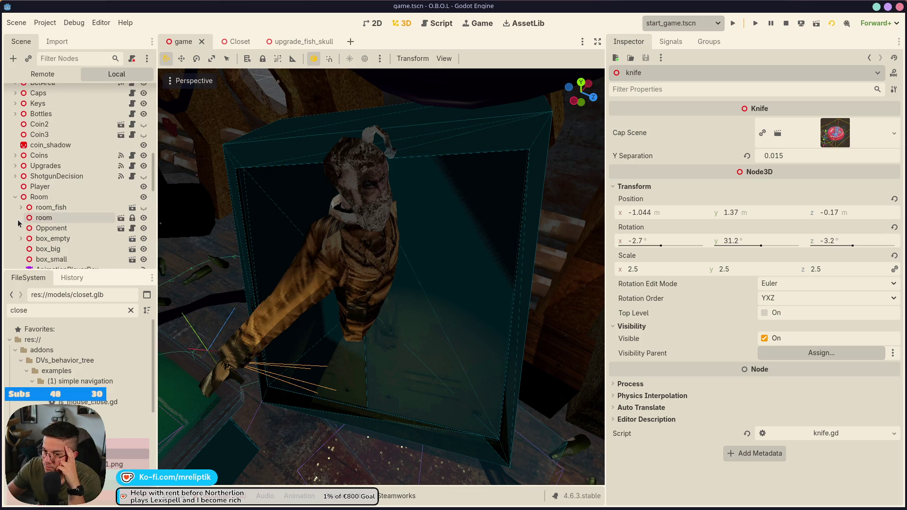
scroll(38, 221, down, 3)
scroll(40, 221, down, 6)
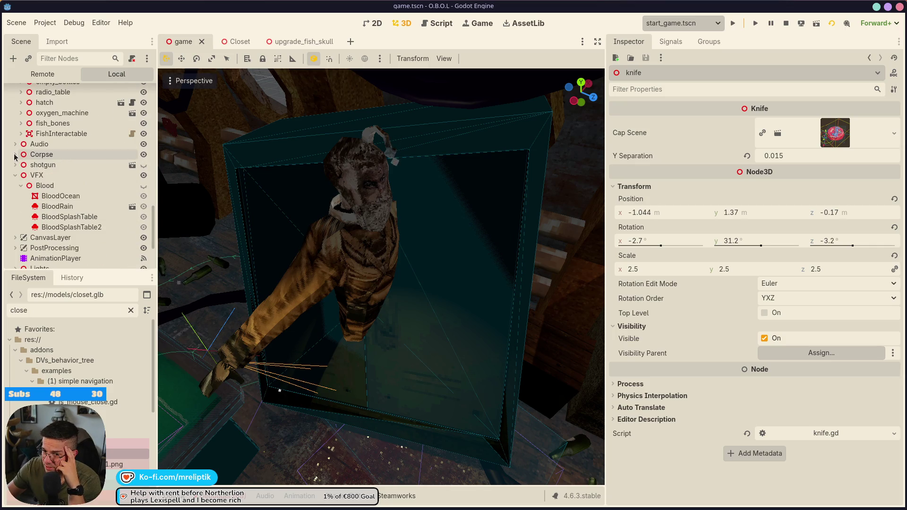
click(16, 155)
click(52, 176)
click(16, 165)
scroll(67, 214, up, 6)
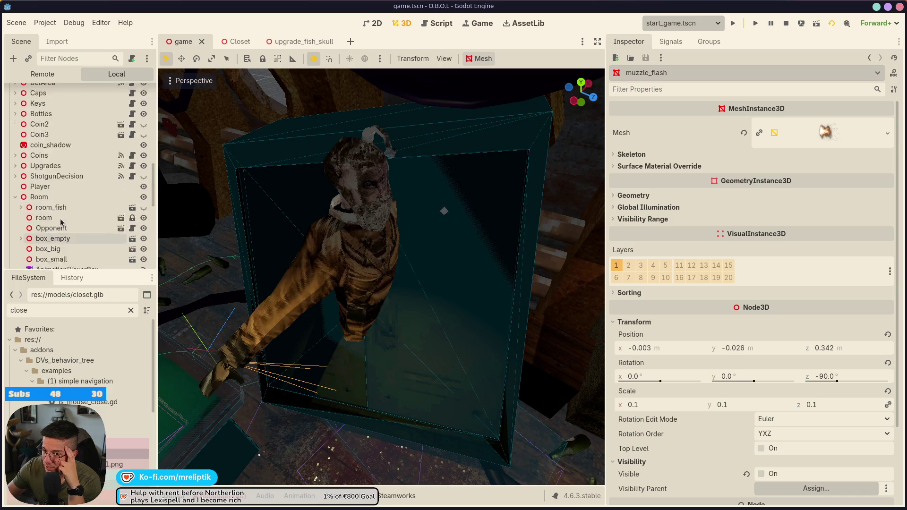
scroll(75, 175, up, 2)
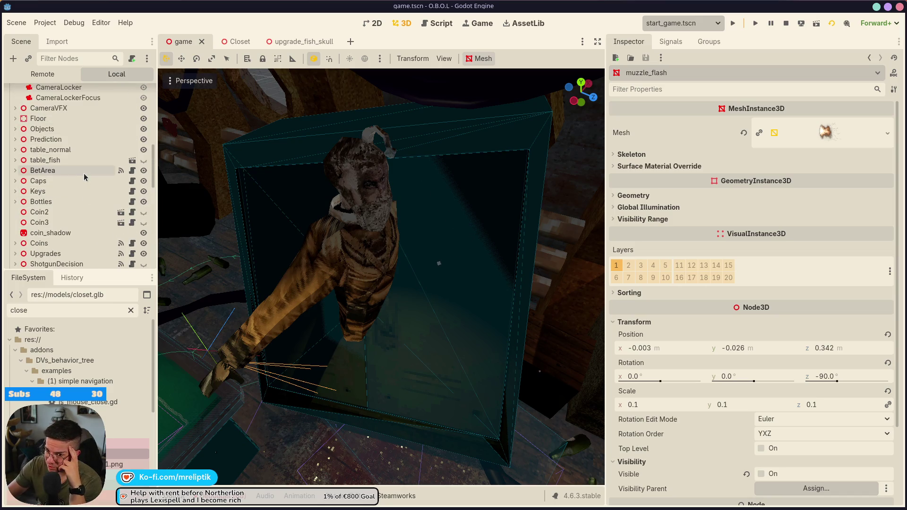
Step: Expand table_normal and knife, select the SineMovement node and open its script
click(15, 150)
scroll(52, 198, down, 2)
click(52, 201)
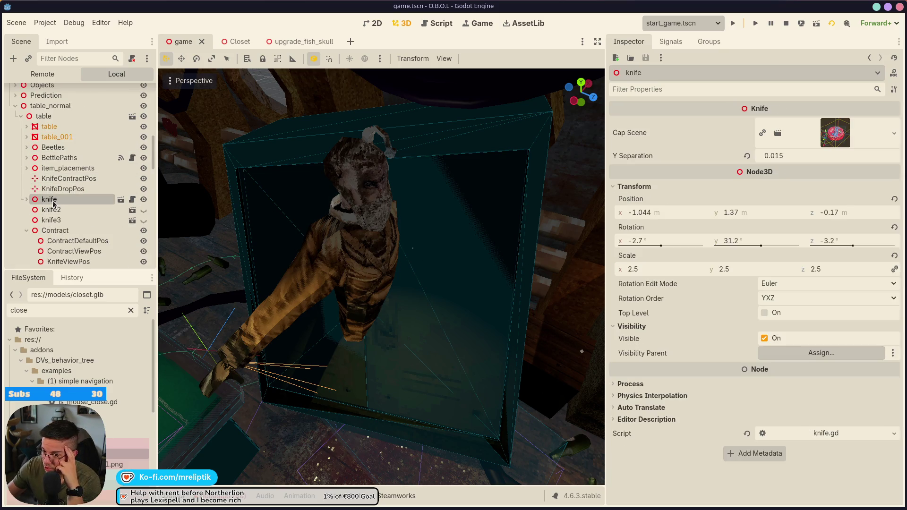
click(26, 200)
scroll(71, 236, down, 3)
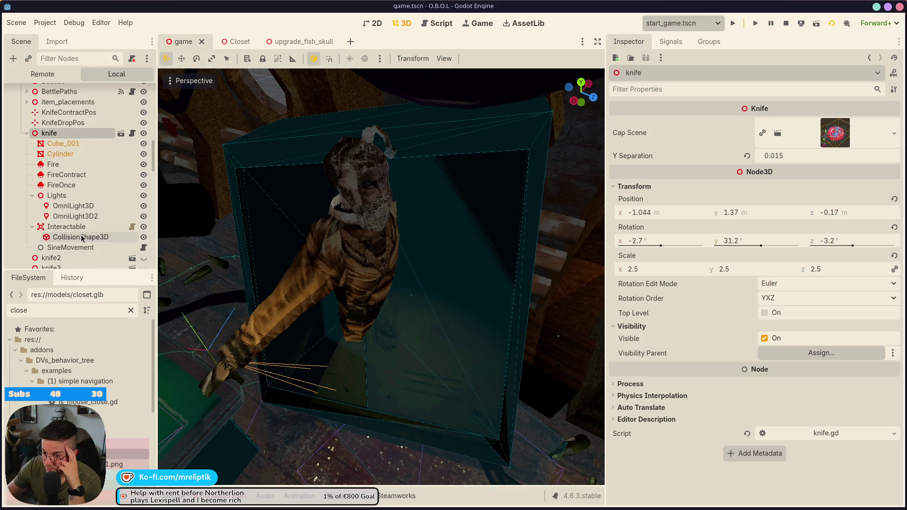
click(71, 248)
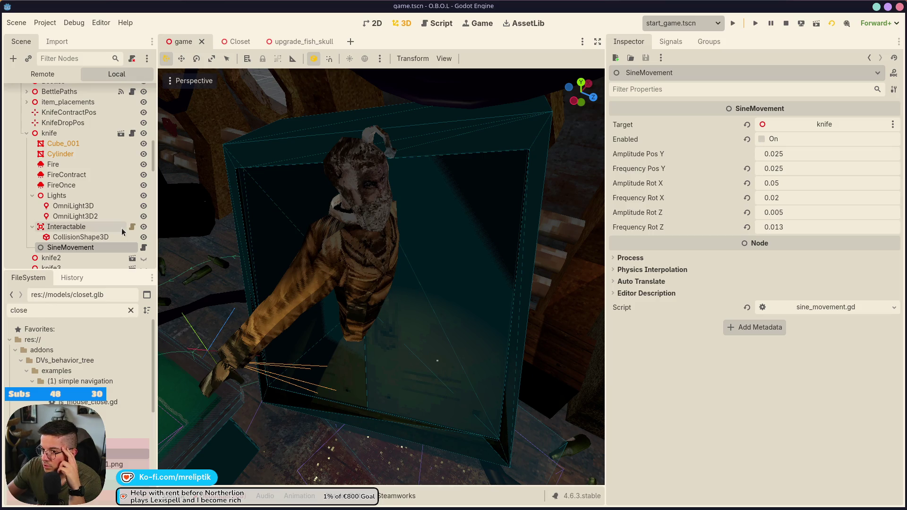
click(143, 248)
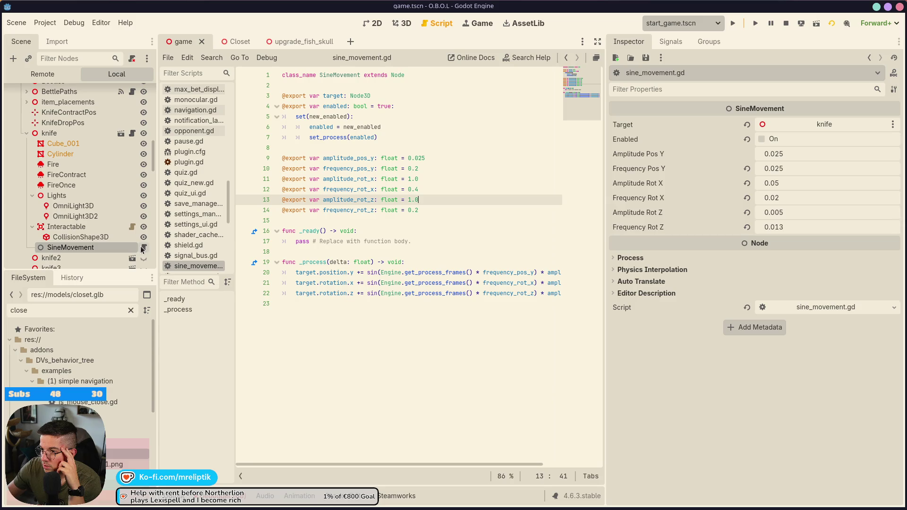
Step: Replace pass in sine_movement.gd's _ready with set_process(false) and run the game
double_click(341, 107)
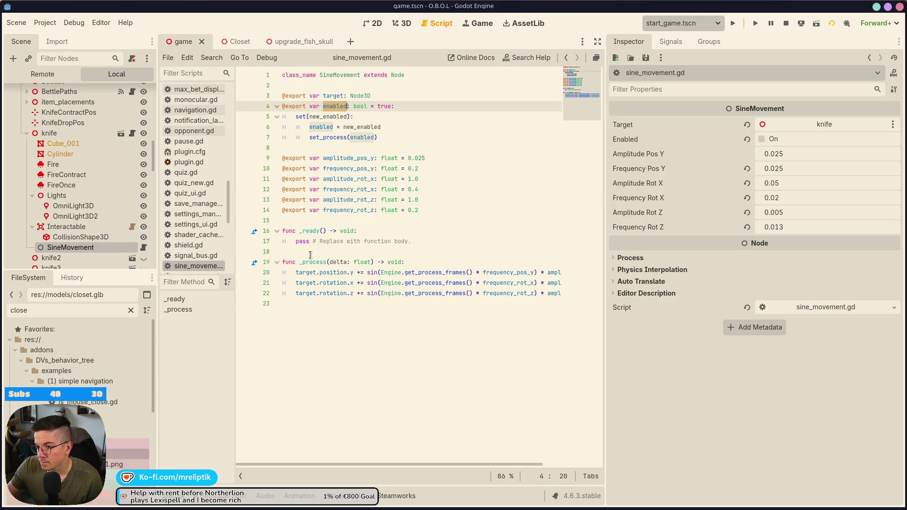
click(295, 241)
key(shift+End)
text(set_pro)
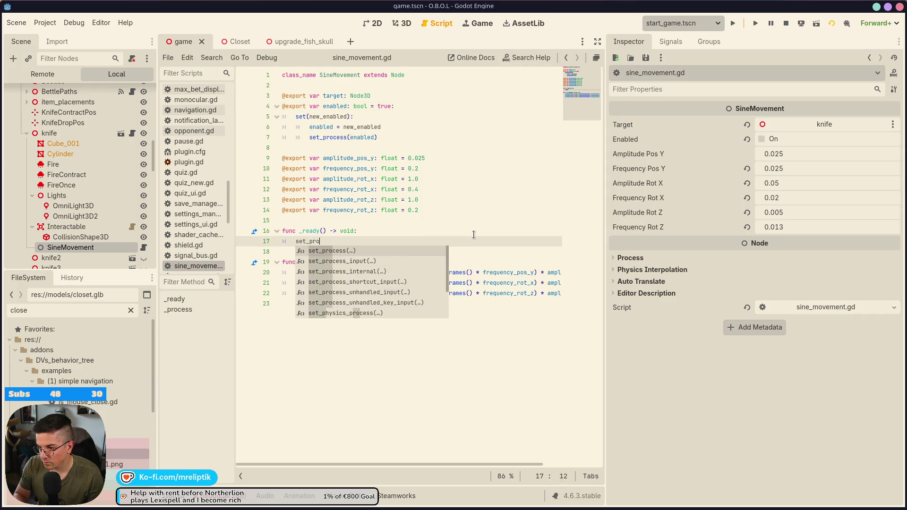
key(Return)
text(false)
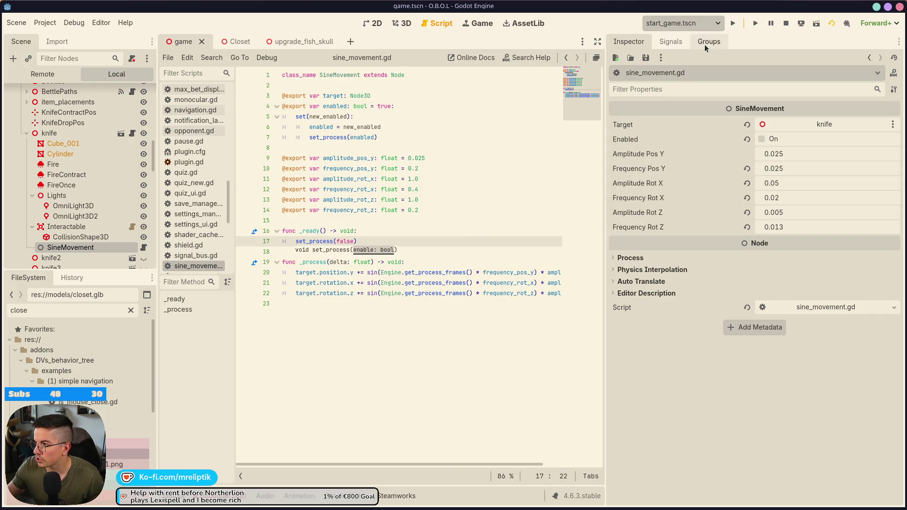
click(733, 23)
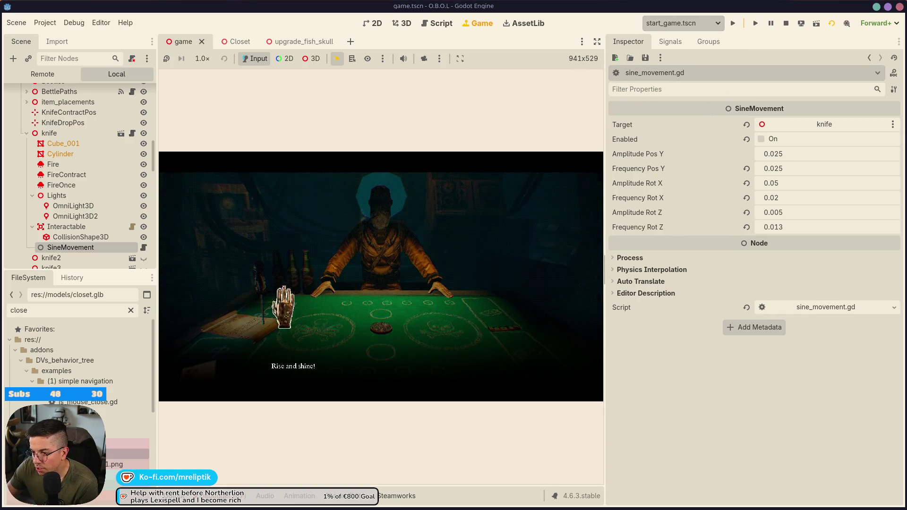
Step: Enlarge the running game view and open the cabinet door in the game
mouse_move(608, 90)
mouse_down()
mouse_move(596, 91)
mouse_move(797, 90)
mouse_up()
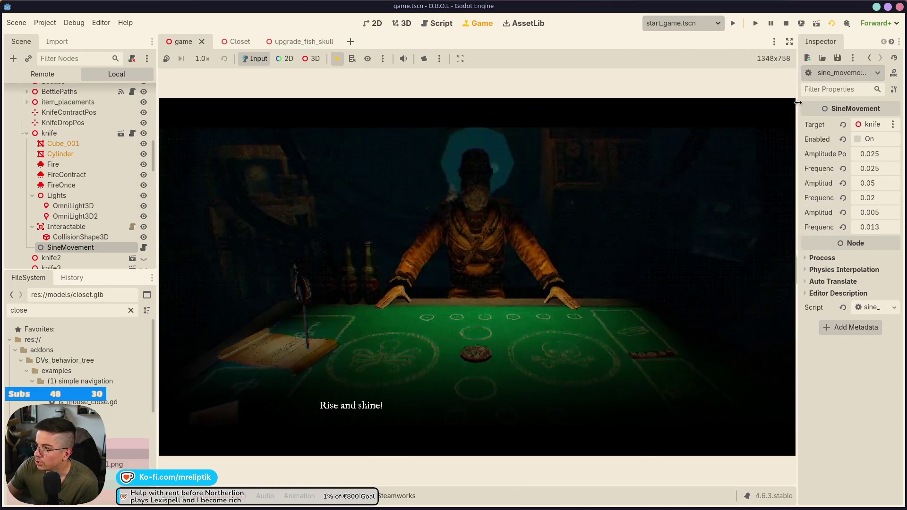
click(787, 42)
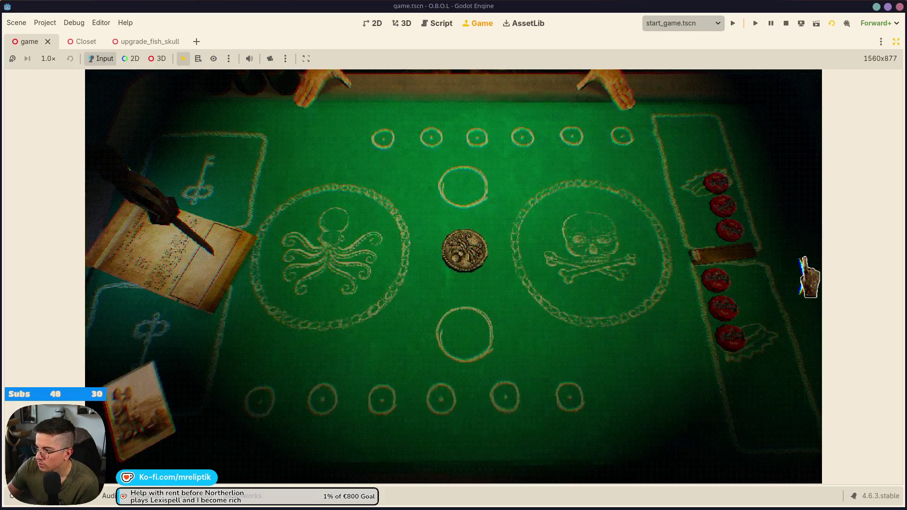
mouse_move(806, 277)
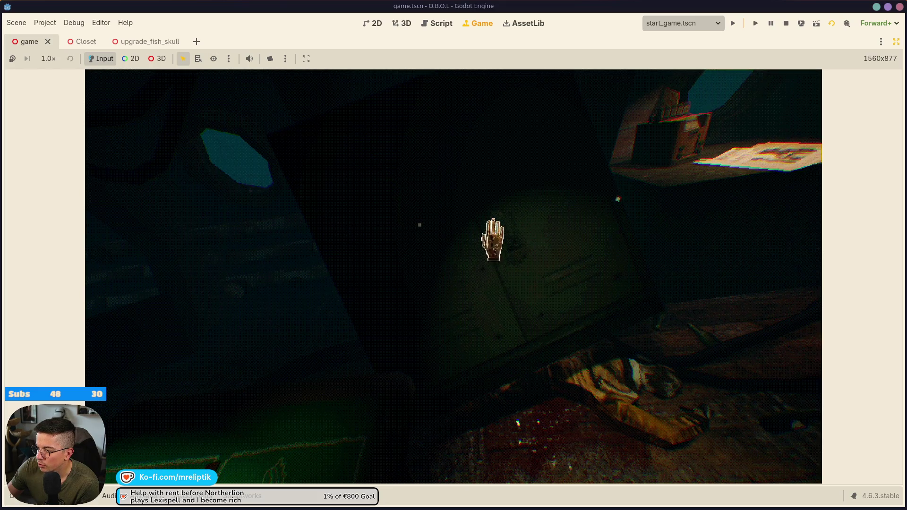
click(489, 243)
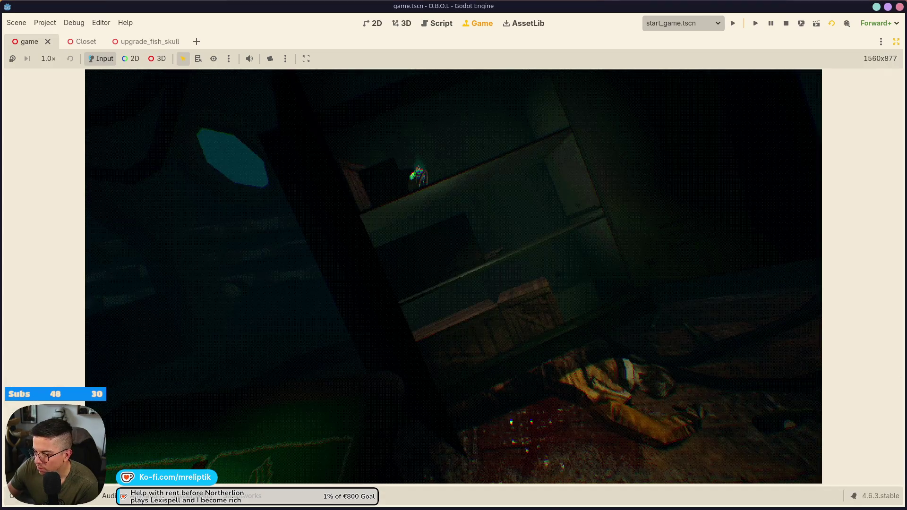
Step: Check the Audio, Debugger Misc, and Output bottom panels, then collapse the panel
click(137, 496)
click(109, 496)
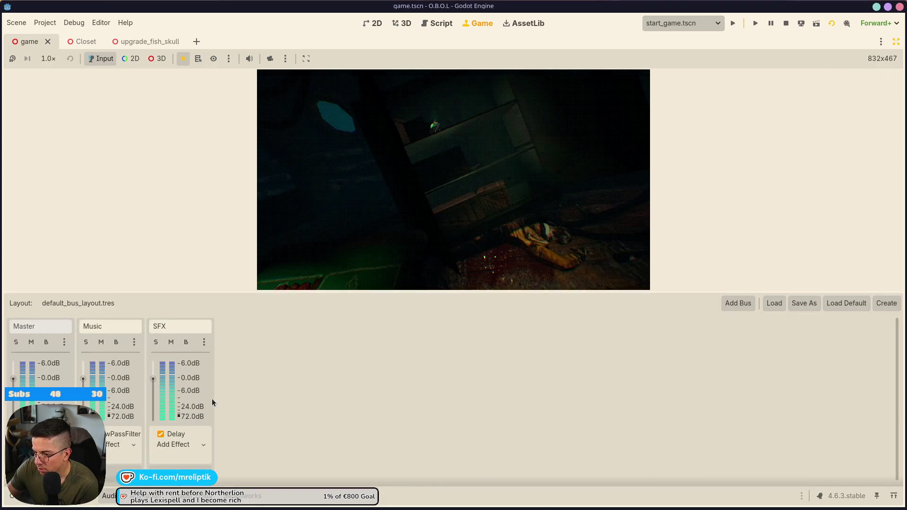
click(61, 496)
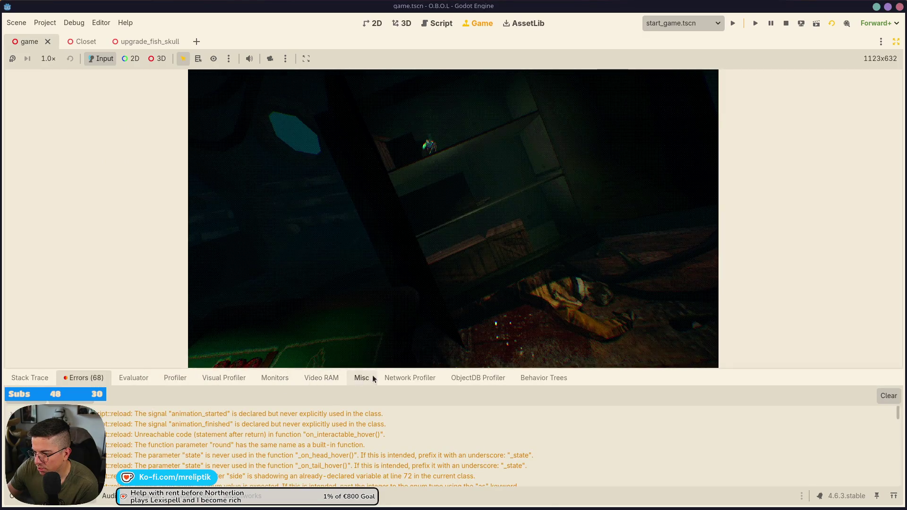
click(372, 376)
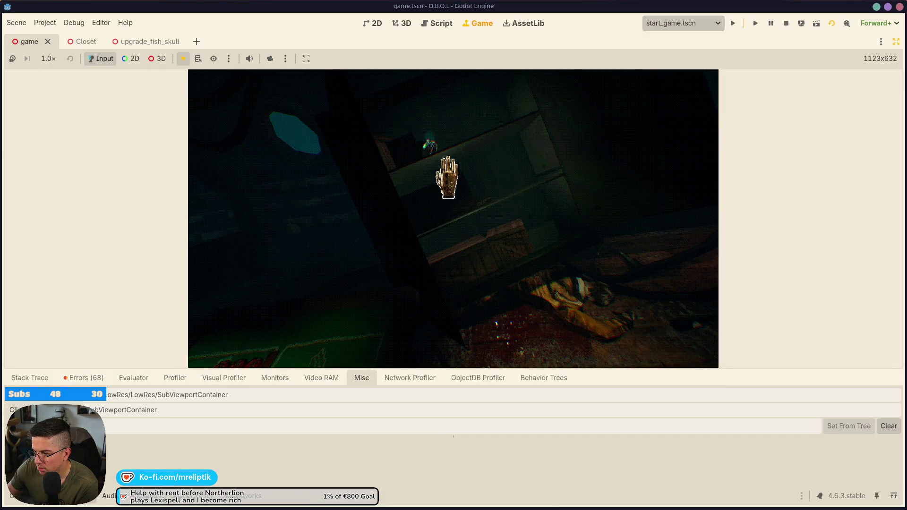
click(18, 495)
click(19, 496)
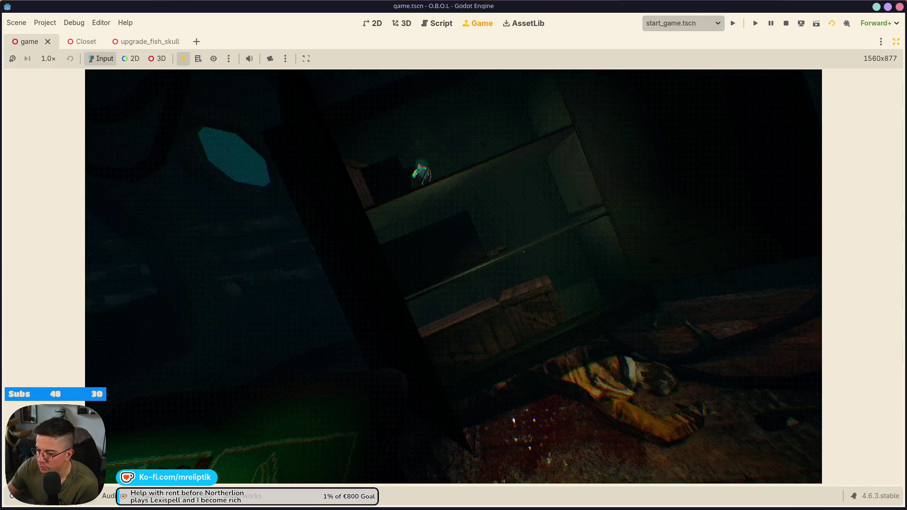
Step: Stop the game, restore the docks, and switch to the Closet scene
click(786, 23)
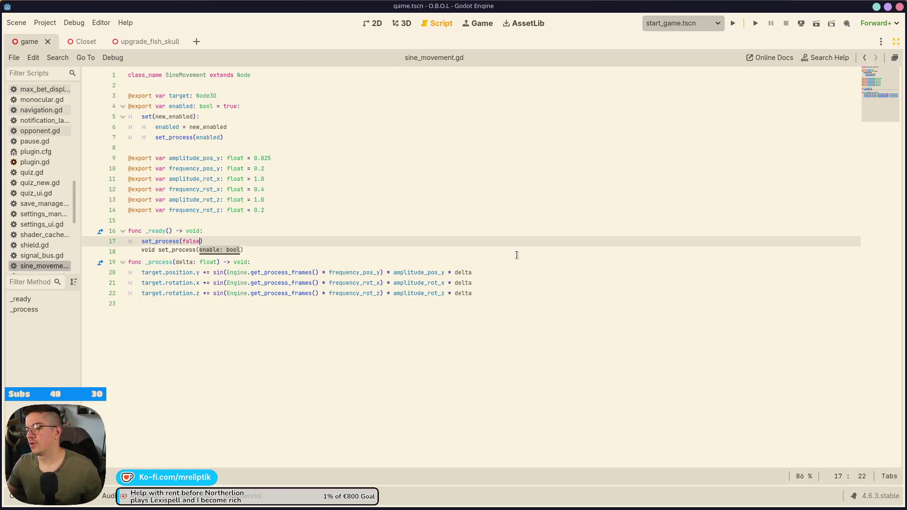
click(896, 42)
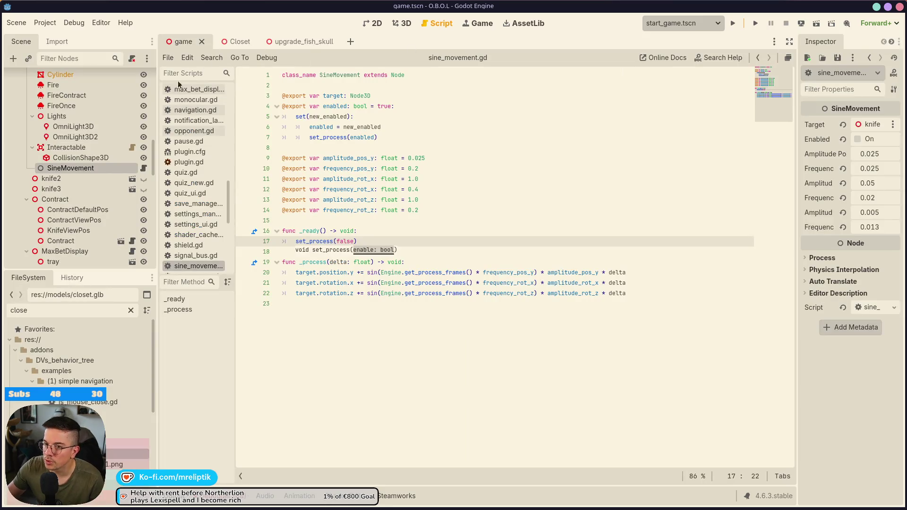
click(235, 42)
scroll(101, 180, up, 2)
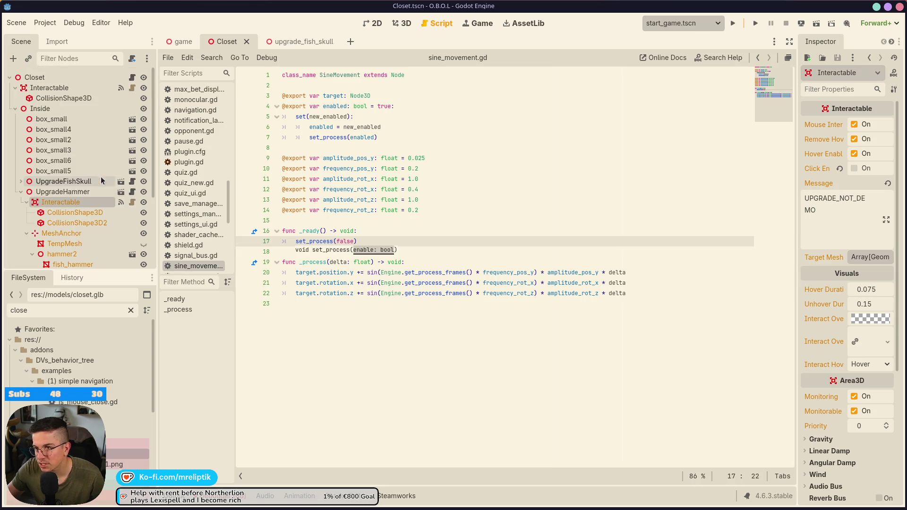
Step: Open the closet's closet.gd script from the 3D view
key(ctrl+F1)
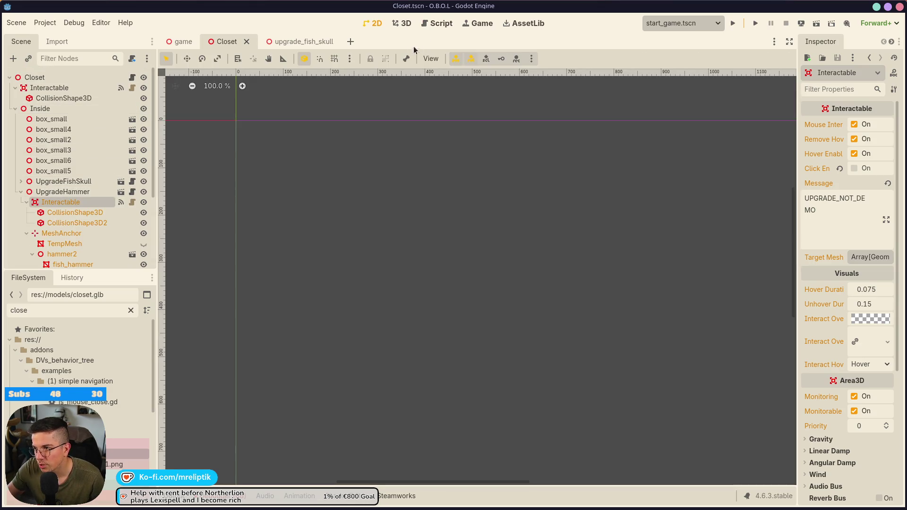
click(404, 23)
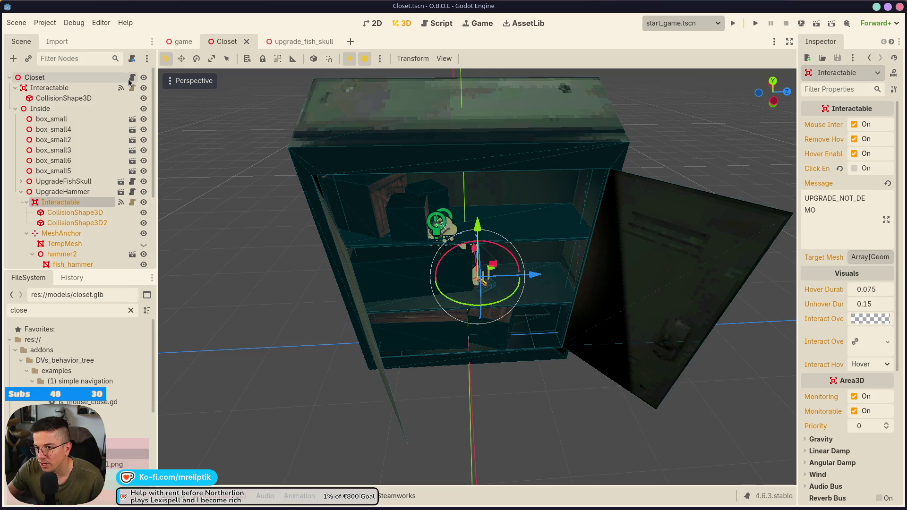
click(132, 77)
Step: Tidy blank lines around is_open and drag in an onready reference to the Interactable node
click(323, 118)
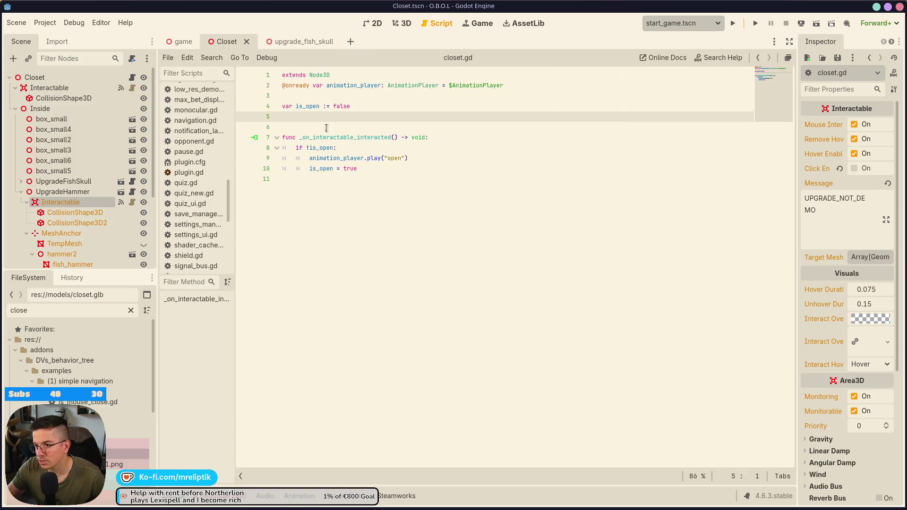
key(Delete)
click(365, 159)
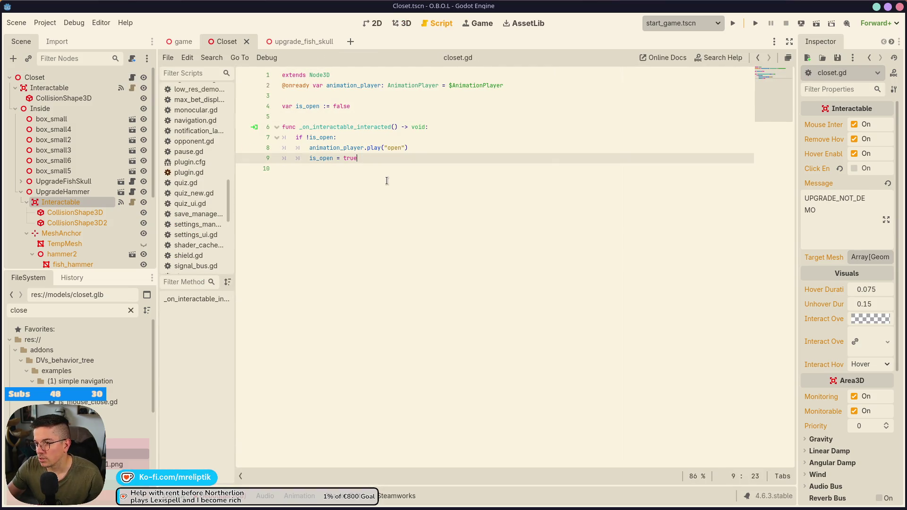
key(Return)
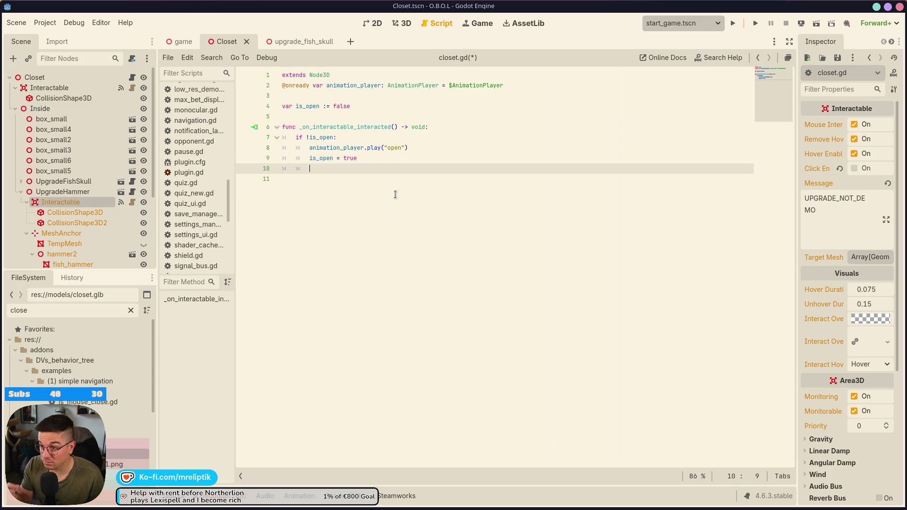
click(303, 108)
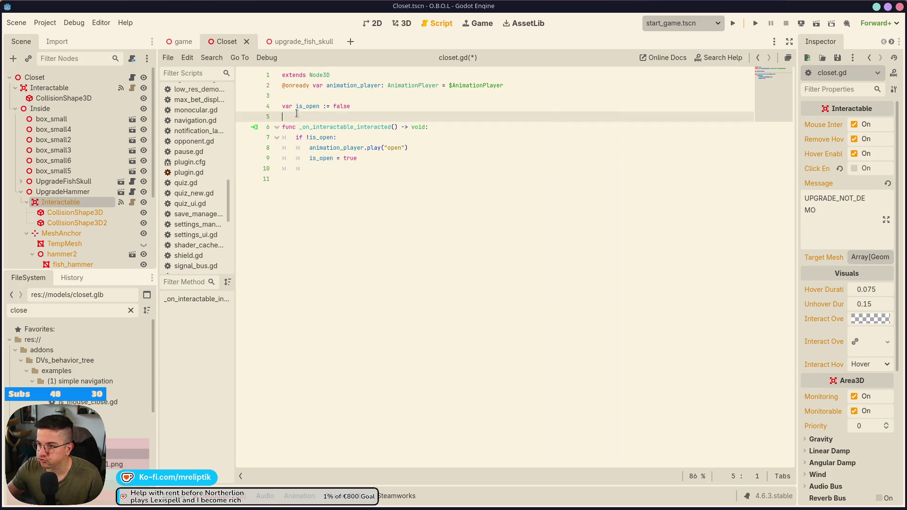
key(End)
key(Return)
key(Return)
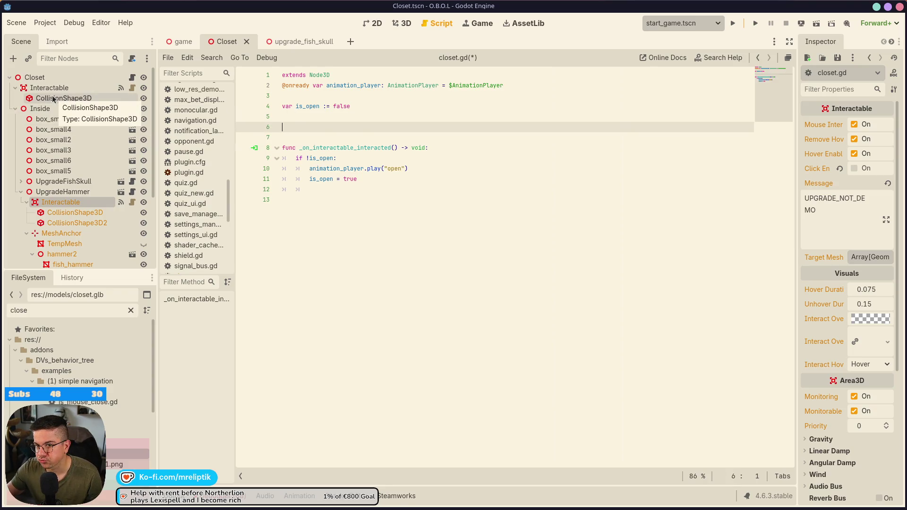
mouse_move(49, 87)
mouse_down()
mouse_move(293, 147)
mouse_move(293, 127)
mouse_up()
Step: Reorder the interactable and animation_player onready declarations and save closet.gd
click(312, 85)
key(alt+Down)
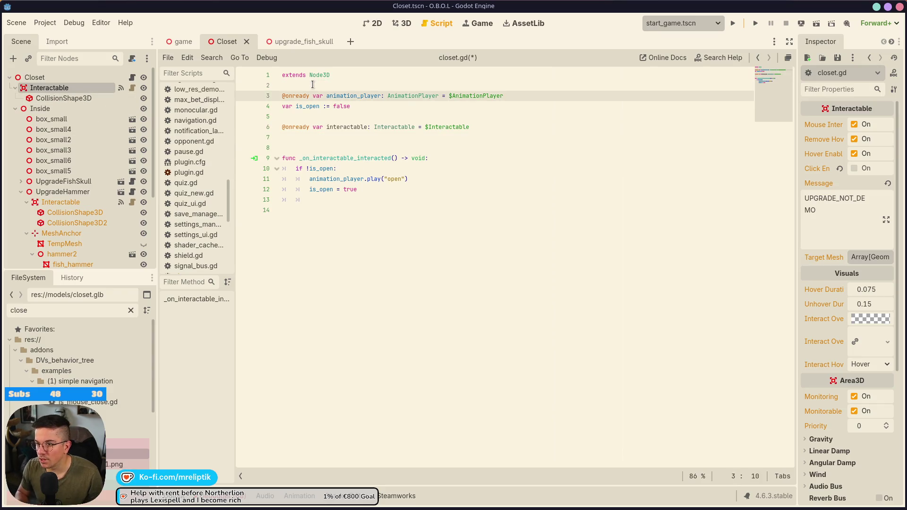
key(alt+Down)
key(alt+Down)
key(Down)
key(Down)
key(Delete)
key(ctrl+s)
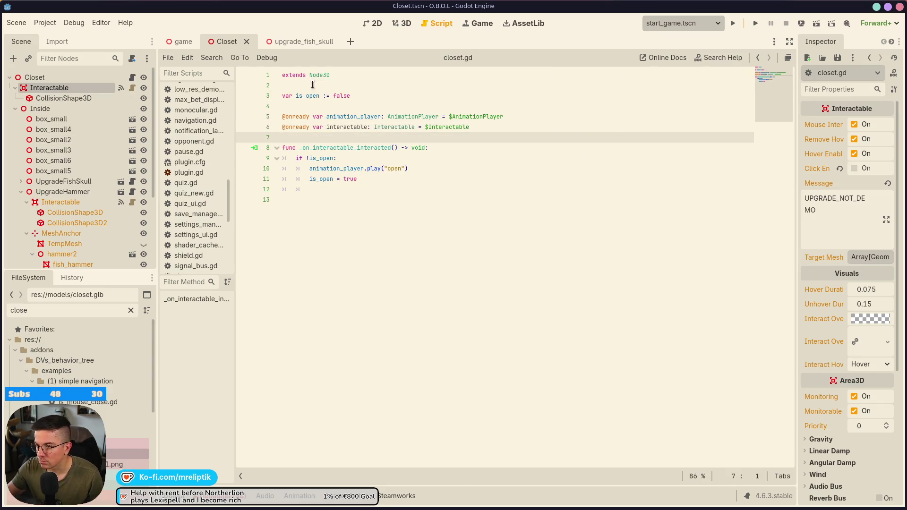
key(Up)
key(alt+Up)
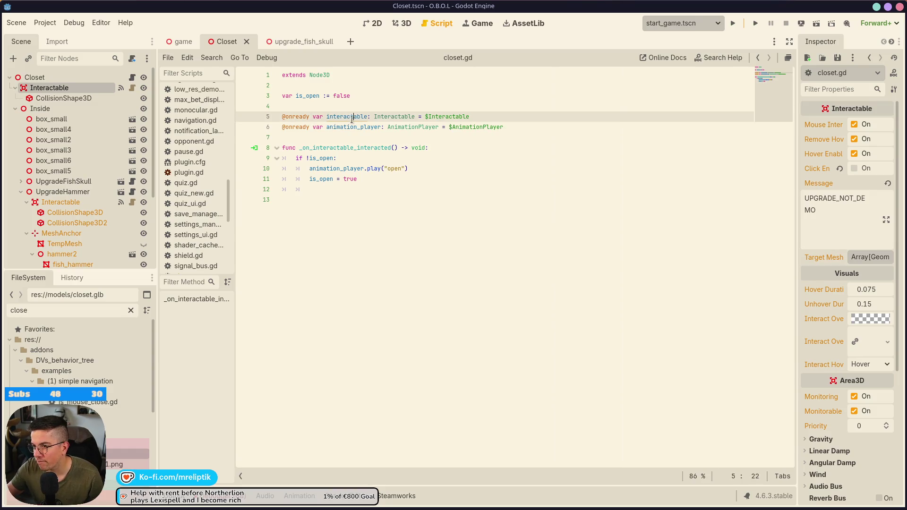
Step: Add 'interactable.mouse_interact = false' inside the if !is_open block, save, and launch the game
click(383, 160)
key(Return)
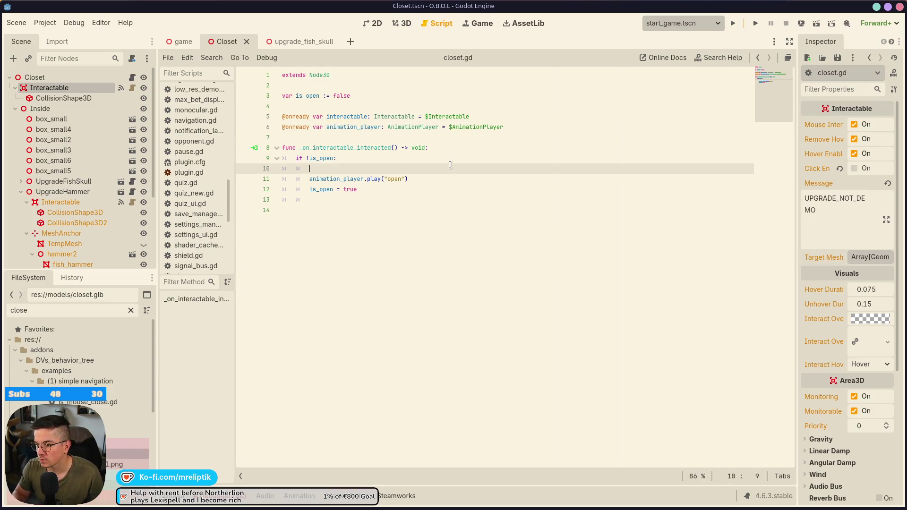
text(.)
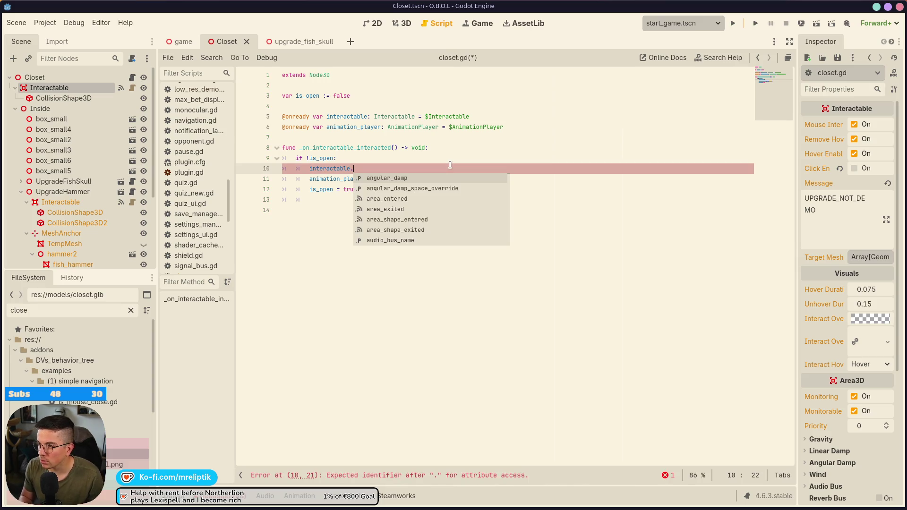
text(mouse_interact = fa)
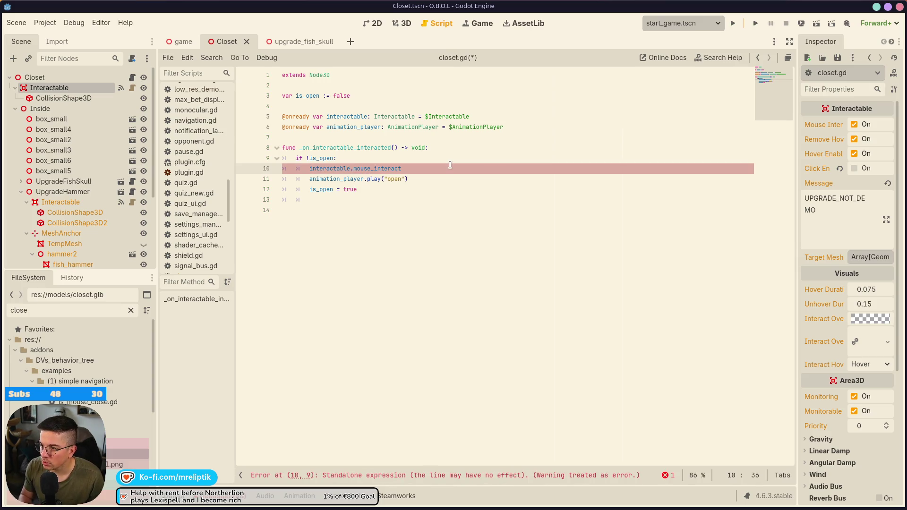
text(lse)
key(ctrl+s)
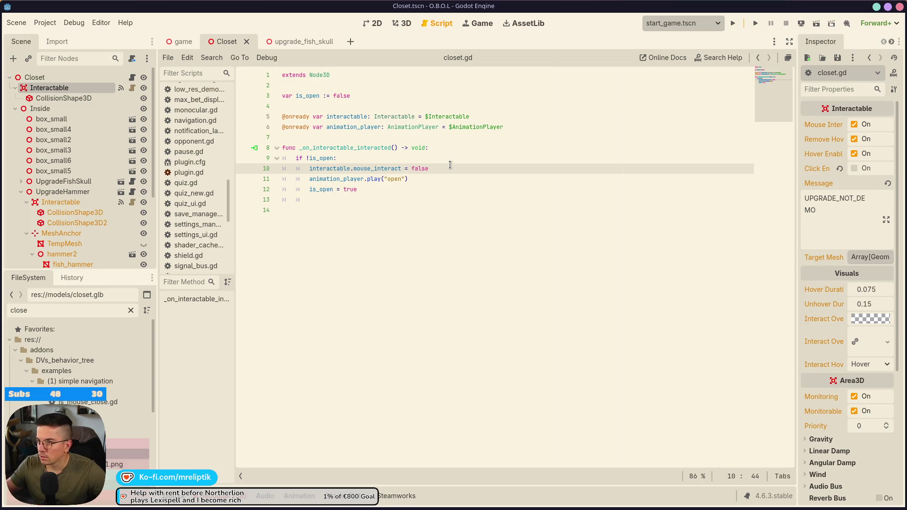
click(482, 23)
click(732, 23)
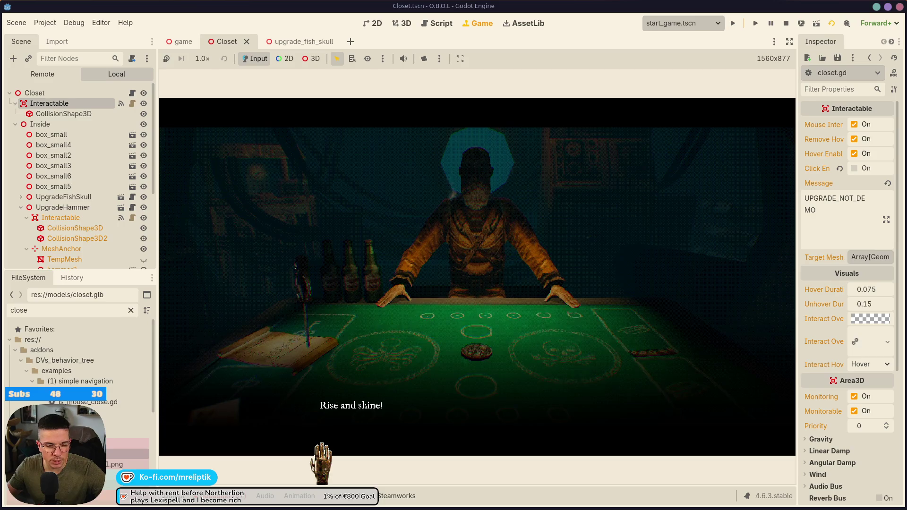
Step: Toggle the output log and clear the FileSystem filter to list all files
click(175, 496)
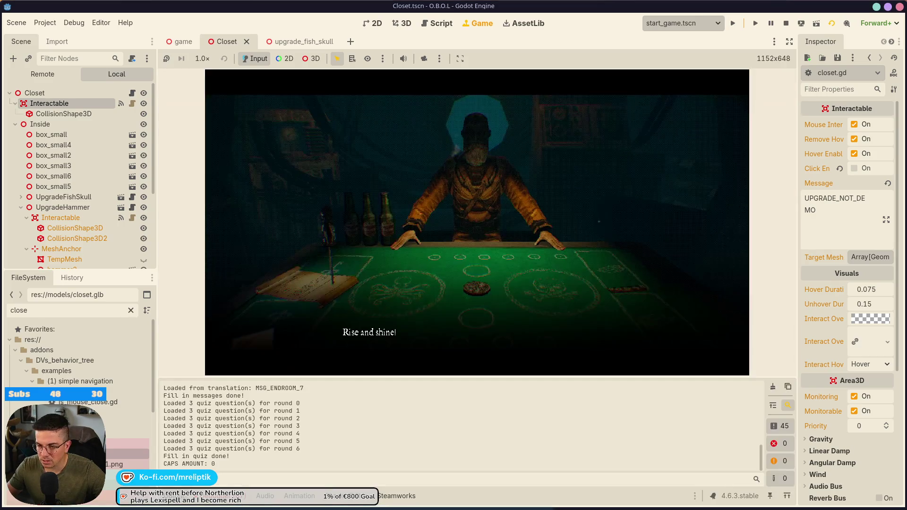
click(175, 496)
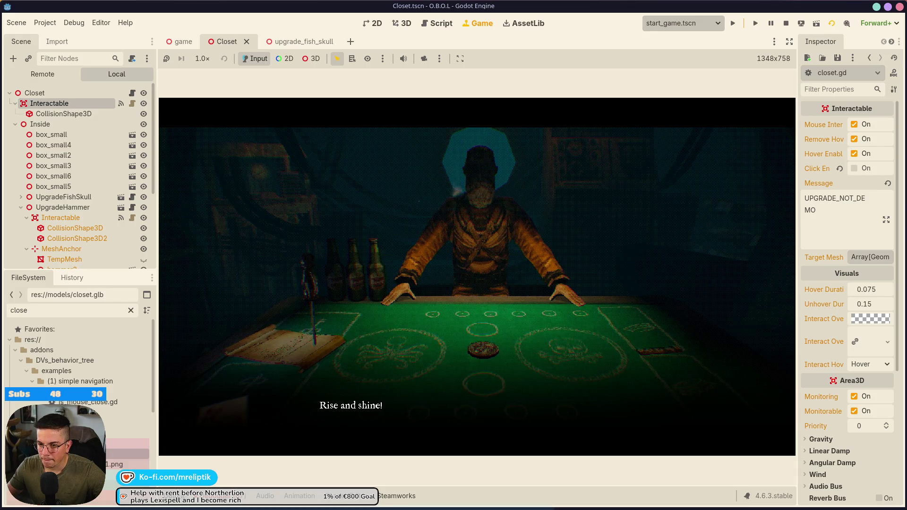
click(131, 311)
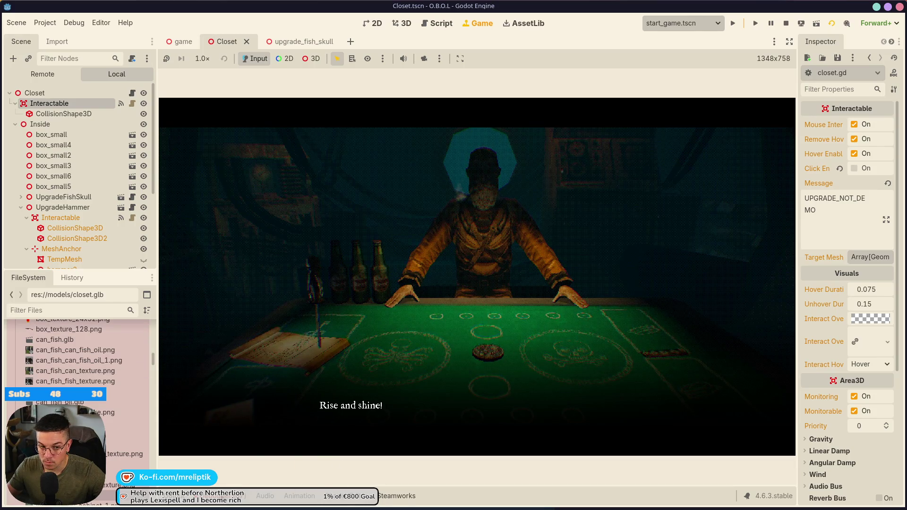
Step: Restart the game and play to the fortune-teller's prediction with the Output log shown
click(786, 23)
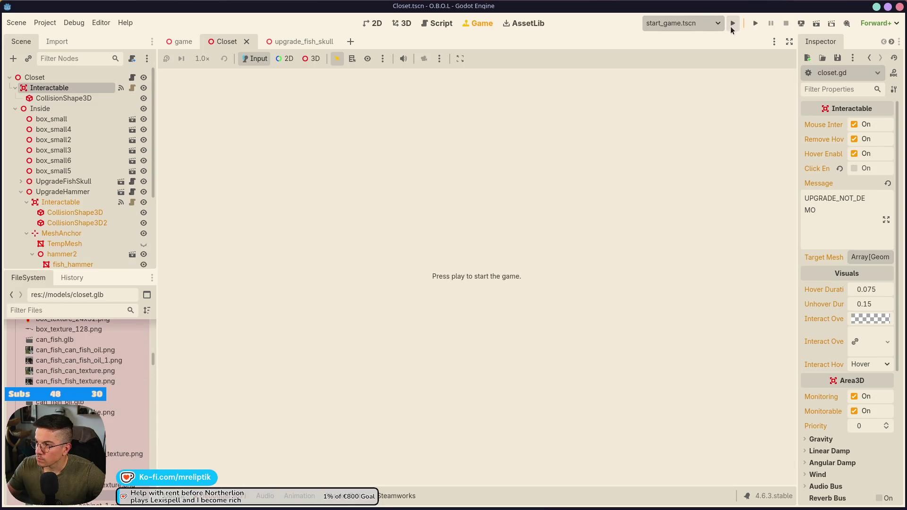
click(731, 25)
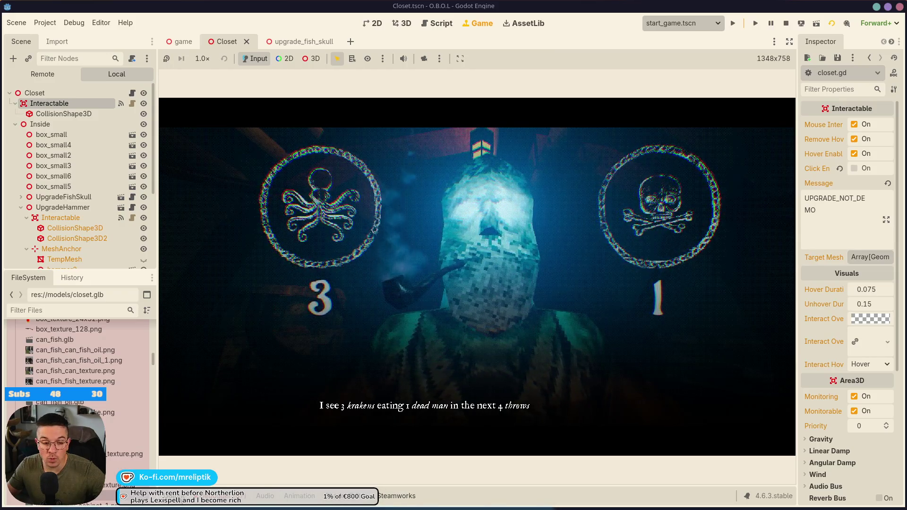
click(187, 496)
click(187, 496)
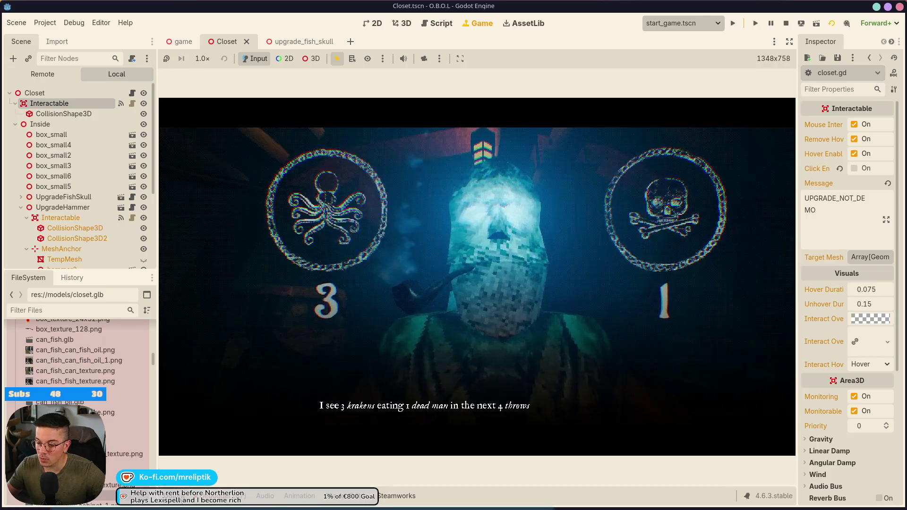
click(187, 496)
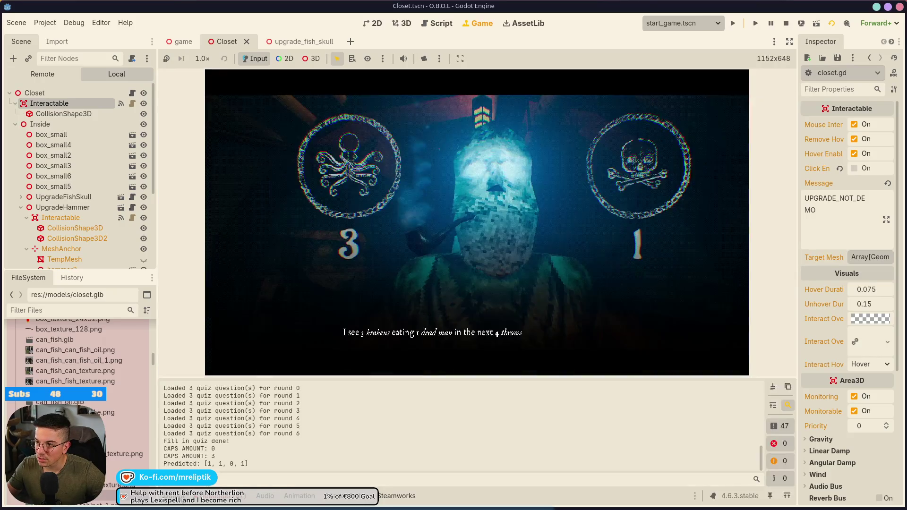
click(187, 496)
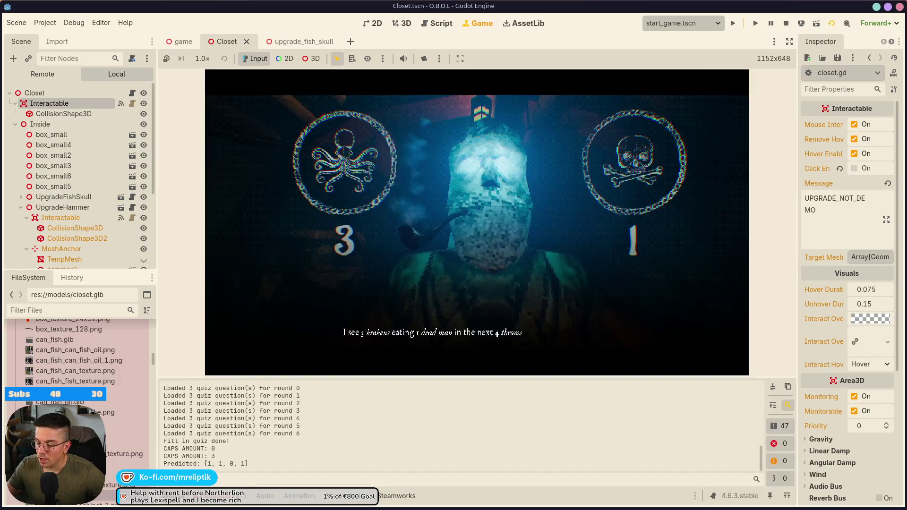
click(186, 497)
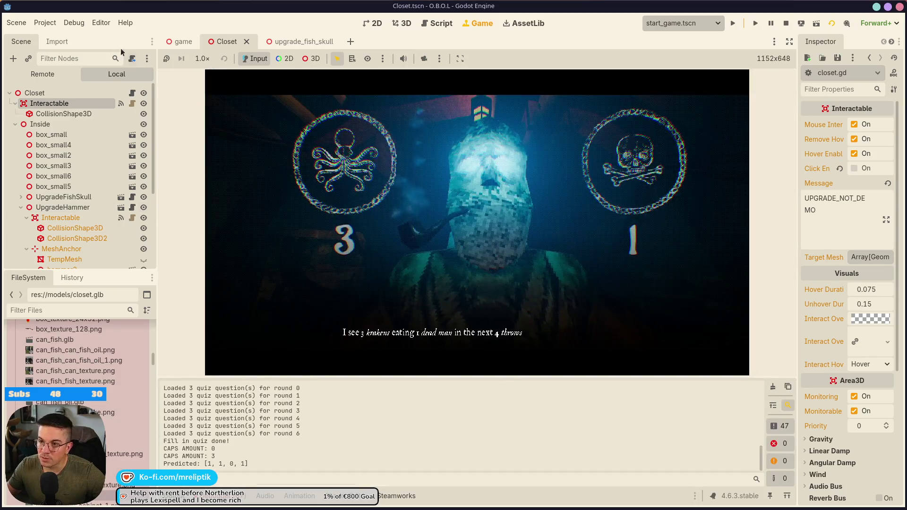
click(101, 23)
click(122, 39)
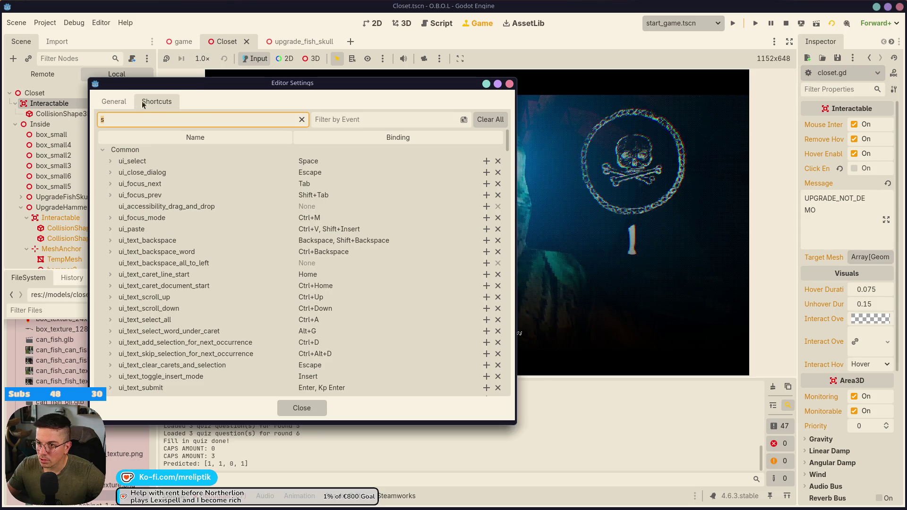
click(302, 119)
click(114, 101)
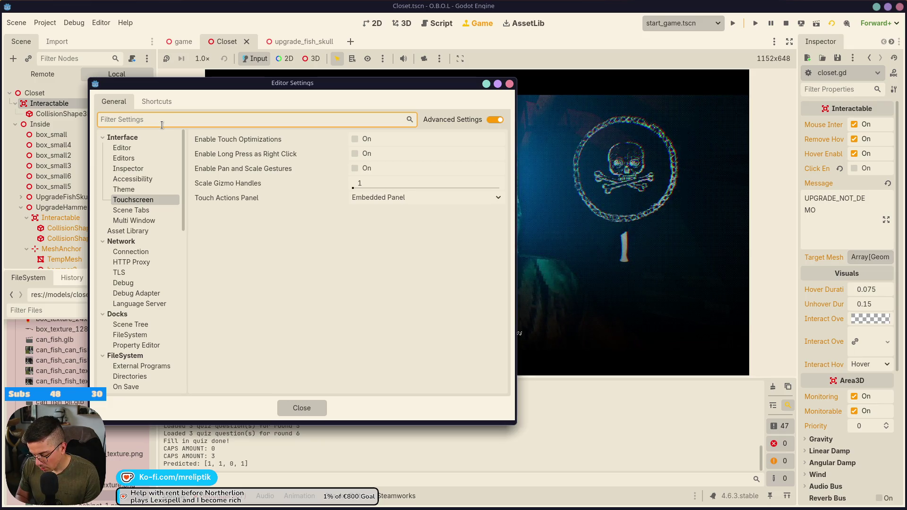
text(output)
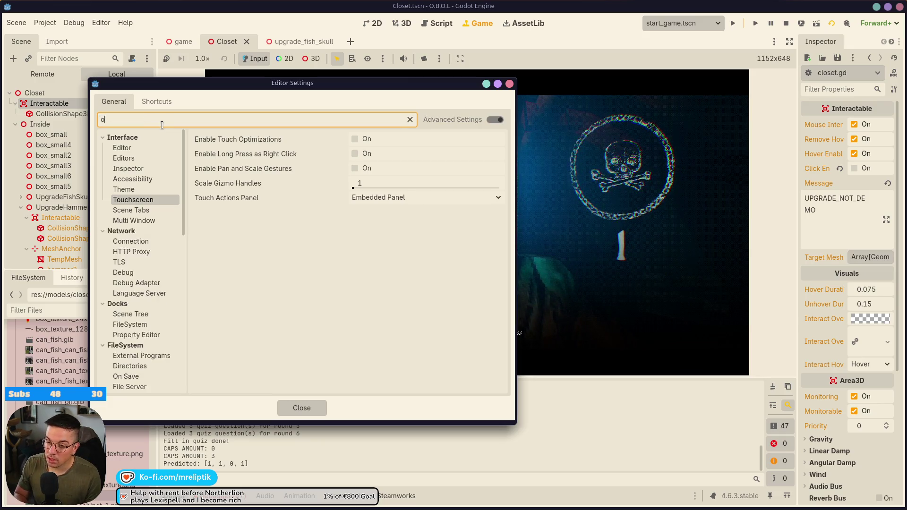
click(141, 168)
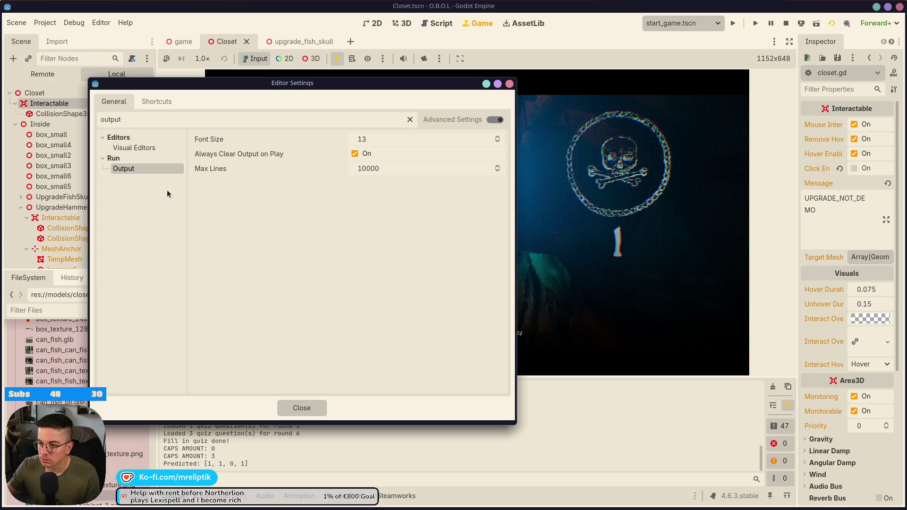
click(410, 120)
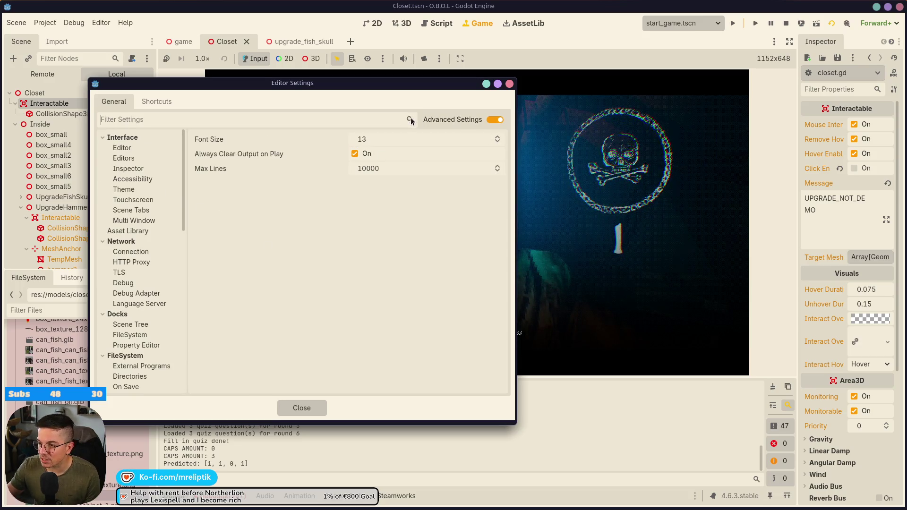
scroll(118, 265, down, 15)
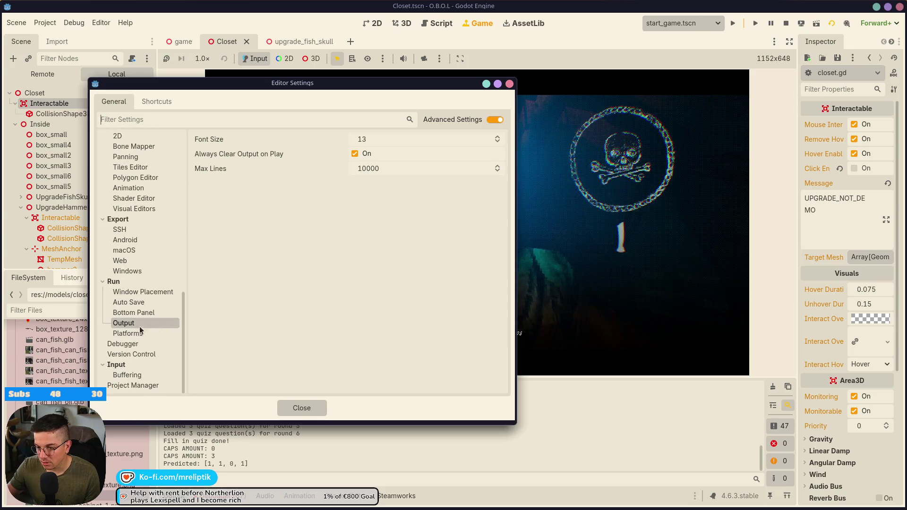
click(134, 313)
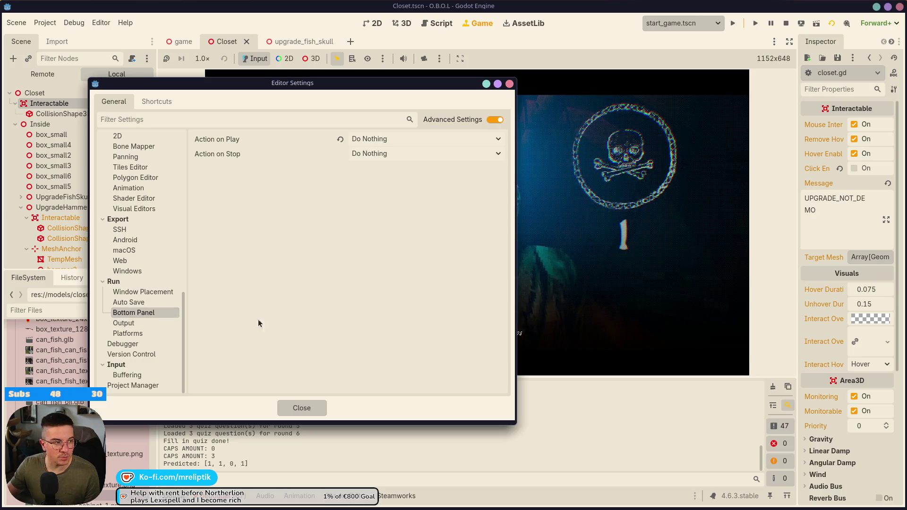
drag(330, 84, 416, 118)
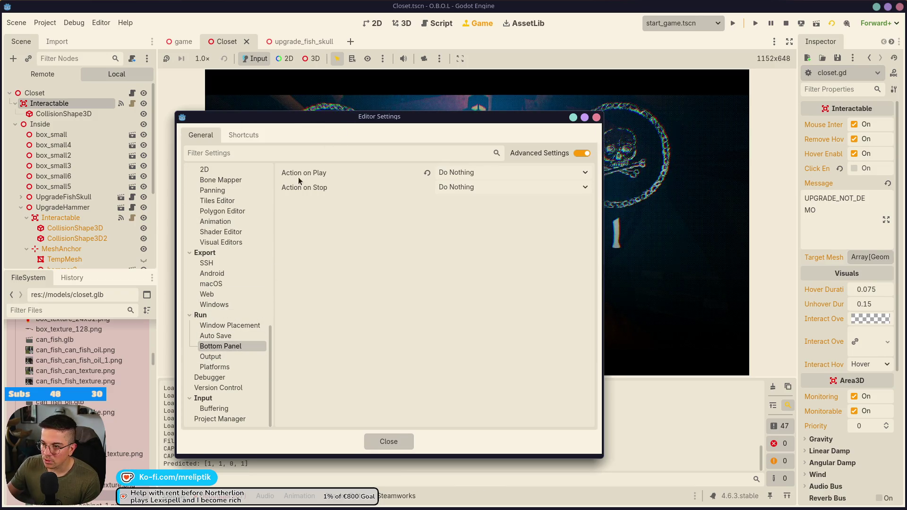
click(481, 177)
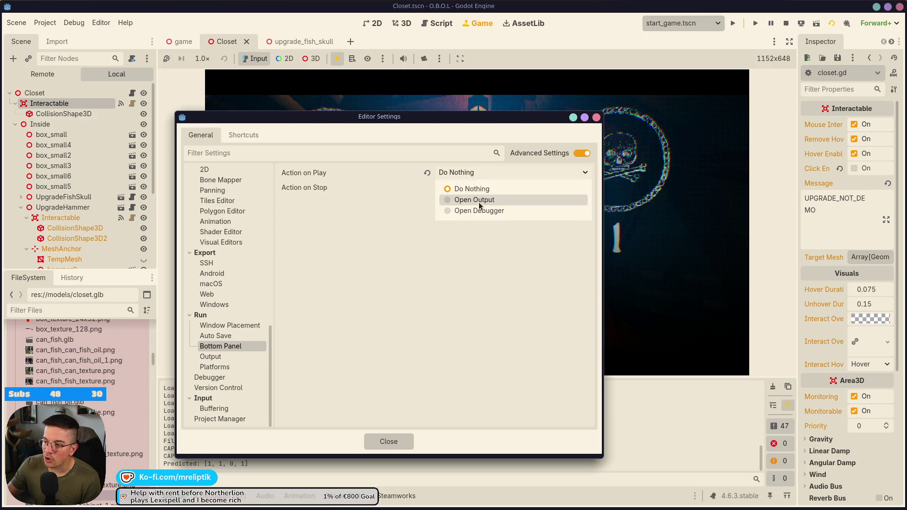
click(371, 337)
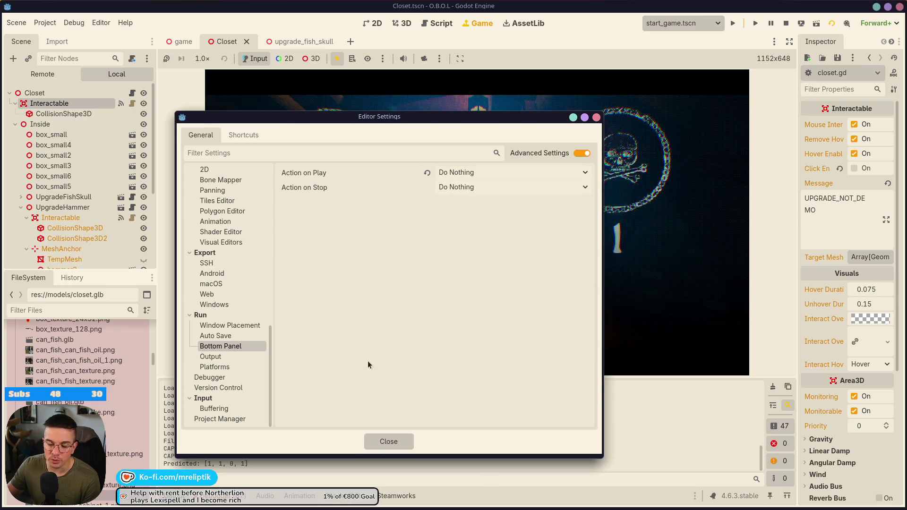
click(395, 448)
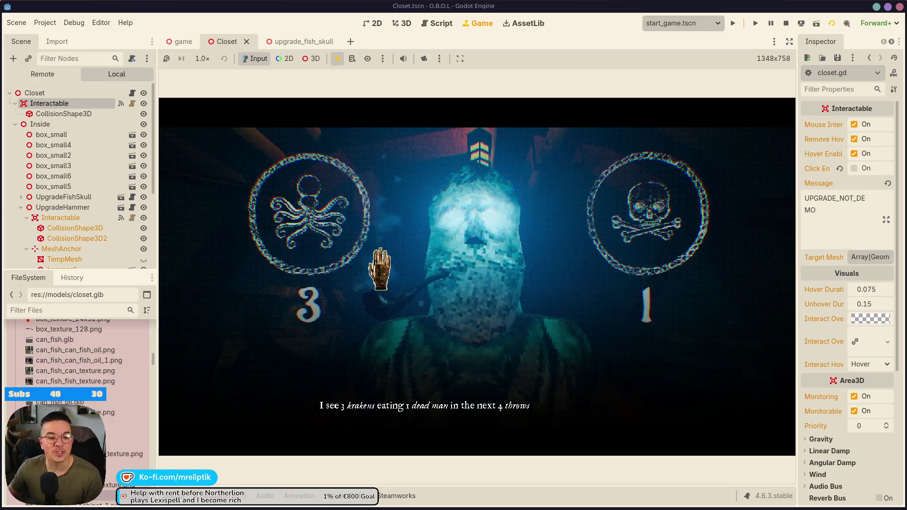
Step: Open the closet at the card table and look over the unknown object on its shelf
mouse_move(478, 375)
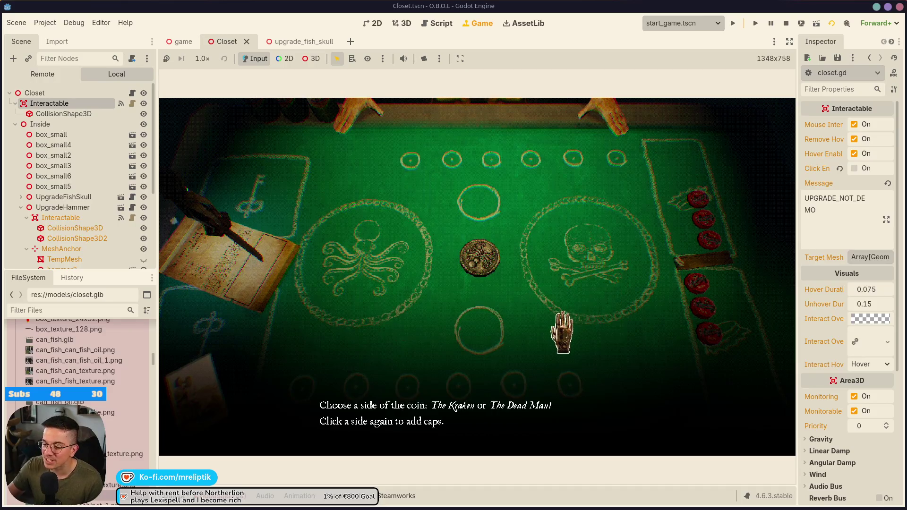
mouse_move(766, 269)
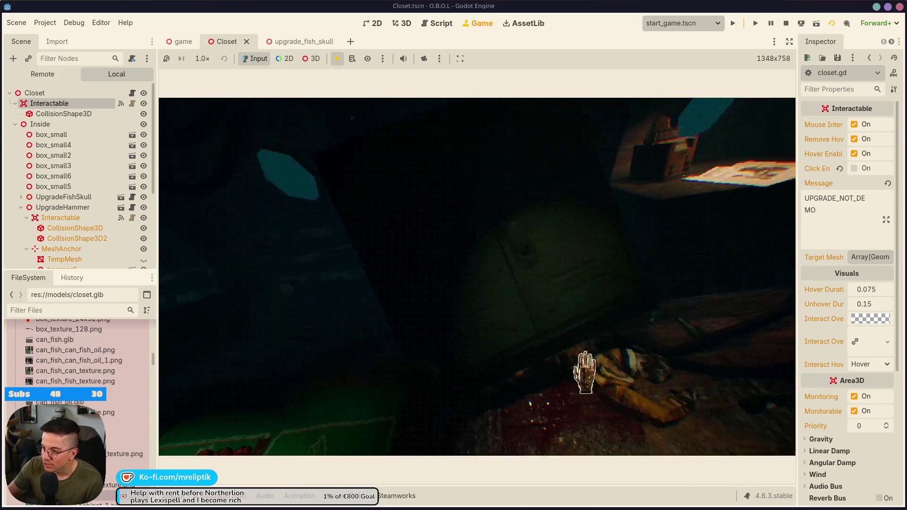
click(539, 419)
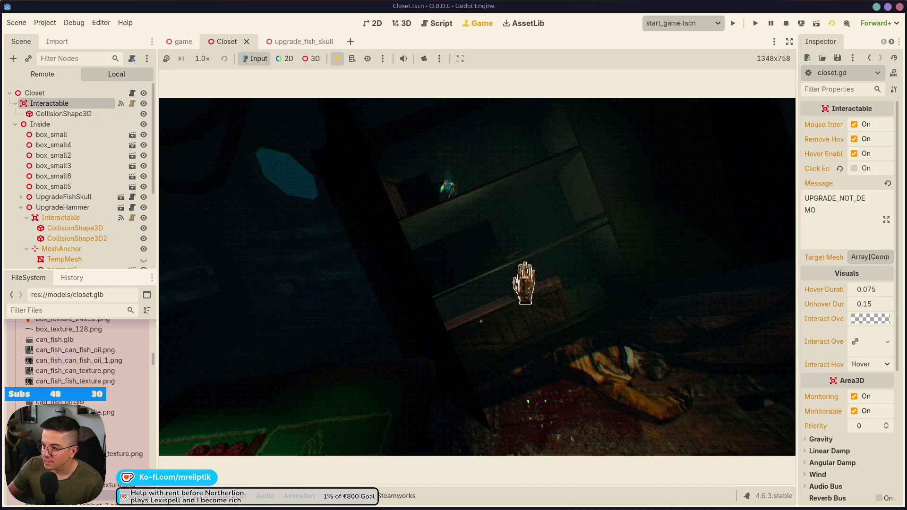
mouse_move(517, 279)
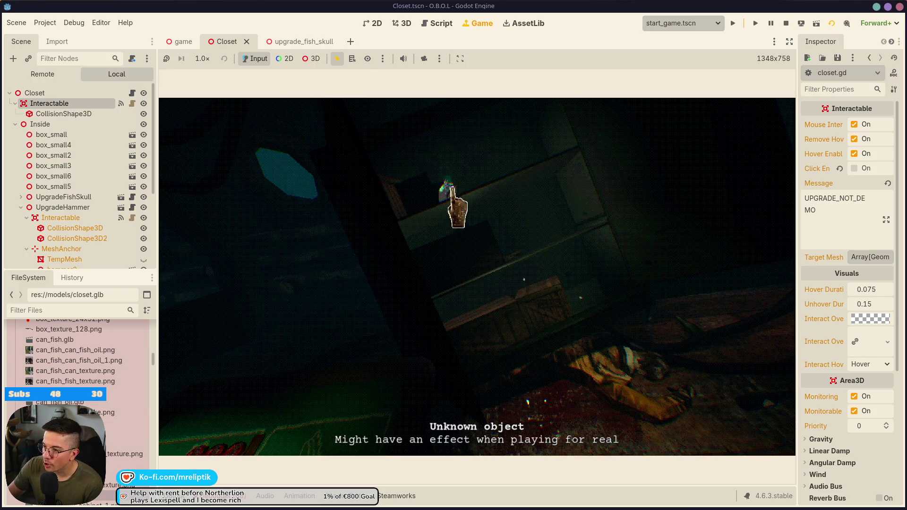
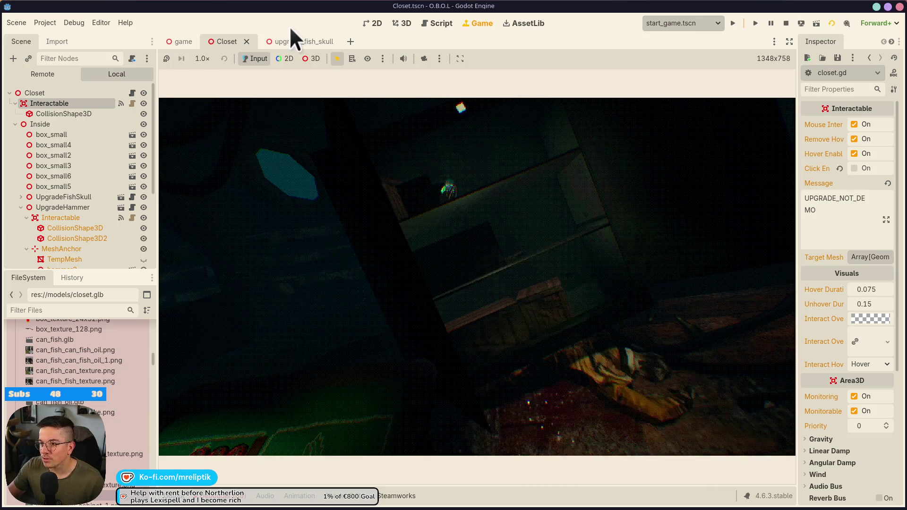
Step: Go back to the Closet scene in 3D and select box_small5
click(289, 41)
click(226, 42)
click(397, 23)
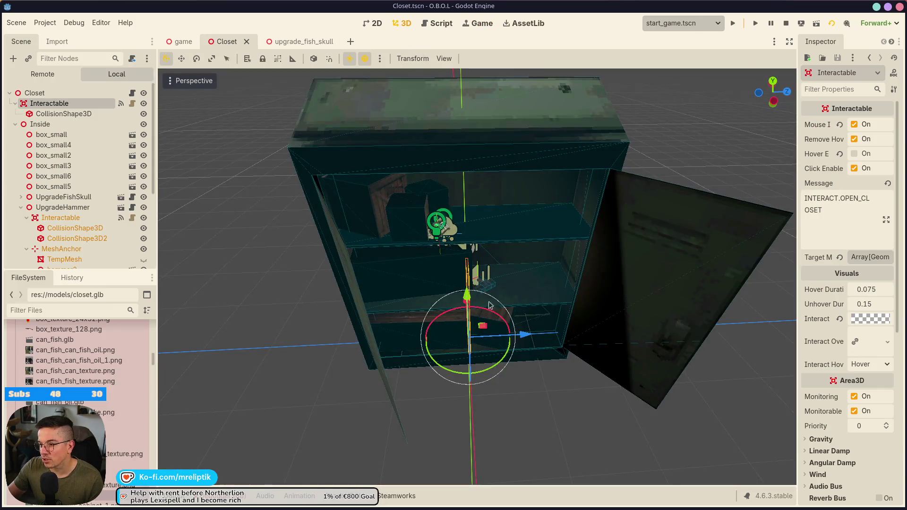
scroll(417, 284, up, 5)
click(417, 284)
mouse_move(417, 284)
mouse_down()
mouse_move(421, 405)
mouse_move(406, 397)
mouse_up()
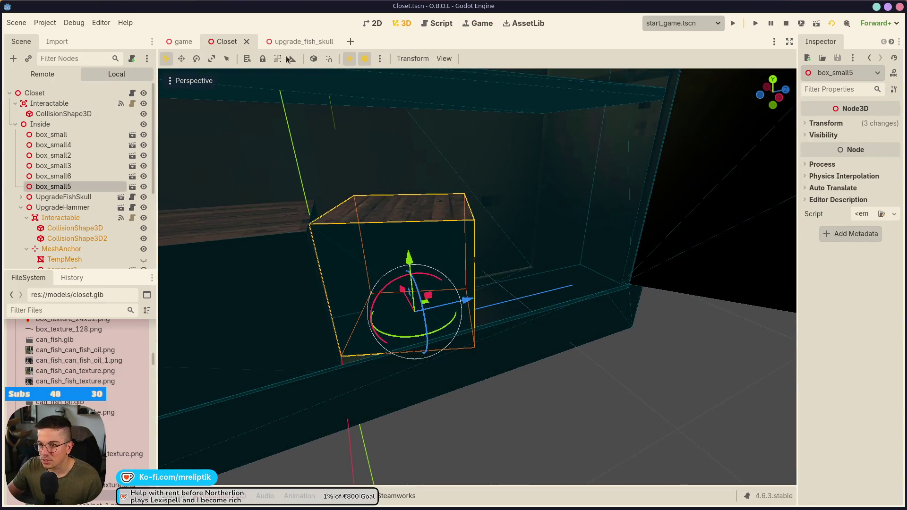
Step: In local space, tilt box_small5 on its shelf and slide it along its X axis
click(312, 60)
mouse_move(430, 279)
mouse_down()
mouse_move(496, 307)
mouse_move(461, 295)
mouse_up()
mouse_move(443, 369)
mouse_down()
mouse_move(405, 309)
mouse_move(425, 283)
mouse_move(416, 266)
mouse_move(429, 263)
mouse_up()
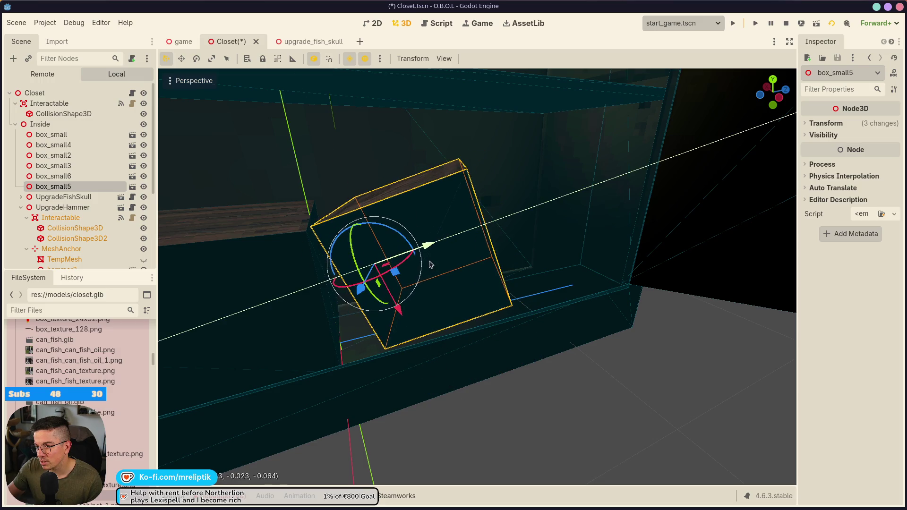
scroll(419, 380, up, 3)
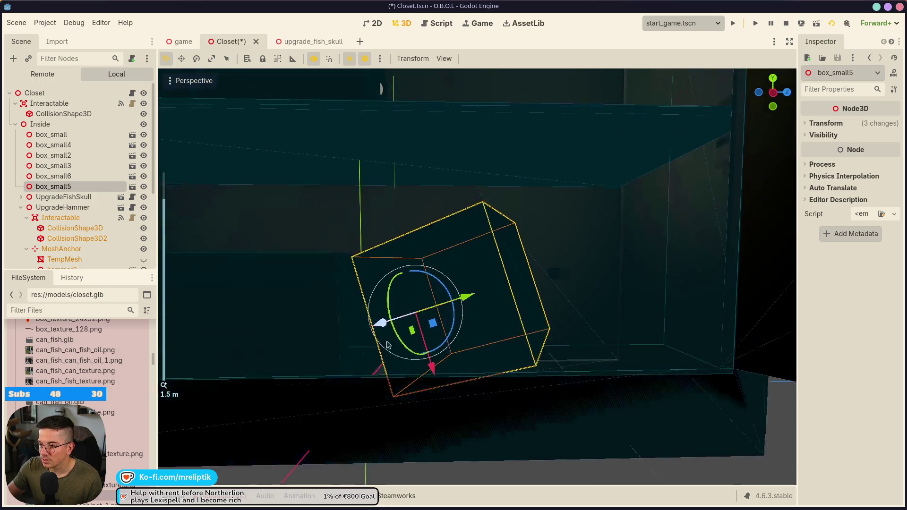
drag(387, 345, 407, 352)
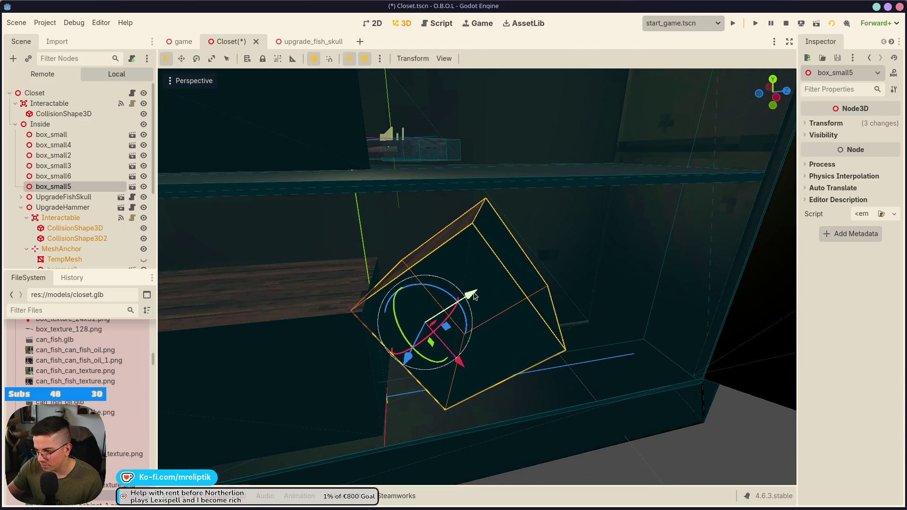
drag(475, 296, 471, 375)
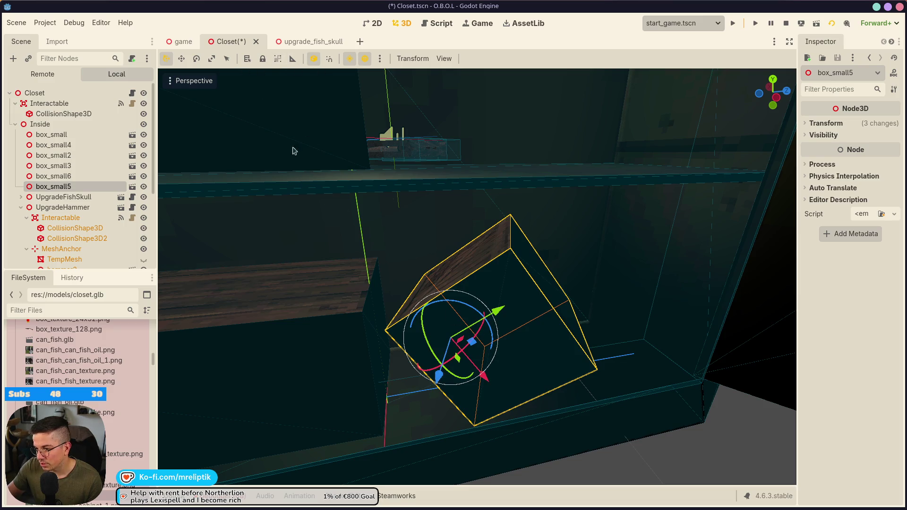
drag(494, 338, 488, 338)
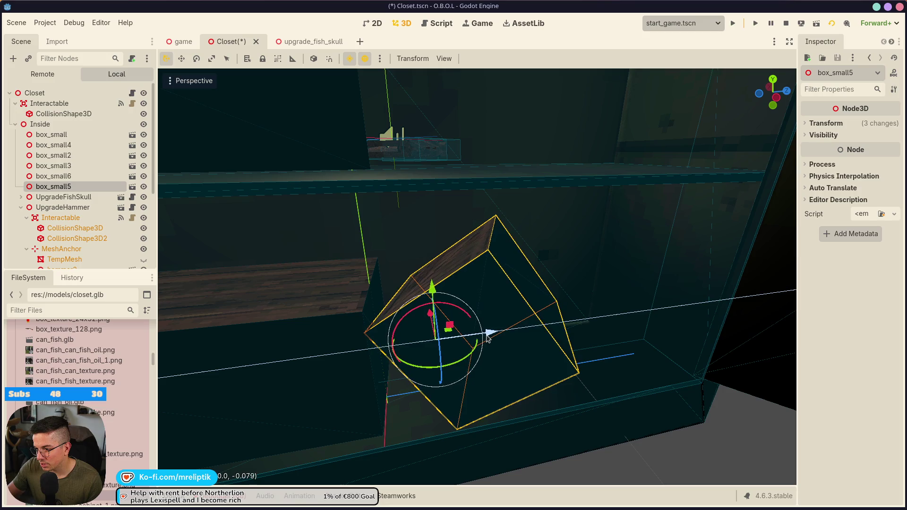
Step: Spin box_small5 around its vertical axis and save the Closet scene
drag(453, 374, 443, 431)
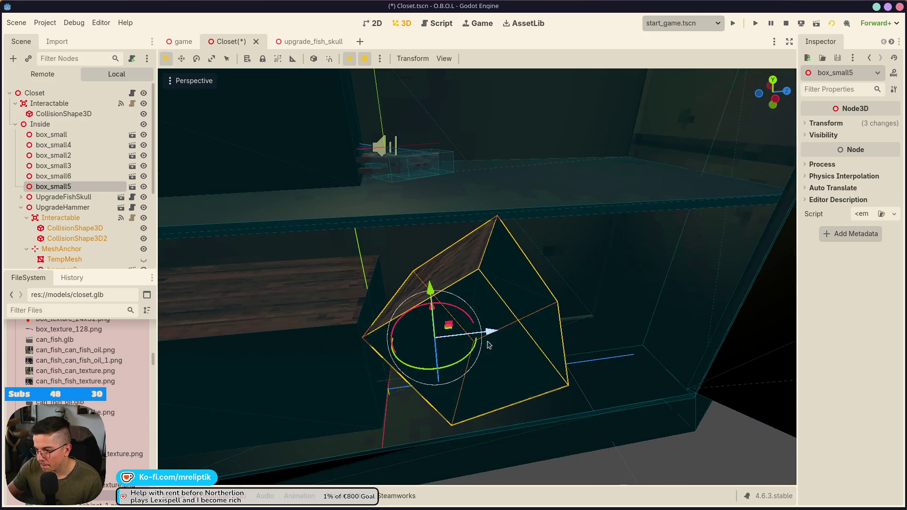
drag(468, 361, 457, 368)
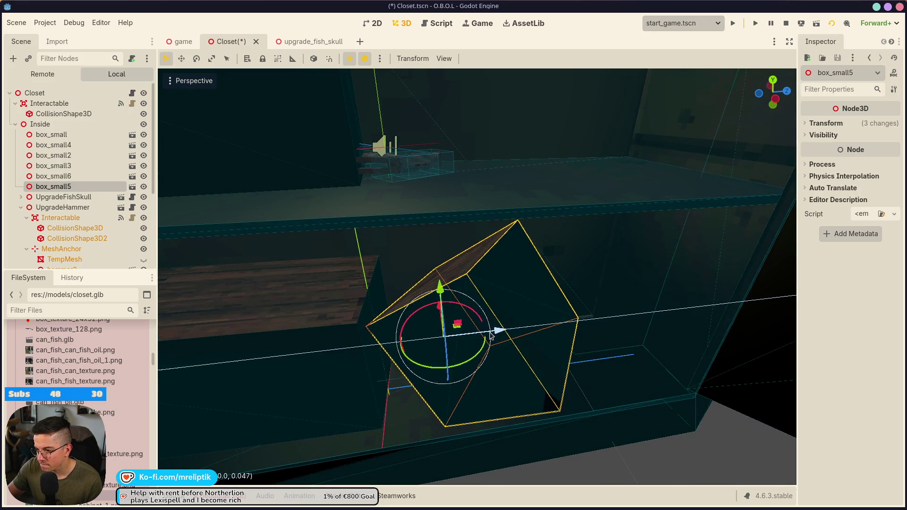
mouse_move(483, 336)
mouse_down()
mouse_move(472, 271)
mouse_move(496, 372)
mouse_move(546, 380)
mouse_move(516, 368)
mouse_move(522, 361)
mouse_move(676, 352)
mouse_move(476, 386)
mouse_up()
key(ctrl+s)
scroll(480, 354, down, 5)
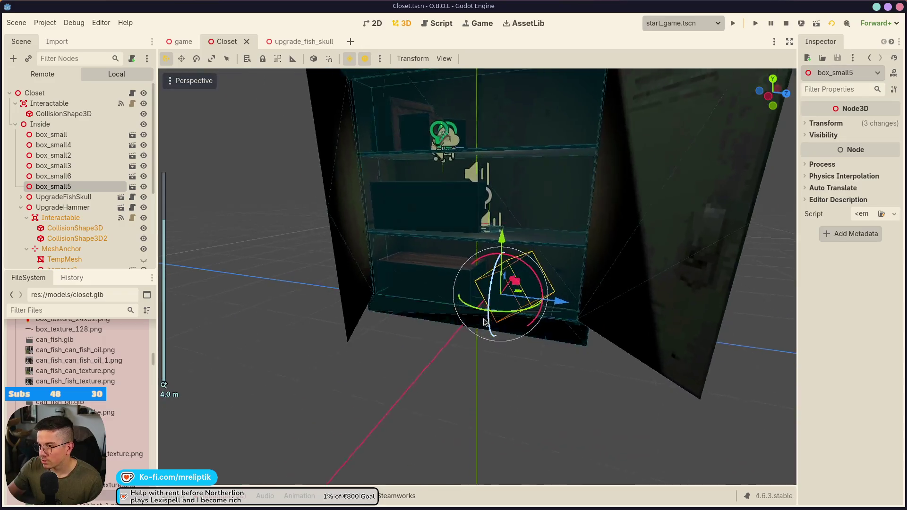
mouse_move(483, 319)
mouse_down()
mouse_move(465, 331)
mouse_move(451, 226)
mouse_up()
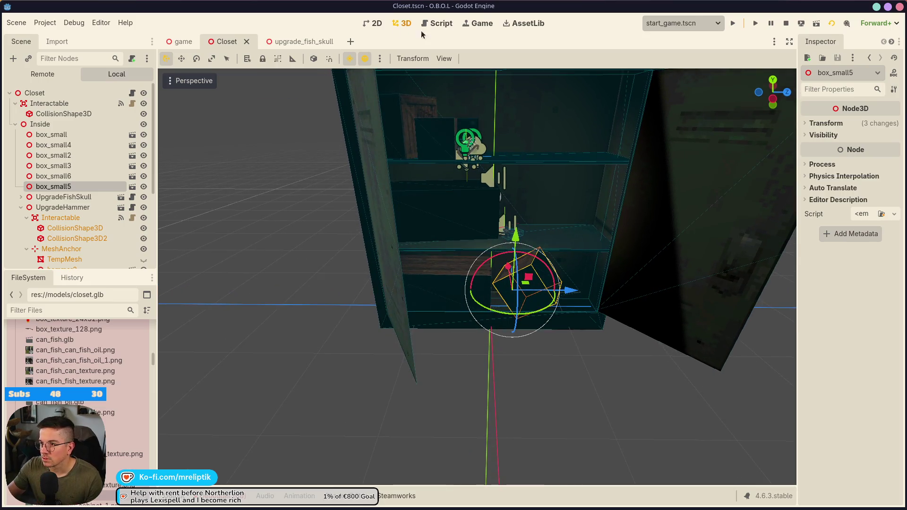
click(478, 23)
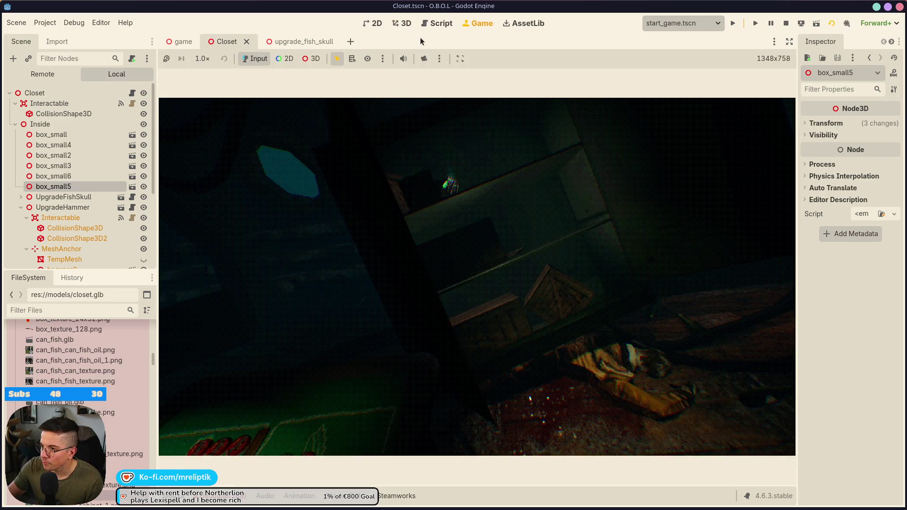
Step: Select box_small on the middle shelf and set its scale to 0.735/0.735/1.75
click(402, 23)
scroll(403, 215, up, 3)
click(403, 215)
scroll(402, 215, down, 2)
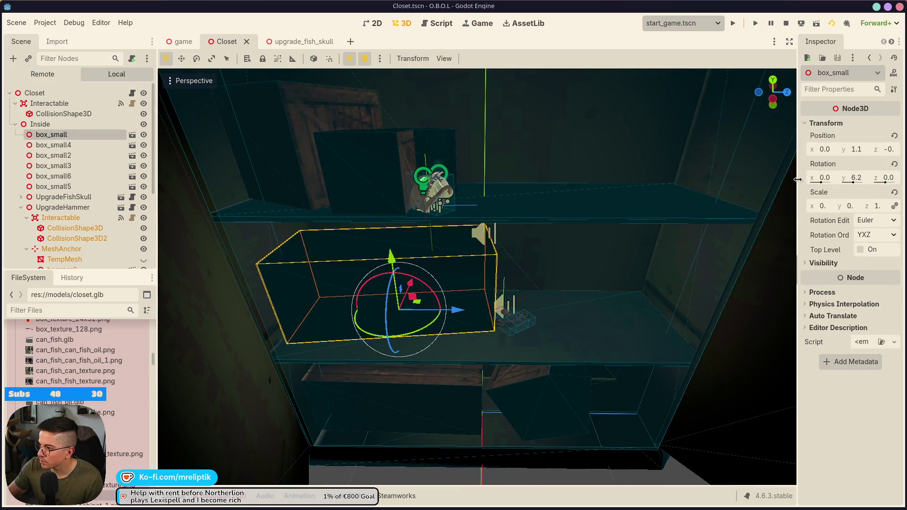
drag(797, 180, 750, 193)
mouse_move(836, 207)
mouse_down()
mouse_move(851, 207)
mouse_move(836, 211)
mouse_up()
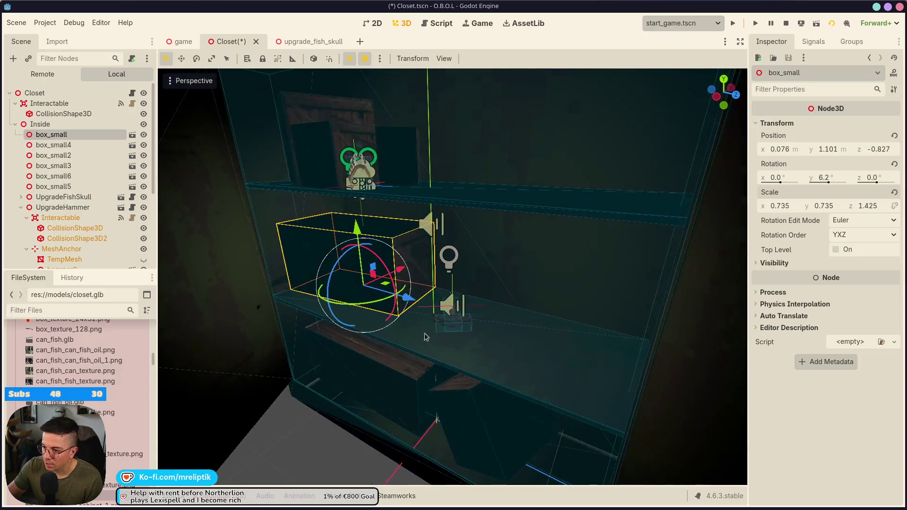
Step: Select UpgradeHammer, reposition it on the shelf, and save the Closet scene
click(446, 314)
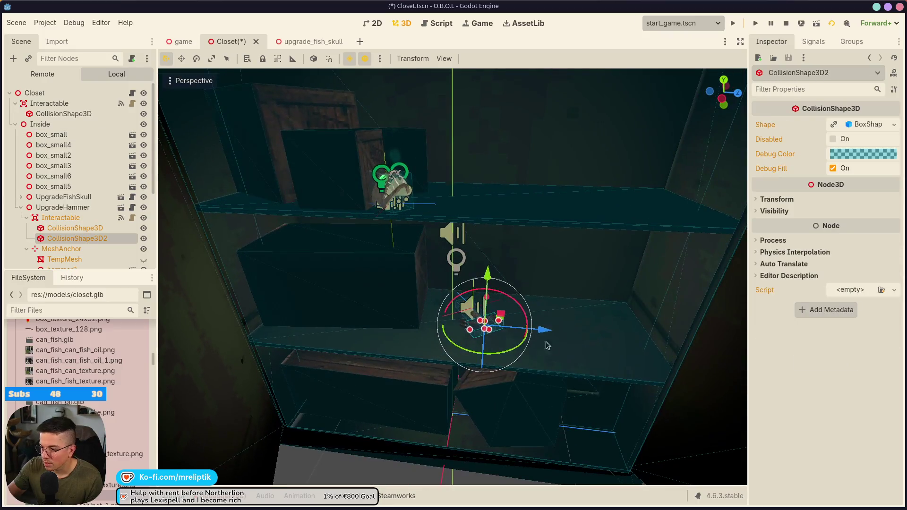
scroll(546, 346, up, 5)
click(507, 333)
scroll(507, 332, up, 2)
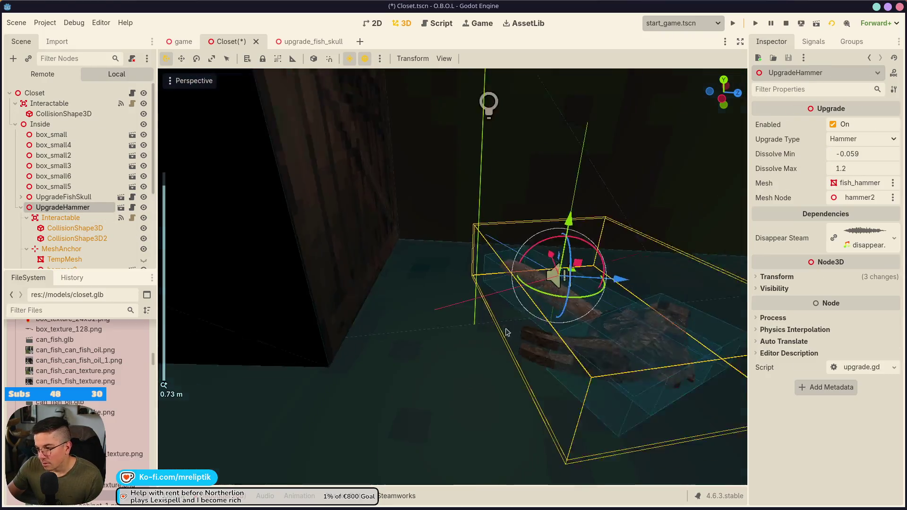
mouse_move(507, 333)
mouse_down()
mouse_move(424, 334)
mouse_move(410, 344)
mouse_move(439, 328)
mouse_up()
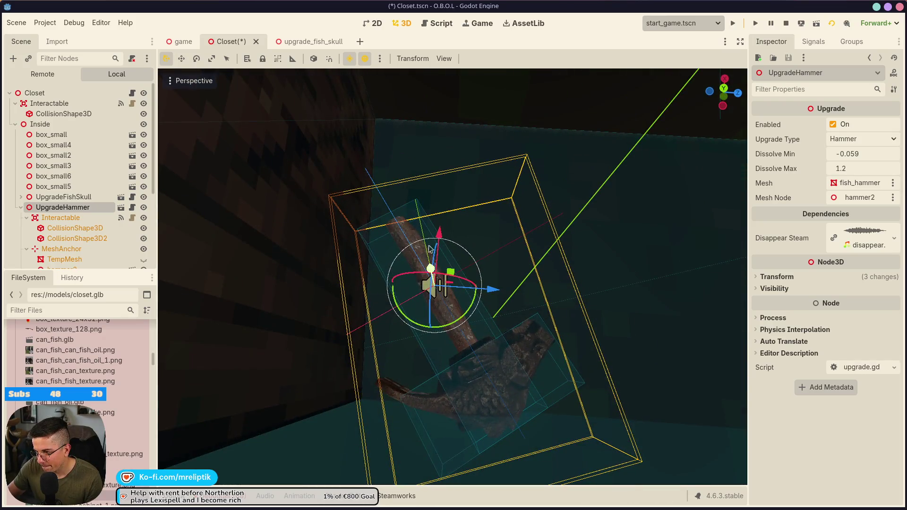
mouse_move(438, 238)
mouse_down()
mouse_move(443, 195)
mouse_move(456, 273)
mouse_move(453, 285)
mouse_move(442, 283)
mouse_move(451, 293)
mouse_up()
scroll(451, 293, down, 5)
key(ctrl+s)
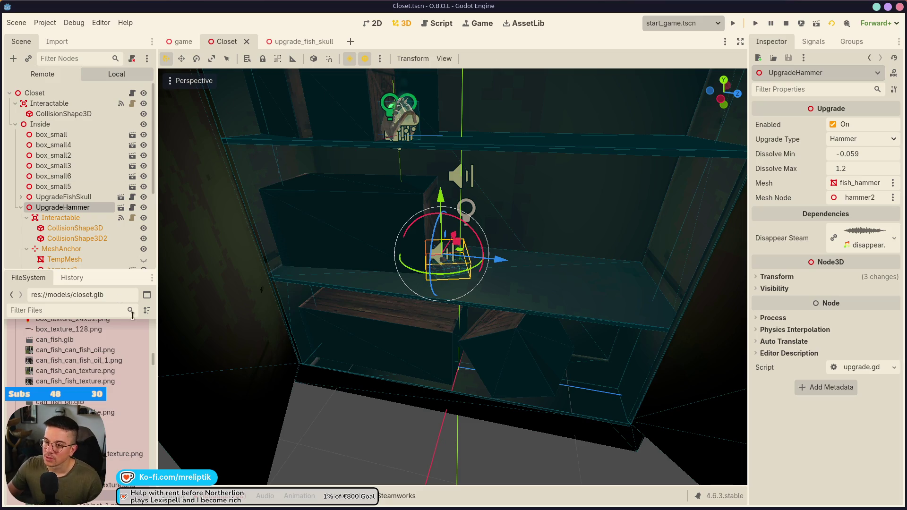
click(21, 209)
key(ctrl+s)
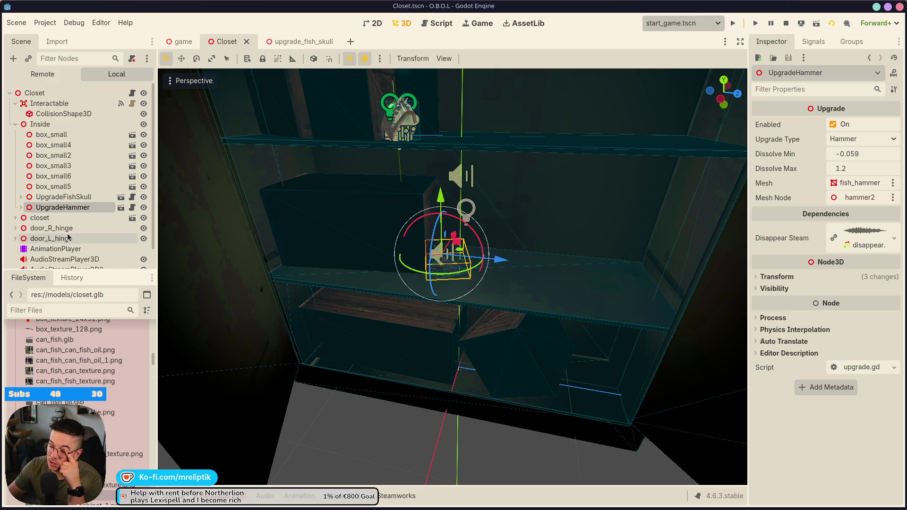
Step: Instance upgrade_fish_oil.tscn as a child of the Inside node
right_click(66, 124)
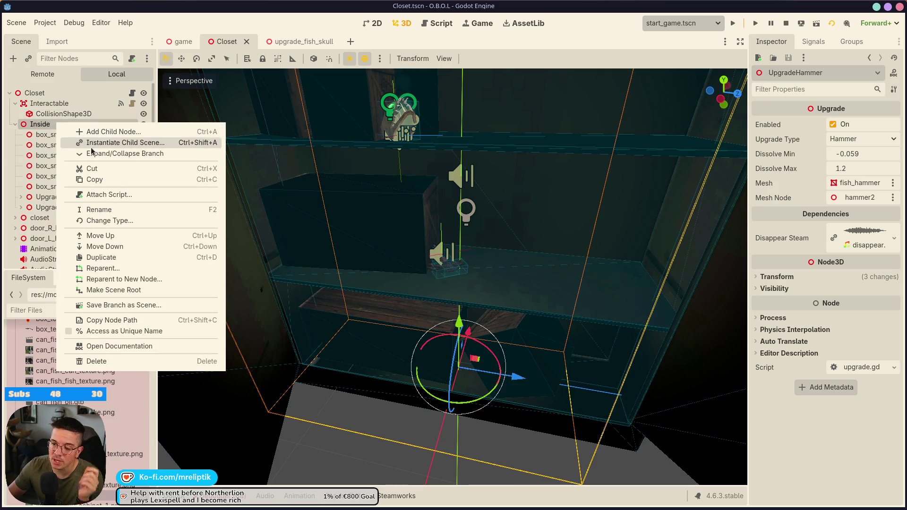
click(88, 143)
text(upgrade)
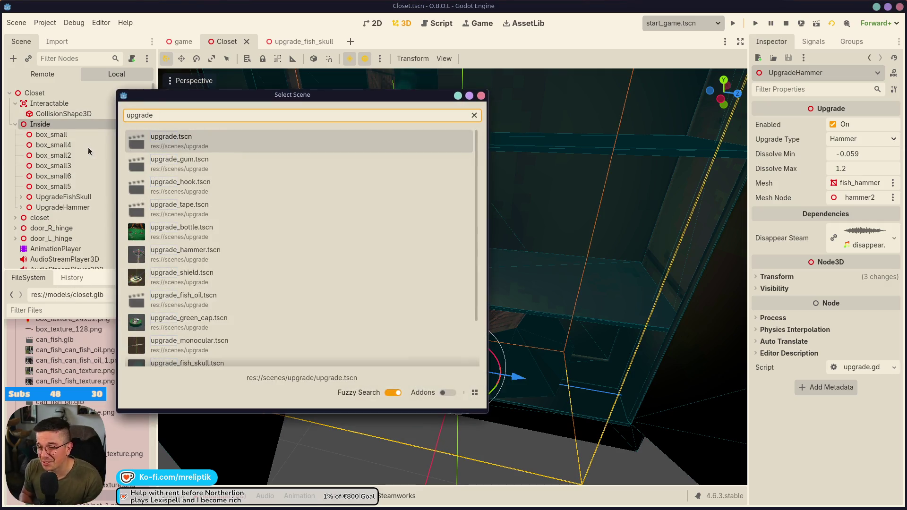
key(Down)
key(Down)
key(Down)
key(Down)
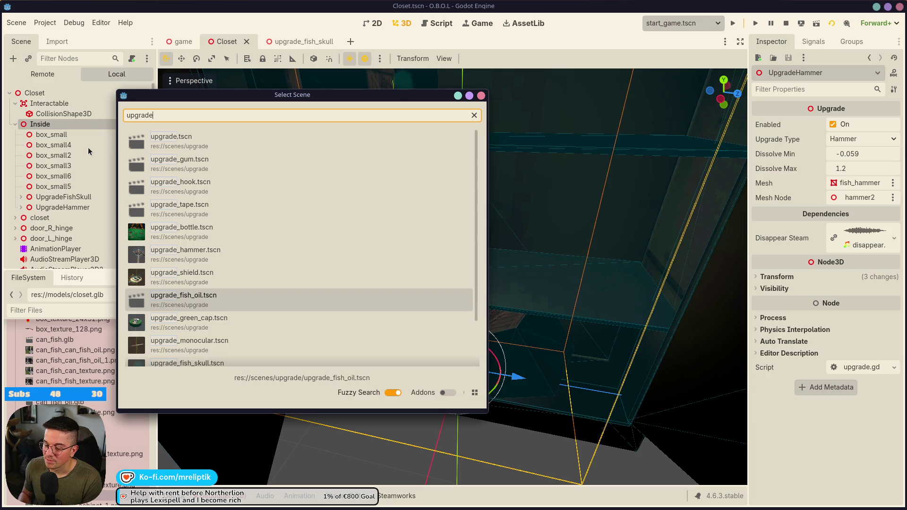
key(Return)
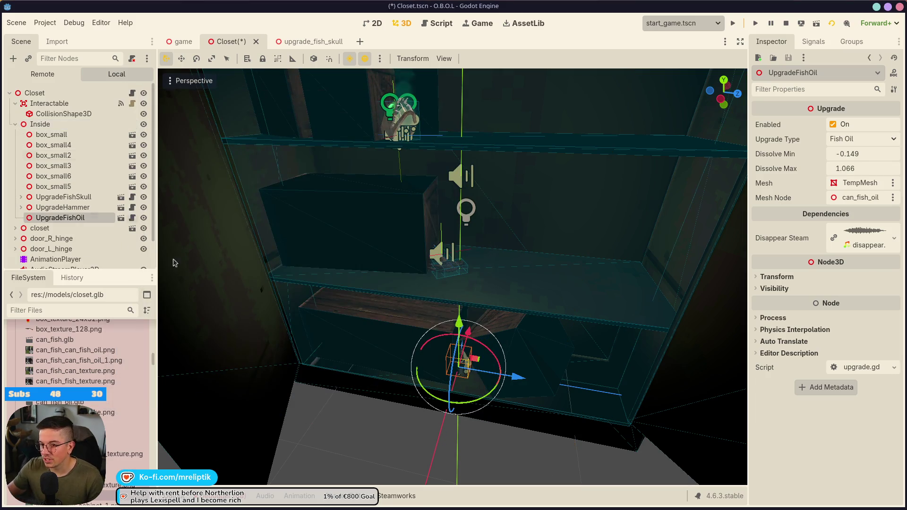
Step: Make UpgradeFishOil's children editable, turn off Click Enabled on its Interactable, and save
right_click(56, 221)
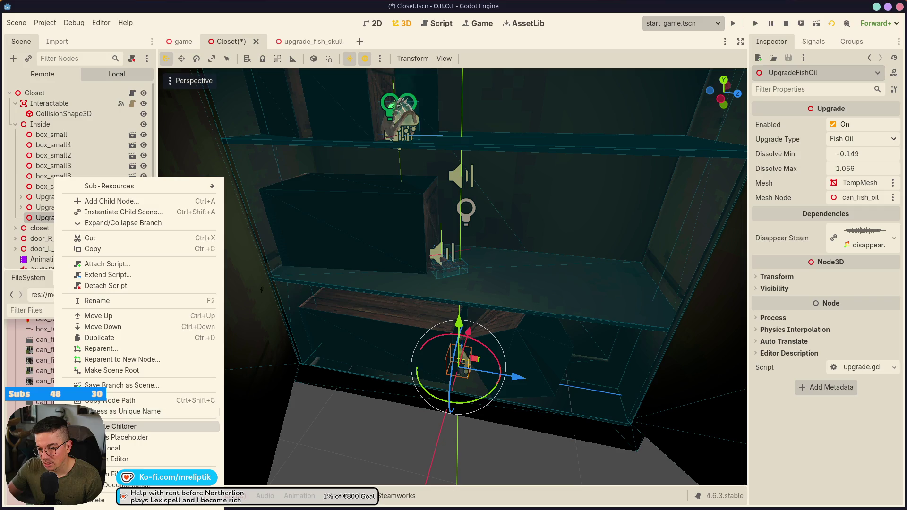
click(94, 427)
scroll(88, 235, down, 2)
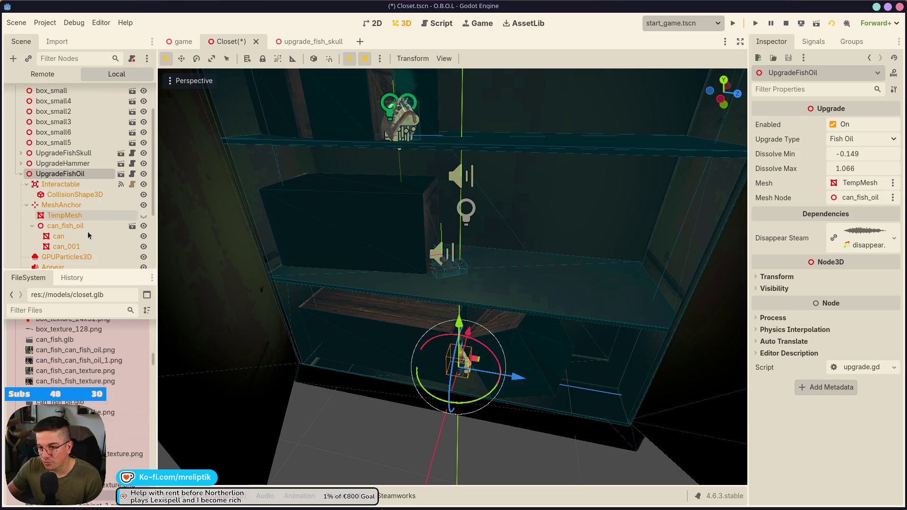
click(62, 185)
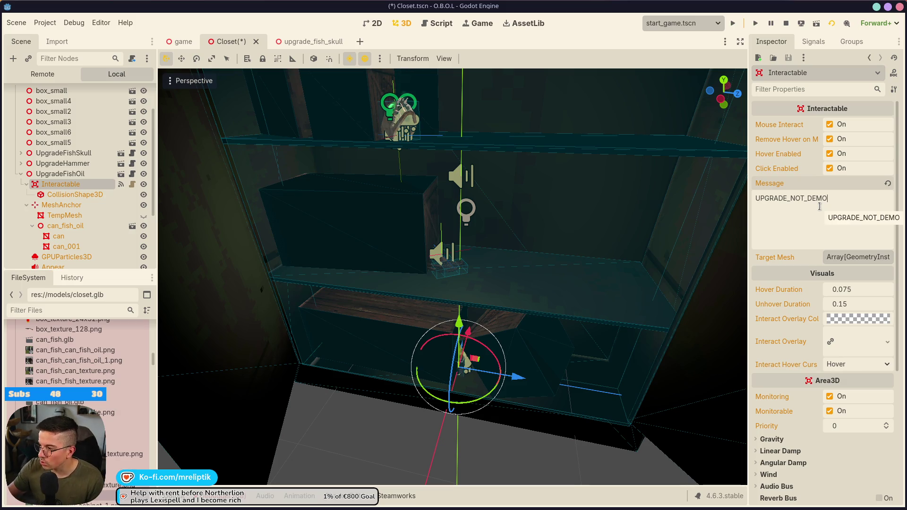
click(830, 169)
key(ctrl+s)
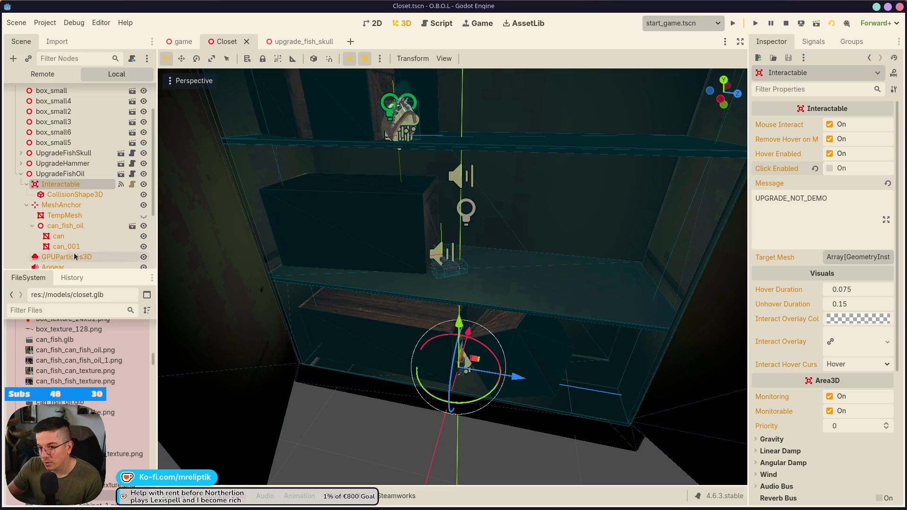
click(59, 173)
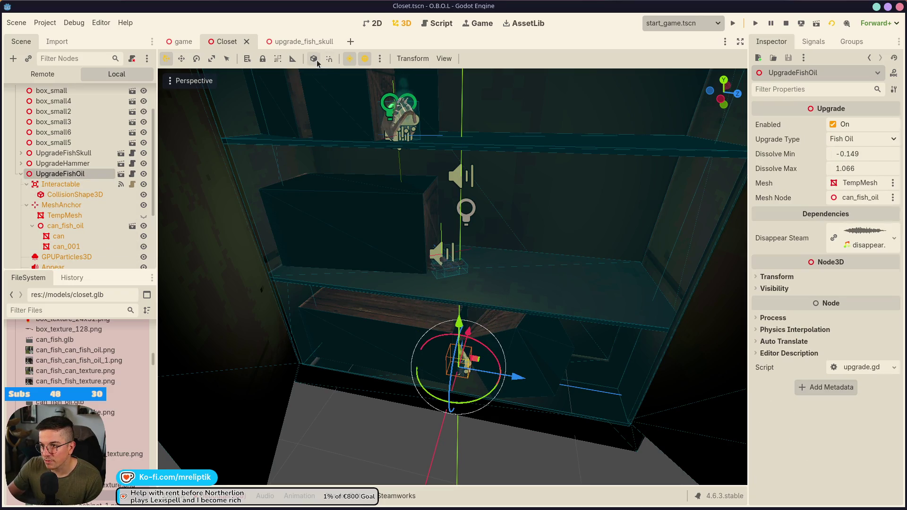
key(ctrl+s)
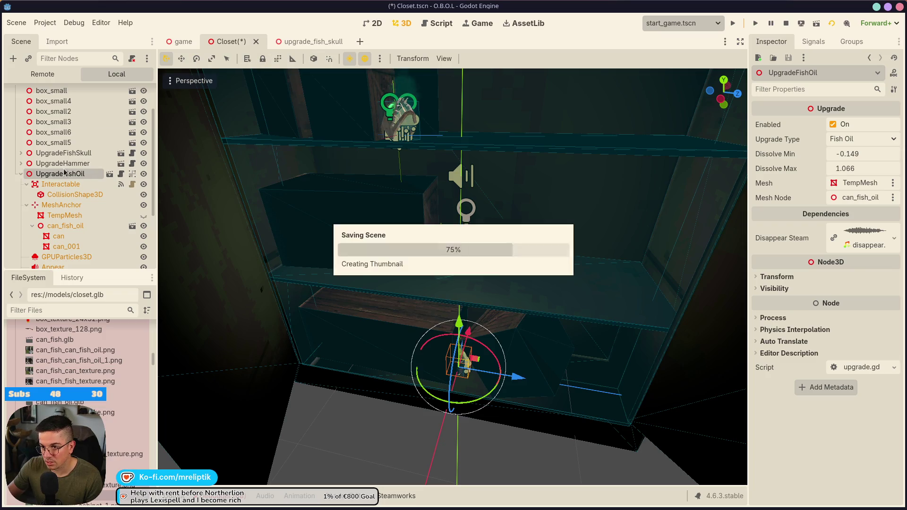
click(62, 164)
Step: Select UpgradeFishOil and move it along the vertical axis
shift+click(63, 153)
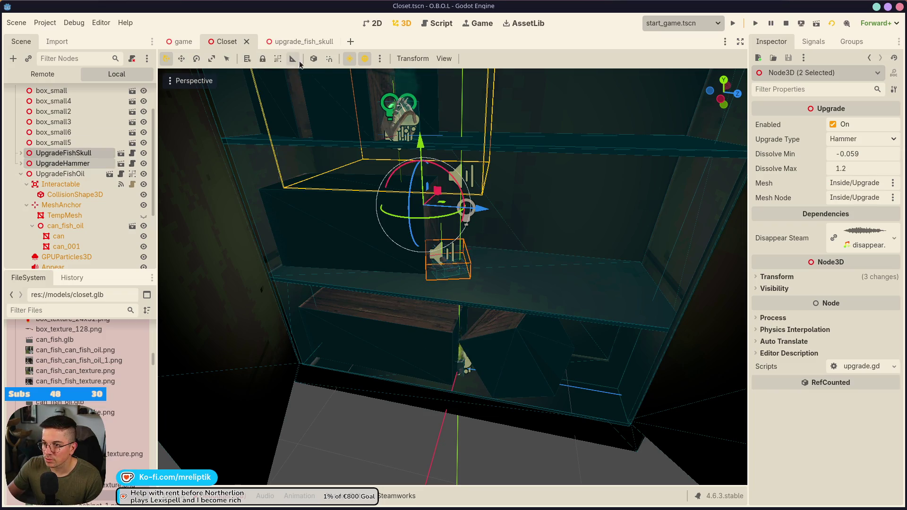
click(60, 185)
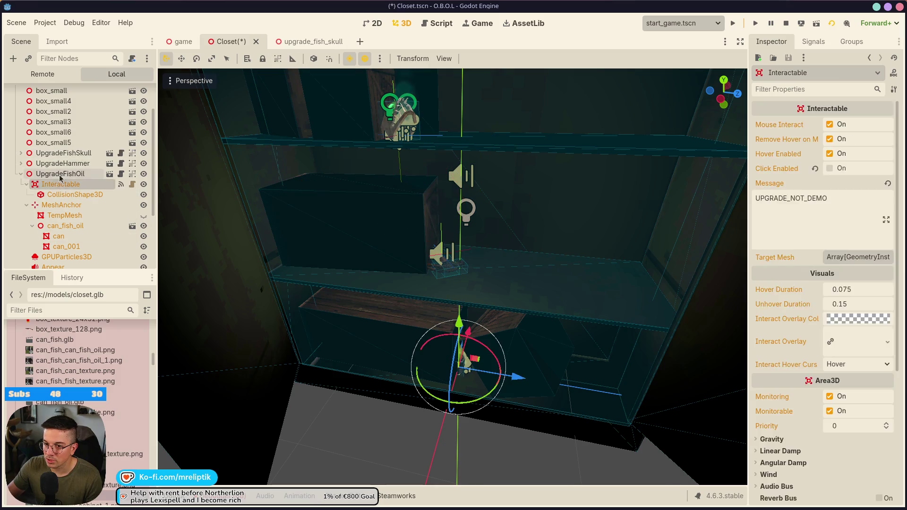
click(60, 174)
mouse_move(465, 326)
mouse_down()
mouse_move(465, 284)
mouse_move(465, 293)
mouse_up()
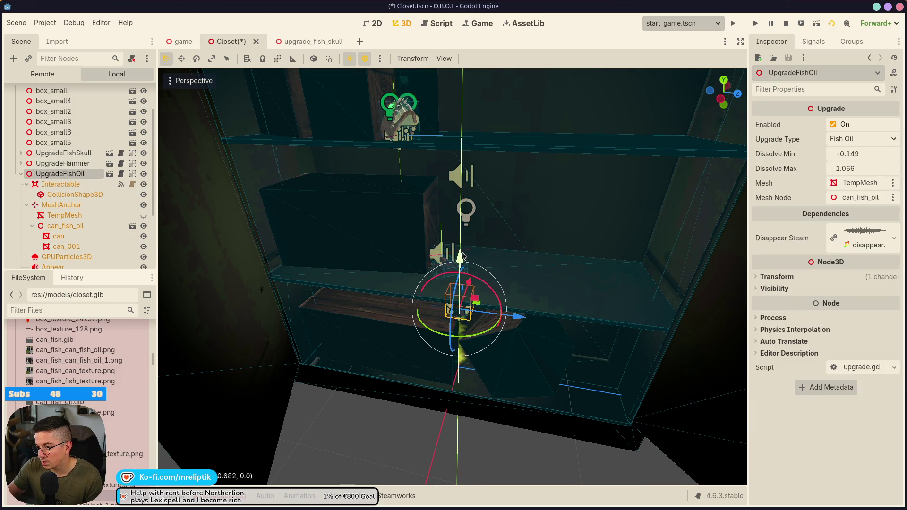
scroll(493, 300, up, 3)
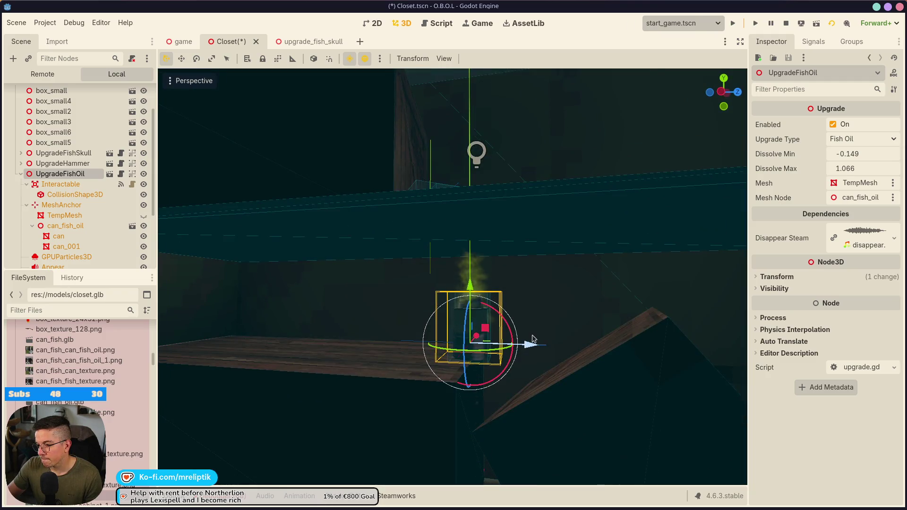
scroll(520, 353, up, 3)
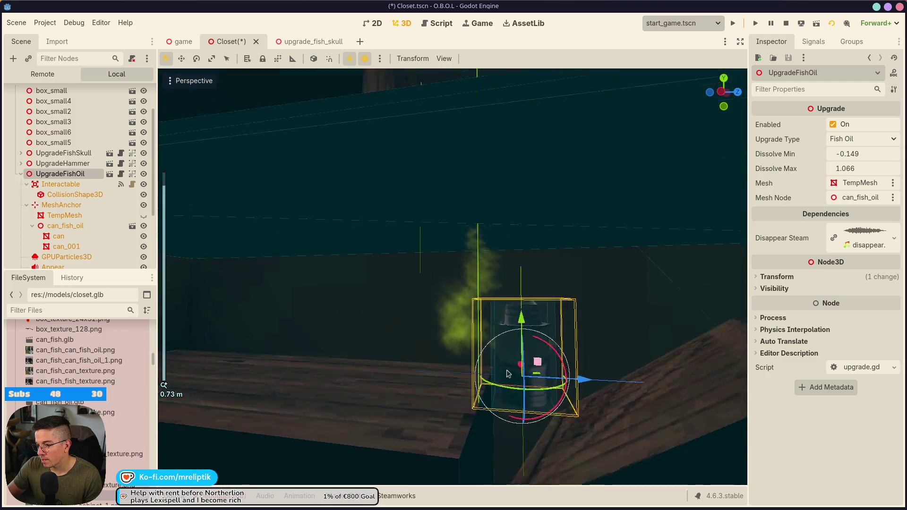
Step: Inspect the fish oil can from several angles, nudge its height, and save the scene
mouse_move(521, 353)
mouse_down()
mouse_move(426, 391)
mouse_move(398, 285)
mouse_move(432, 291)
mouse_move(414, 313)
mouse_up()
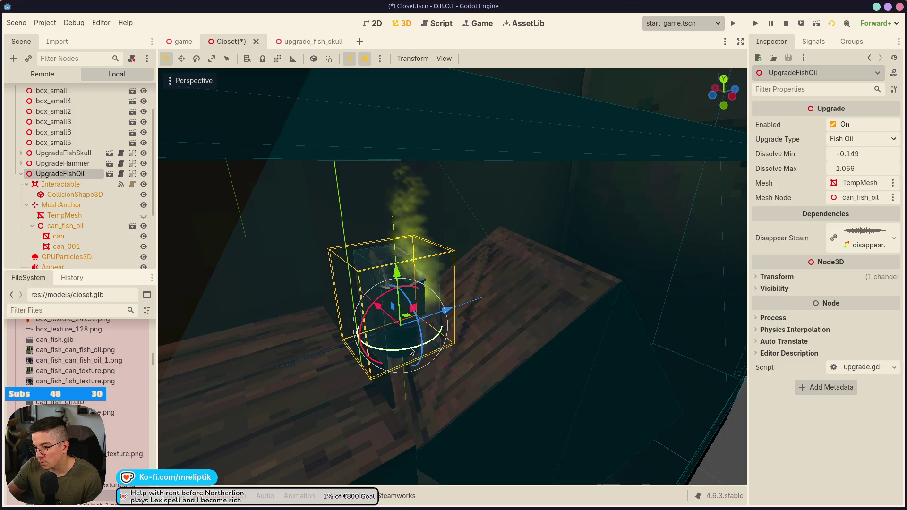
drag(445, 351, 414, 276)
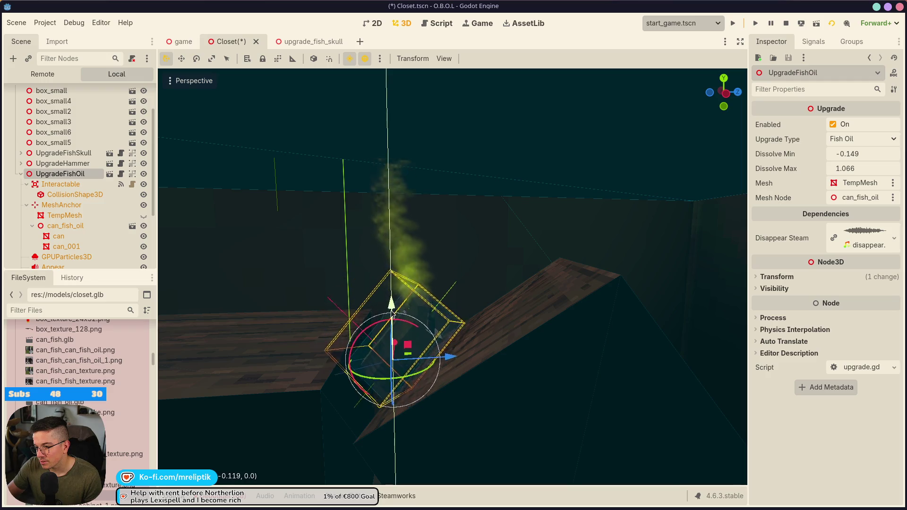
mouse_move(392, 316)
mouse_down()
mouse_move(487, 389)
mouse_move(476, 288)
mouse_move(450, 258)
mouse_up()
scroll(439, 350, up, 3)
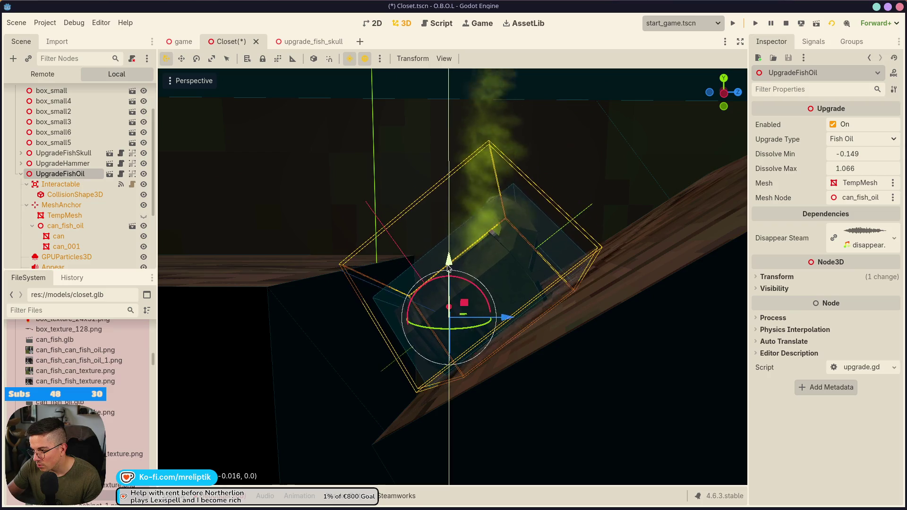
drag(440, 345, 503, 311)
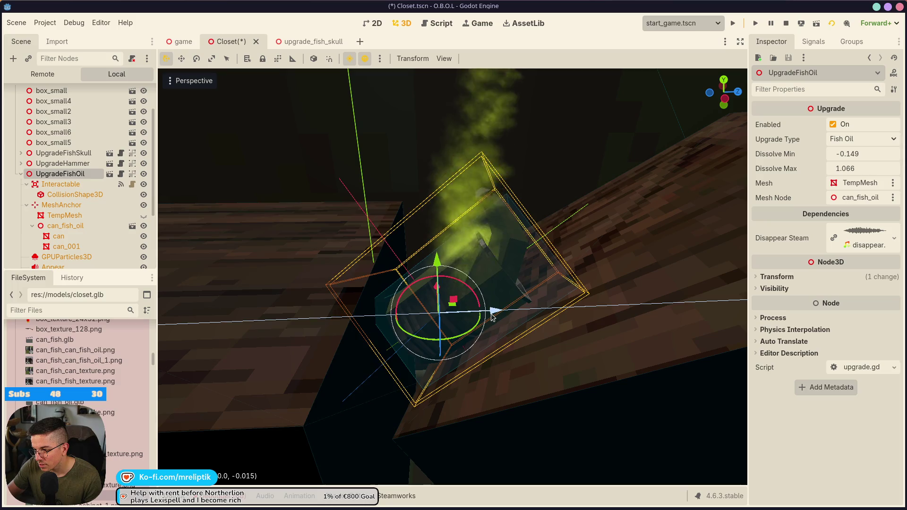
scroll(351, 372, up, 4)
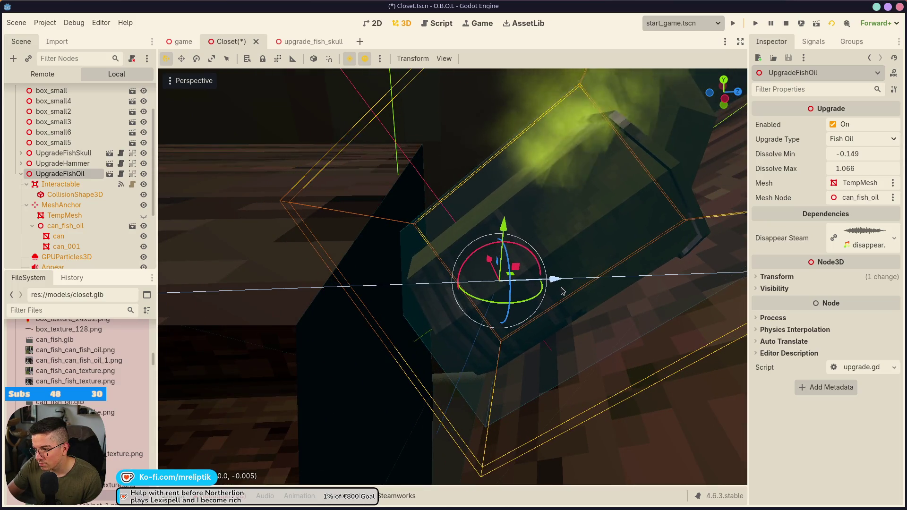
mouse_move(534, 236)
mouse_down()
mouse_move(542, 316)
mouse_move(525, 304)
mouse_move(542, 299)
mouse_up()
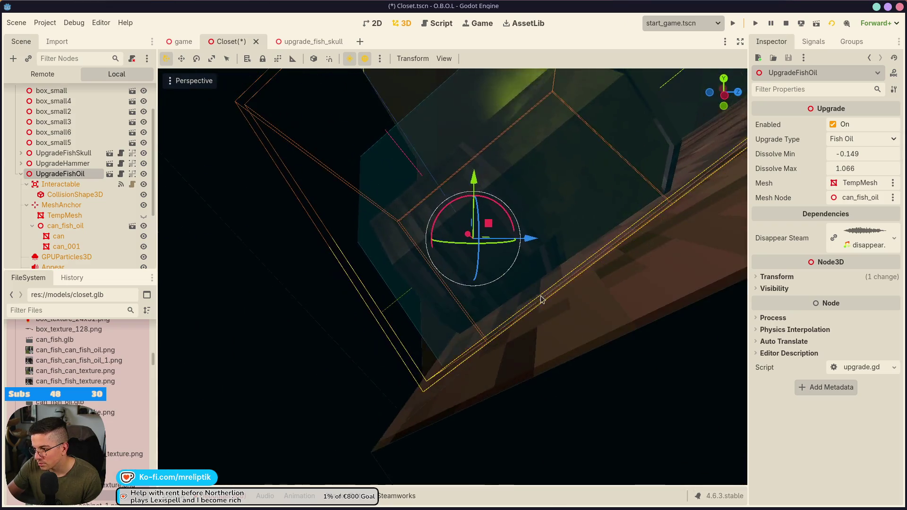
drag(474, 180, 477, 265)
key(ctrl+s)
scroll(477, 265, down, 5)
click(494, 364)
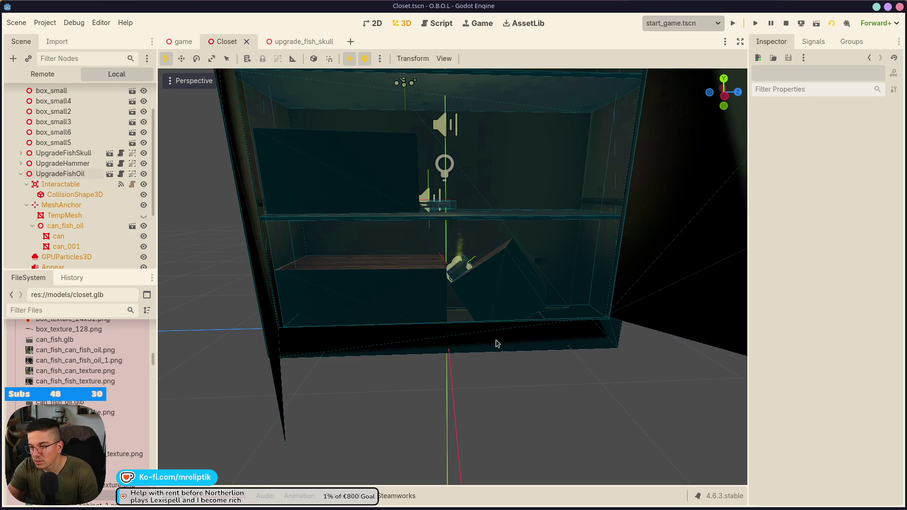
Step: Move the hammer copy down to the lower shelf and preview it in the game view
scroll(473, 265, up, 3)
click(444, 222)
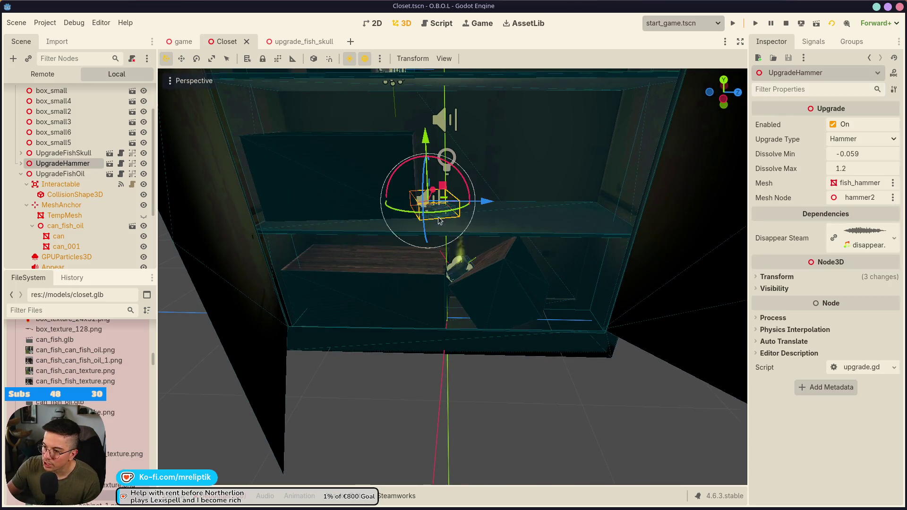
drag(426, 168, 426, 212)
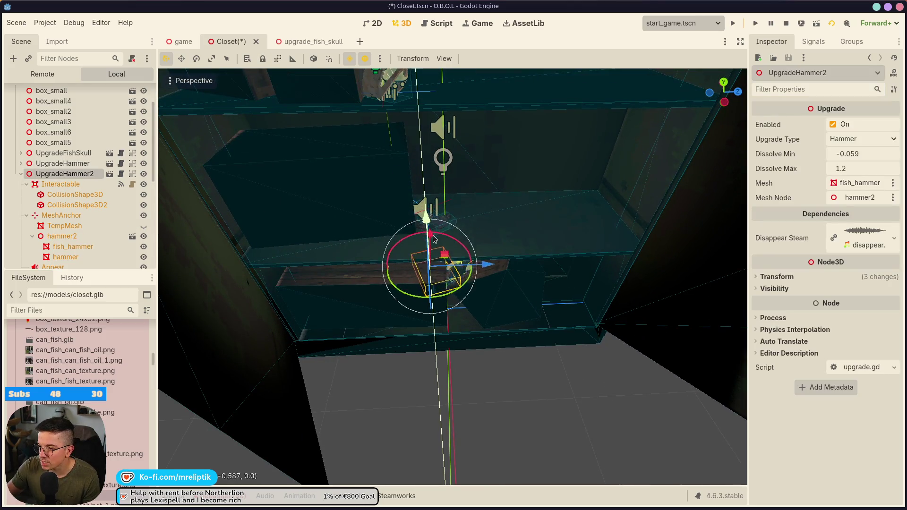
scroll(460, 284, up, 2)
scroll(454, 274, up, 2)
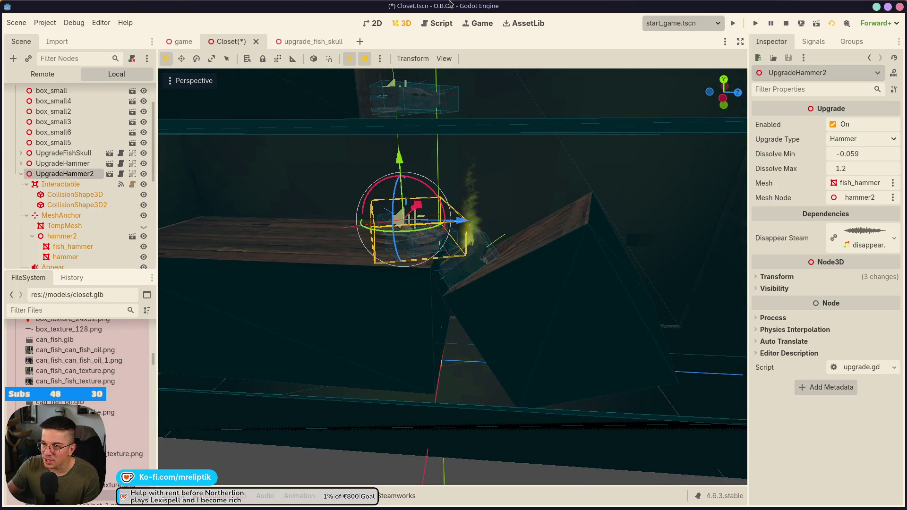
click(475, 23)
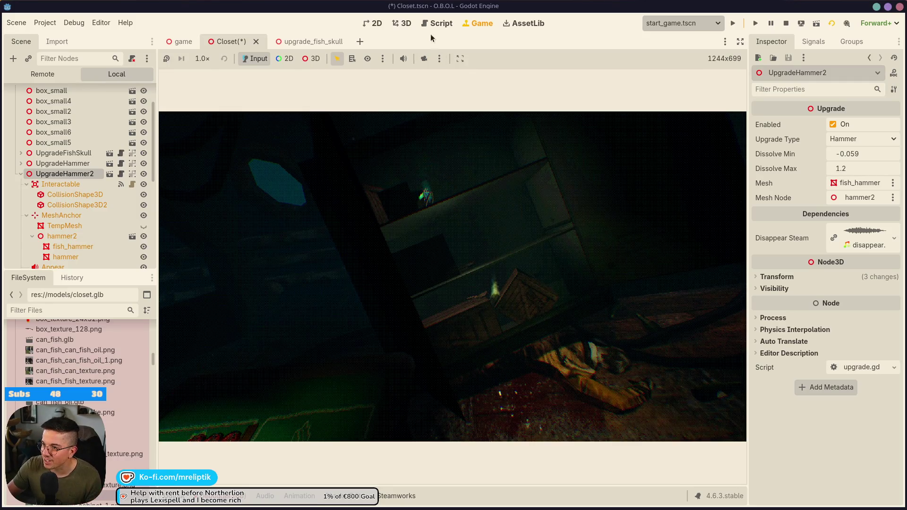
click(400, 23)
Step: Focus on UpgradeHammer2, lower and tilt it onto the shelf, and save the scene
scroll(422, 267, up, 4)
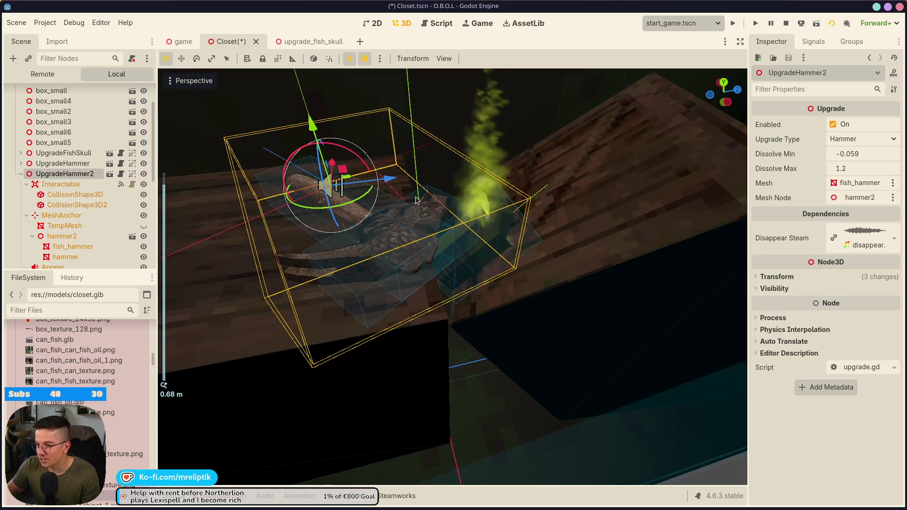
mouse_move(364, 203)
mouse_down()
mouse_move(331, 222)
mouse_move(381, 245)
mouse_move(435, 164)
mouse_move(372, 129)
mouse_move(235, 279)
mouse_move(293, 222)
mouse_up()
mouse_move(519, 183)
mouse_down()
mouse_move(304, 175)
mouse_move(384, 245)
mouse_move(480, 273)
mouse_up()
scroll(187, 199, up, 2)
double_click(35, 175)
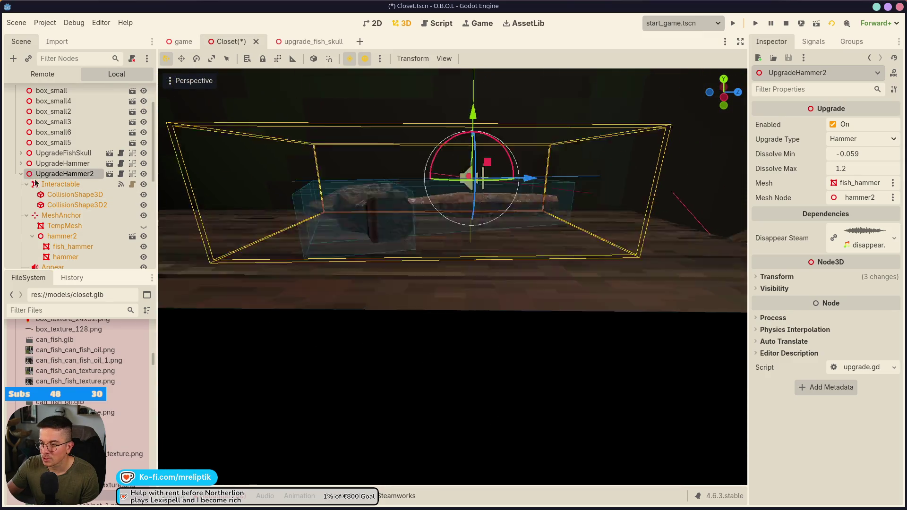
drag(454, 219, 454, 248)
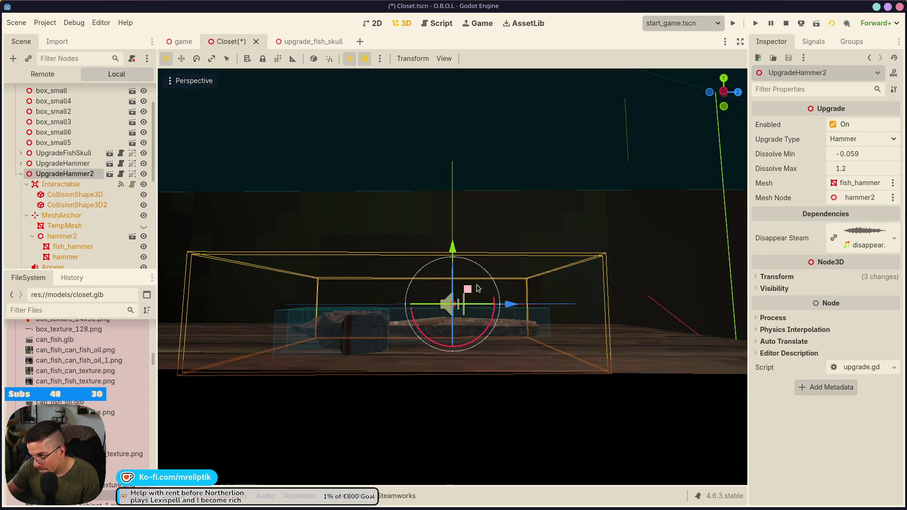
drag(490, 323, 487, 317)
drag(456, 256, 455, 258)
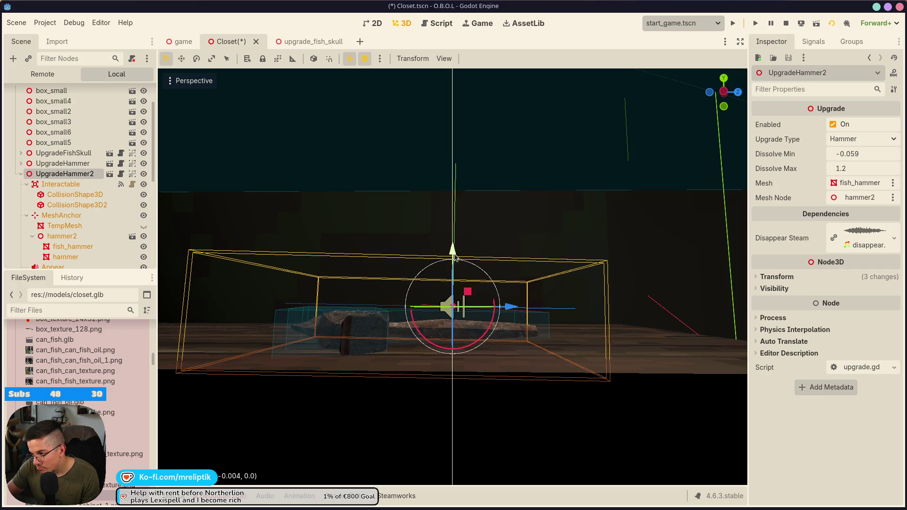
scroll(426, 307, down, 3)
key(ctrl+s)
scroll(416, 319, down, 10)
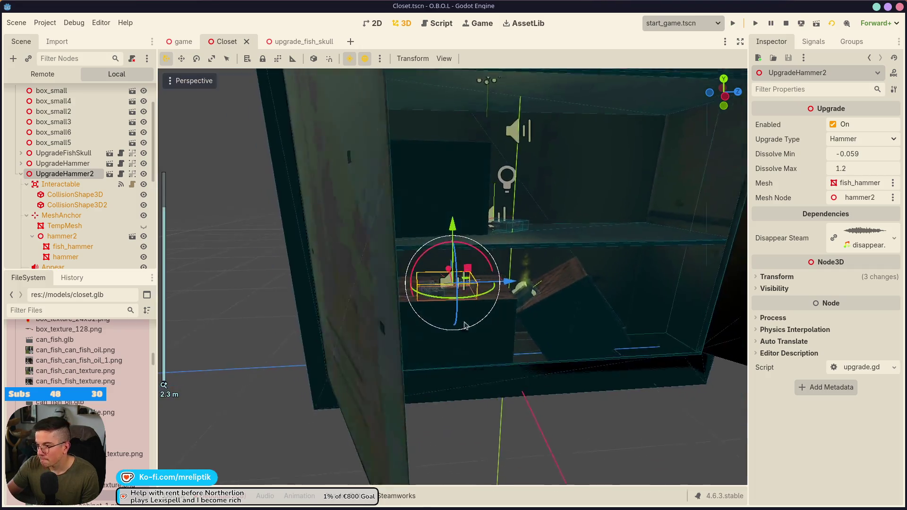
click(314, 163)
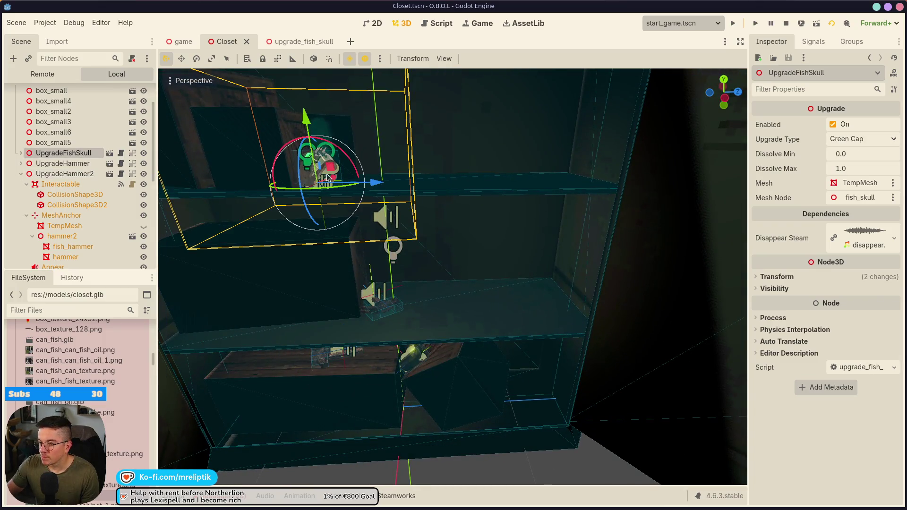
Step: Duplicate UpgradeFishSkull, then slide and rotate the copy beside the original
key(f)
key(ctrl+d)
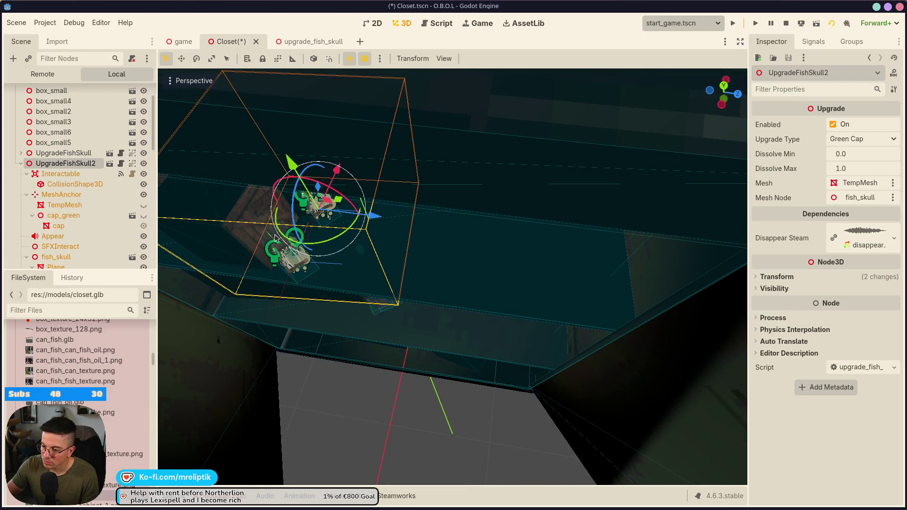
scroll(364, 257, up, 5)
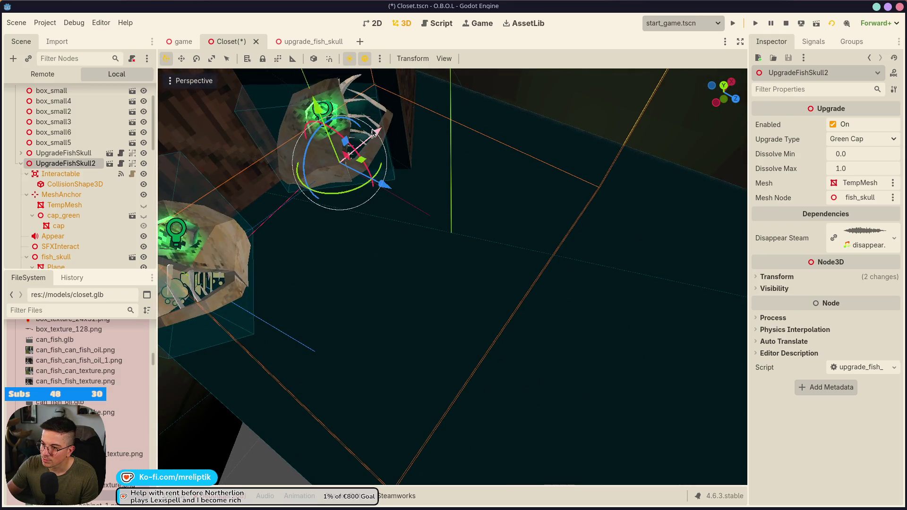
mouse_move(373, 132)
mouse_down()
mouse_move(331, 156)
mouse_move(348, 159)
mouse_up()
drag(291, 156, 283, 188)
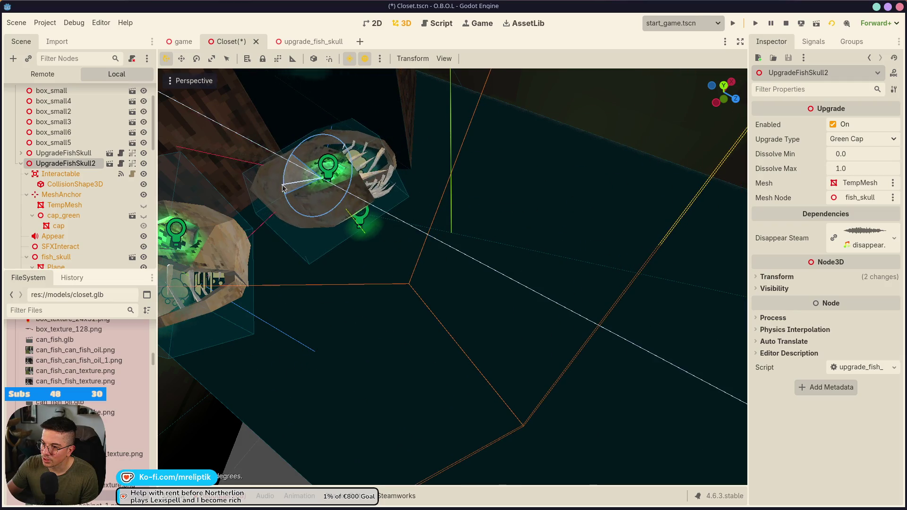
mouse_move(290, 138)
mouse_down()
mouse_move(308, 194)
mouse_move(294, 215)
mouse_move(373, 207)
mouse_move(381, 183)
mouse_move(399, 176)
mouse_move(410, 126)
mouse_move(431, 148)
mouse_move(395, 160)
mouse_move(406, 219)
mouse_move(509, 158)
mouse_move(503, 168)
mouse_move(527, 179)
mouse_move(537, 203)
mouse_move(523, 193)
mouse_move(537, 304)
mouse_up()
Step: Duplicate the fish skull again and lower the third copy
scroll(512, 259, up, 3)
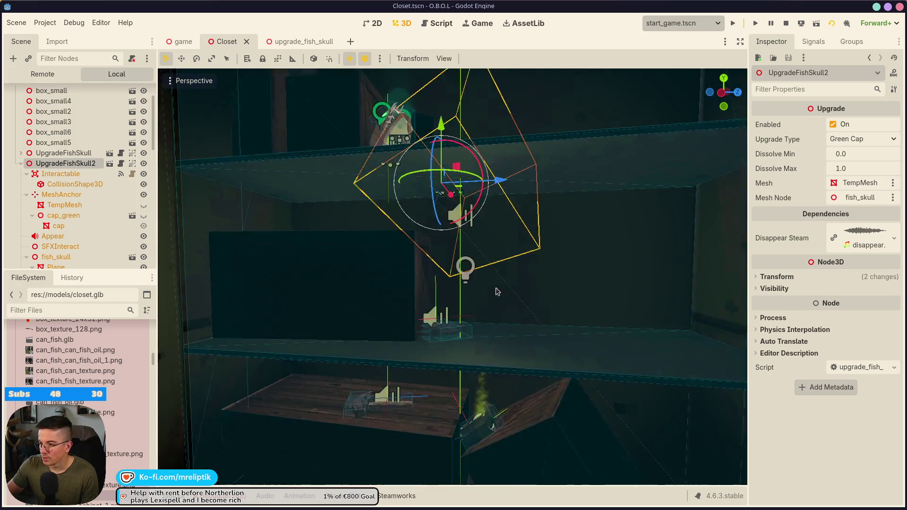
key(ctrl+d)
mouse_move(449, 132)
mouse_down()
mouse_move(466, 230)
mouse_move(435, 242)
mouse_up()
Step: Nudge UpgradeFishSkull3 slightly down and save the Closet scene
scroll(377, 251, up, 2)
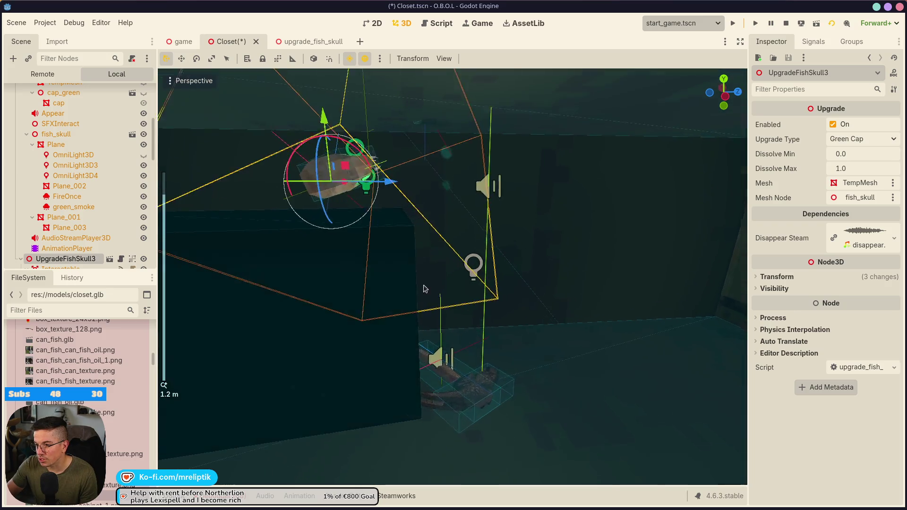
scroll(421, 259, up, 5)
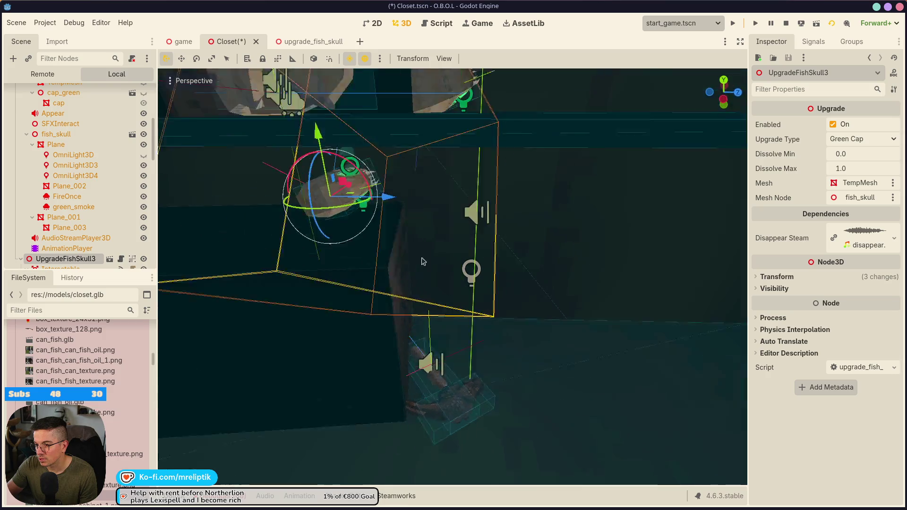
mouse_move(321, 203)
mouse_down()
mouse_move(271, 145)
mouse_move(281, 186)
mouse_move(375, 197)
mouse_up()
drag(311, 132, 314, 140)
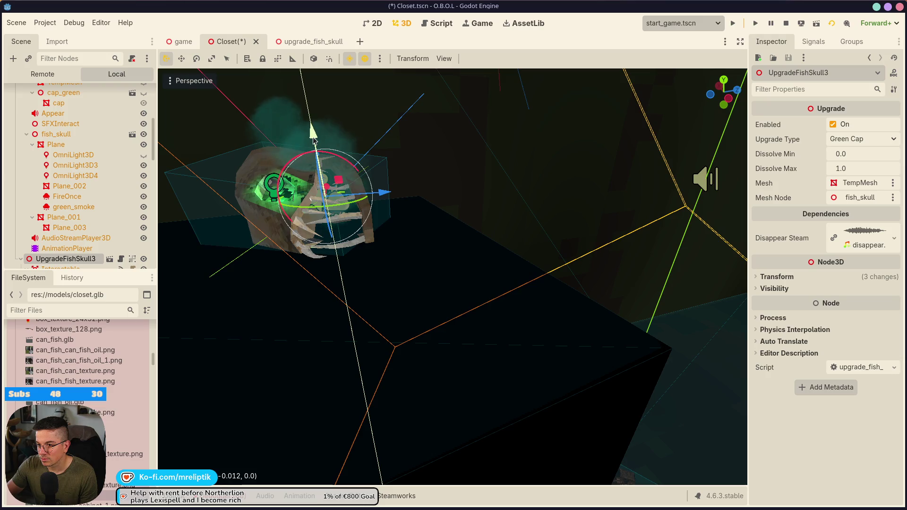
scroll(291, 224, up, 3)
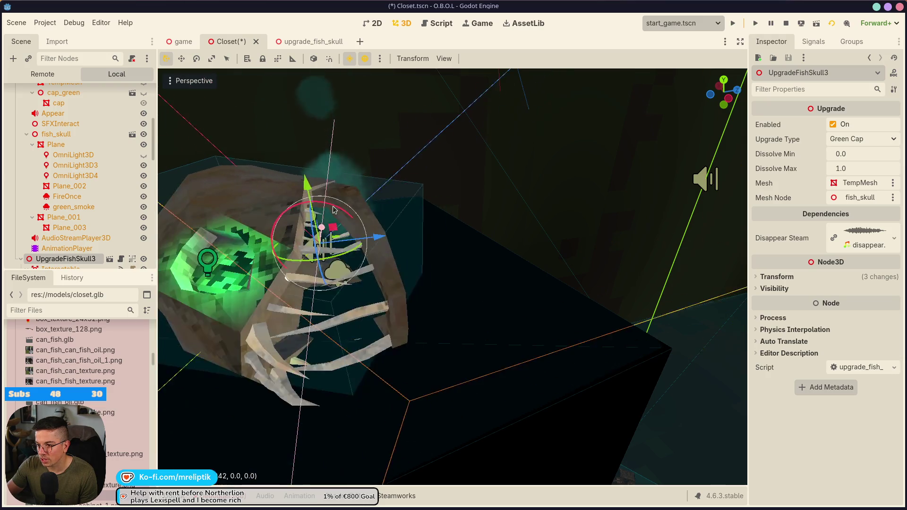
scroll(291, 224, down, 3)
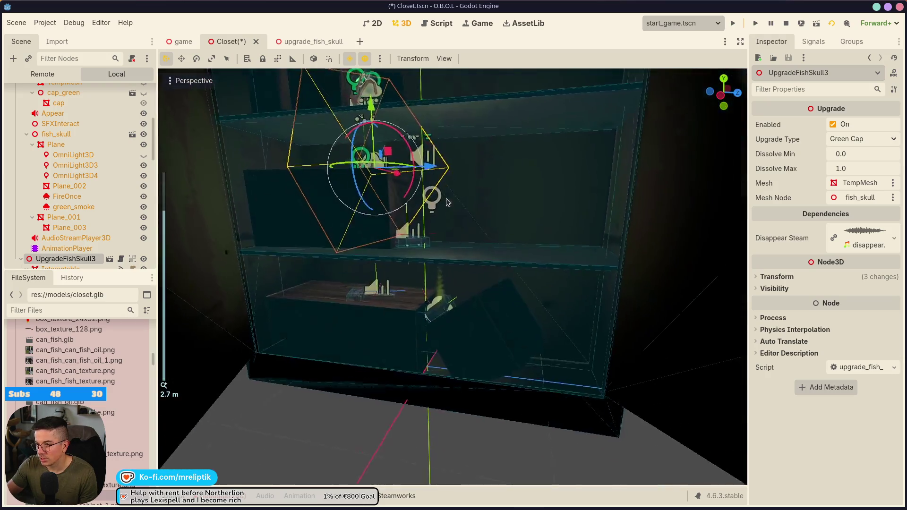
key(ctrl+s)
Step: Move the next fish skull right, lower it onto the shelf, and turn it vertically
drag(436, 249, 406, 261)
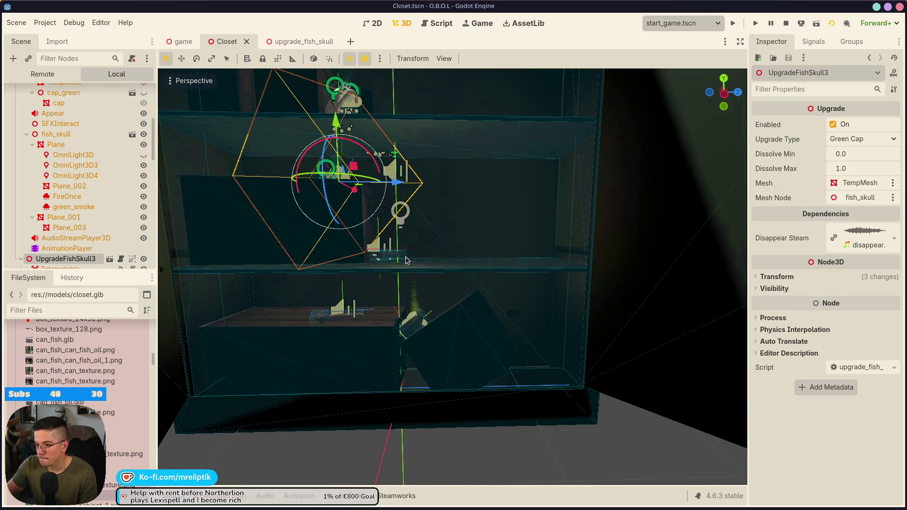
mouse_move(392, 178)
mouse_down()
mouse_move(552, 182)
mouse_move(569, 191)
mouse_up()
drag(524, 140, 529, 347)
scroll(418, 429, up, 5)
mouse_move(418, 428)
mouse_down()
mouse_move(426, 349)
mouse_move(461, 305)
mouse_move(431, 247)
mouse_move(411, 338)
mouse_up()
drag(392, 287, 396, 352)
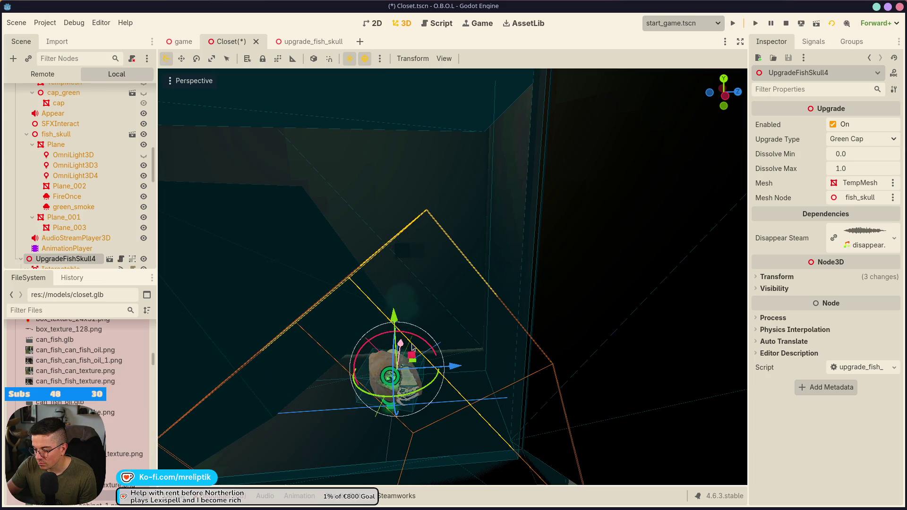
Step: Rotate UpgradeFishSkull4 further, shift it sideways along X, and raise it slightly
mouse_move(396, 352)
mouse_down()
mouse_move(405, 315)
mouse_move(438, 364)
mouse_move(401, 345)
mouse_up()
scroll(423, 393, down, 2)
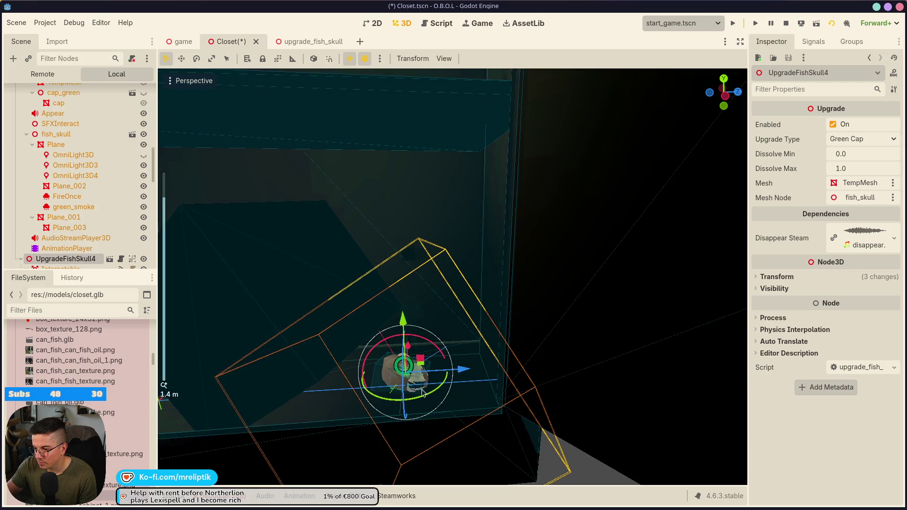
drag(405, 417, 409, 430)
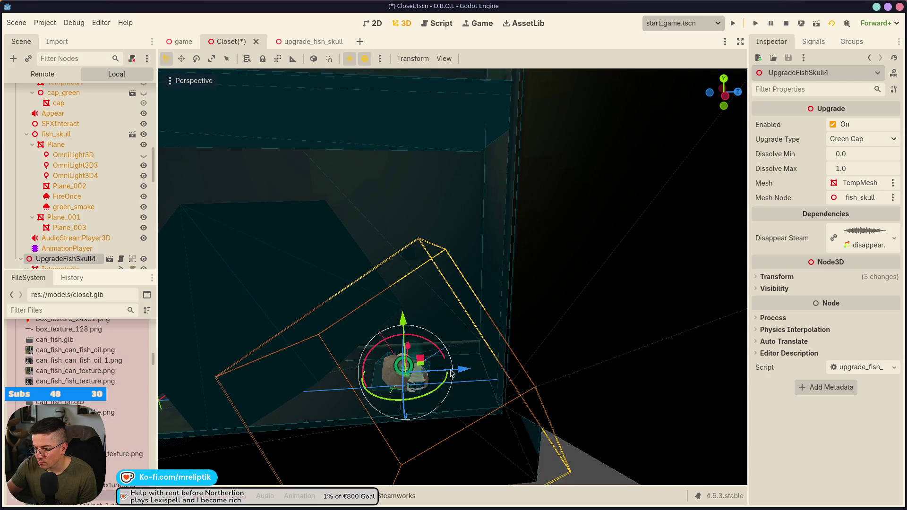
drag(446, 374, 443, 370)
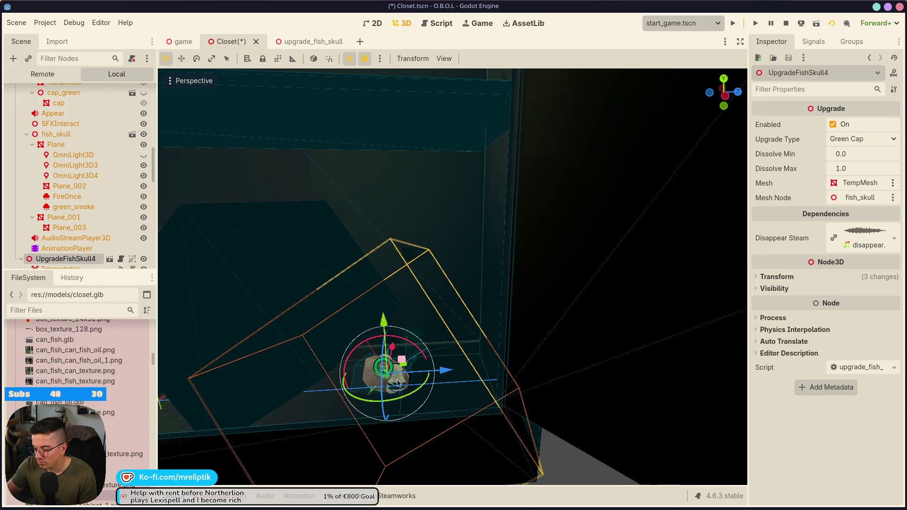
scroll(399, 383, up, 5)
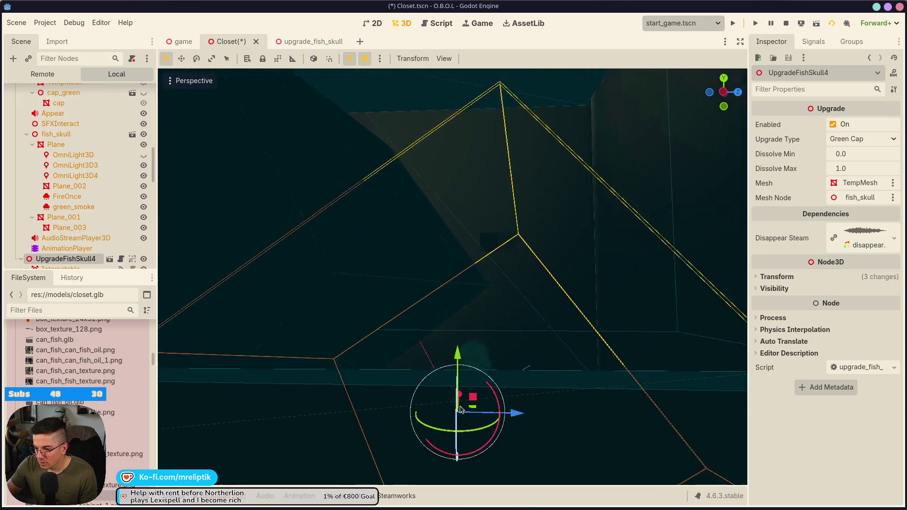
scroll(461, 409, down, 3)
drag(477, 398, 475, 400)
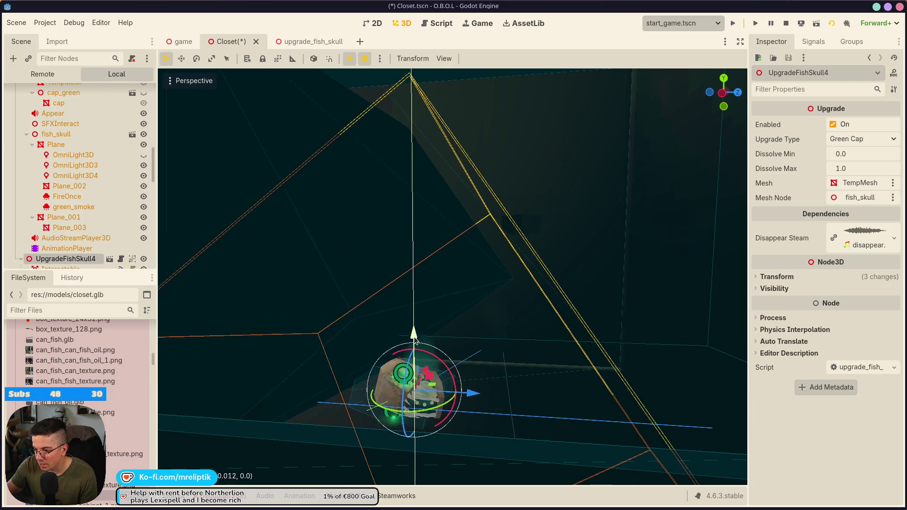
drag(415, 343, 415, 339)
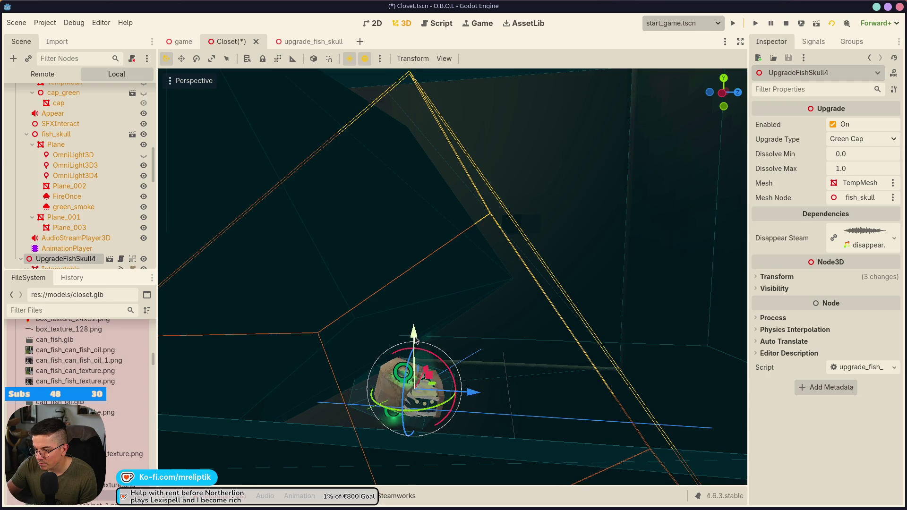
Step: Save the Closet scene and run the project with F5
key(ctrl+s)
scroll(418, 340, down, 6)
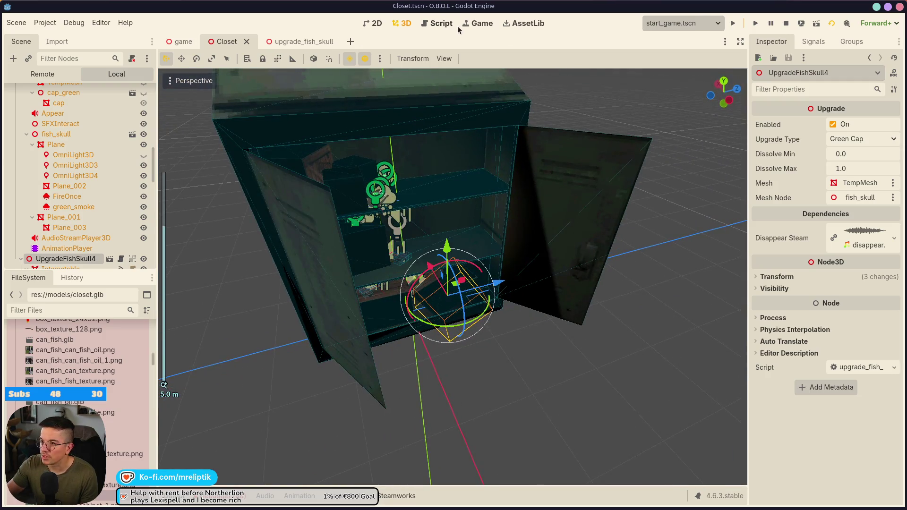
key(F5)
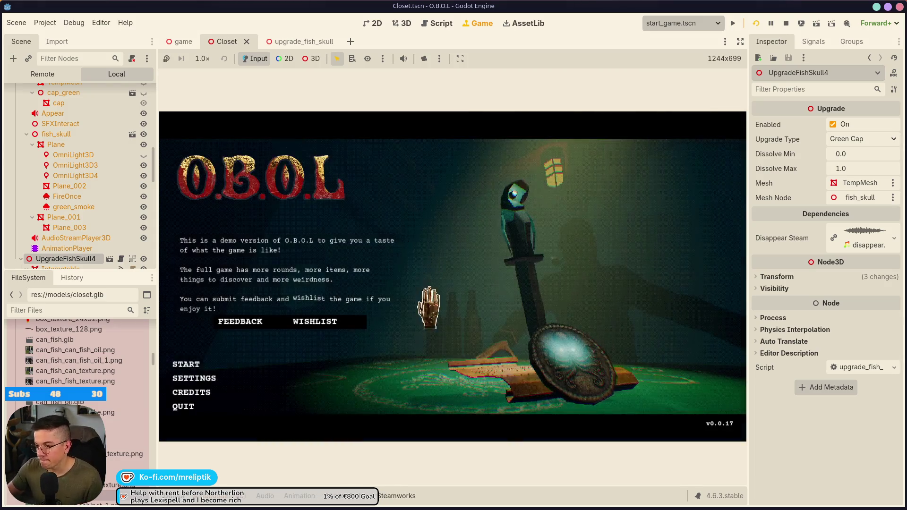
Step: Start a new game, sign the pact, and inspect the shelved upgrade in the closet
click(184, 362)
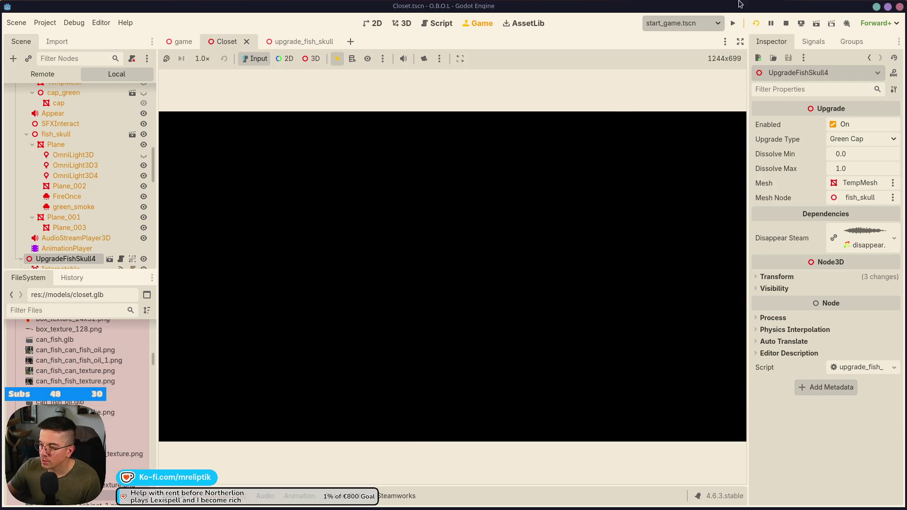
click(740, 42)
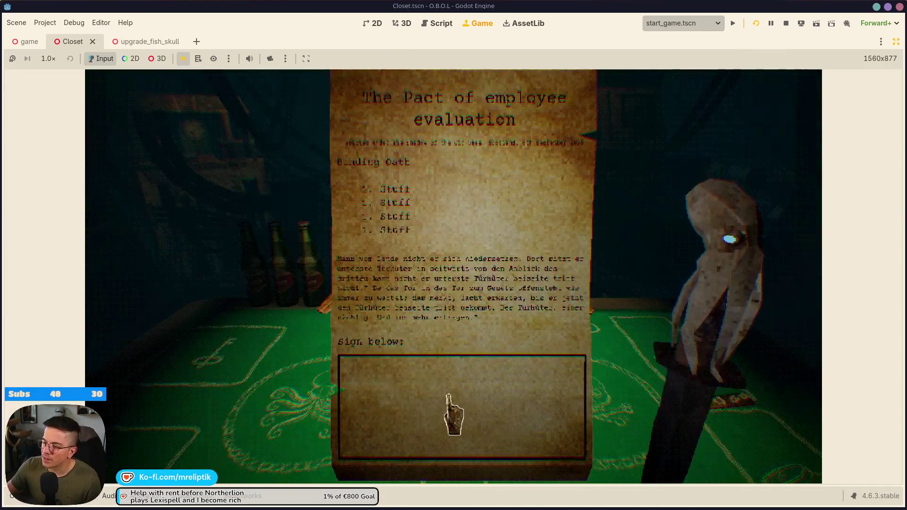
mouse_move(447, 401)
mouse_down()
mouse_move(501, 386)
mouse_move(437, 399)
mouse_move(510, 376)
mouse_up()
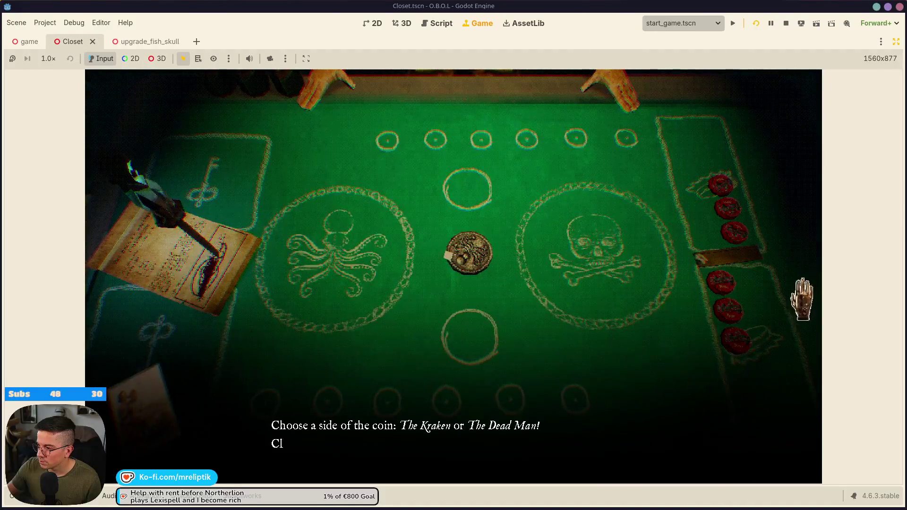
click(806, 283)
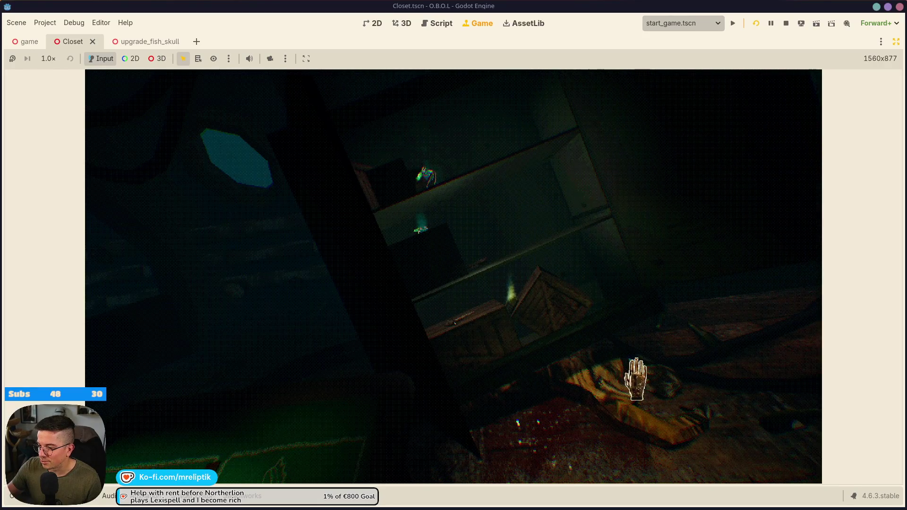
click(515, 303)
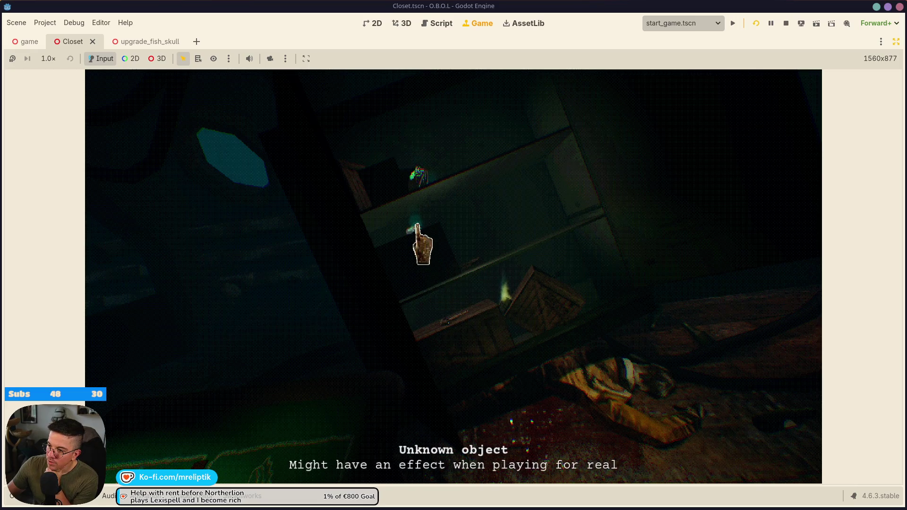
click(412, 24)
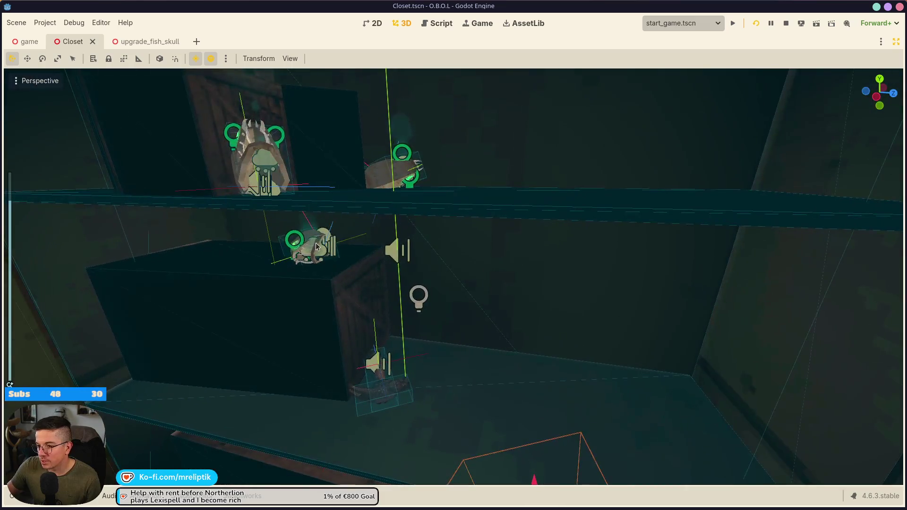
Step: Delete the crate from the closet shelf and save the Closet scene
click(315, 242)
key(Delete)
key(Return)
key(ctrl+s)
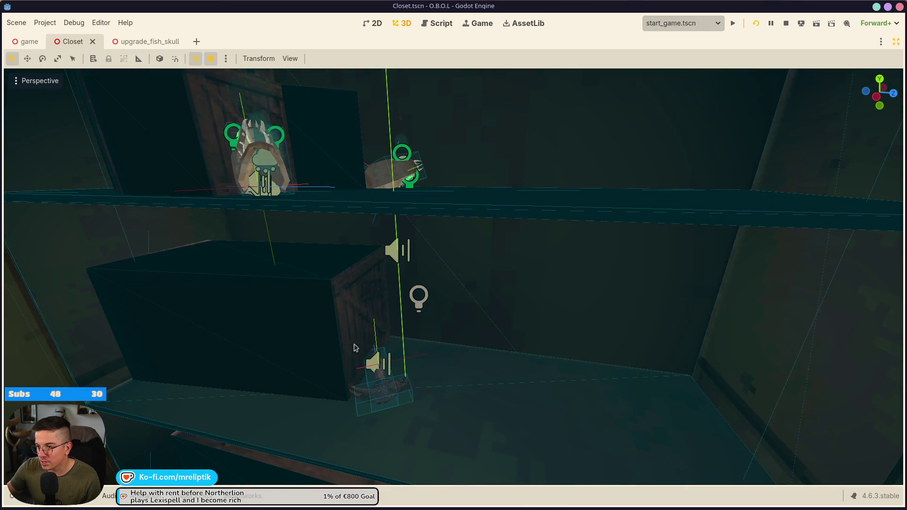
Step: Playtest the game, turning toward the radio table and back to the dealer's table
scroll(354, 346, down, 5)
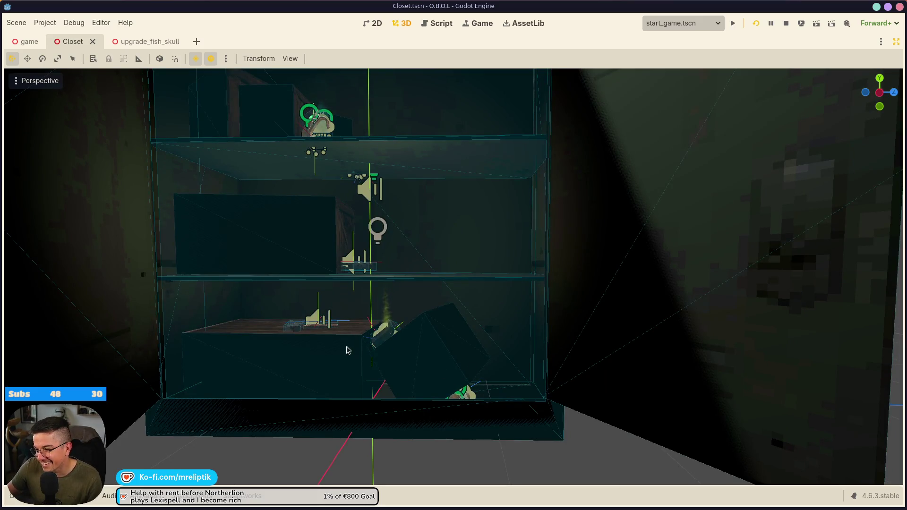
click(439, 24)
click(477, 23)
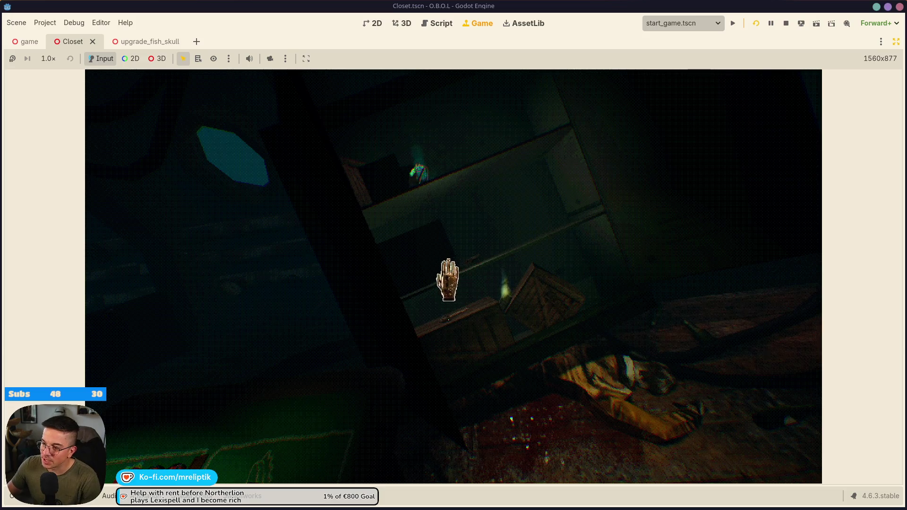
click(806, 293)
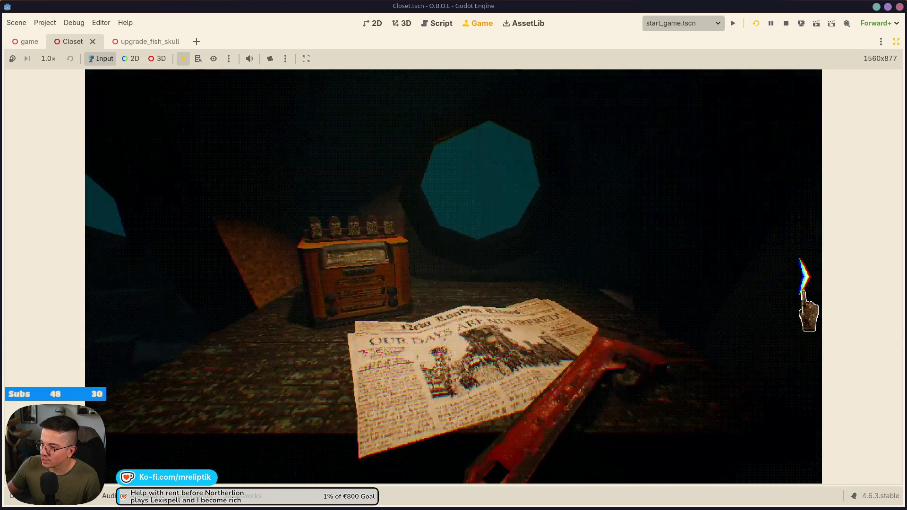
click(806, 293)
click(805, 293)
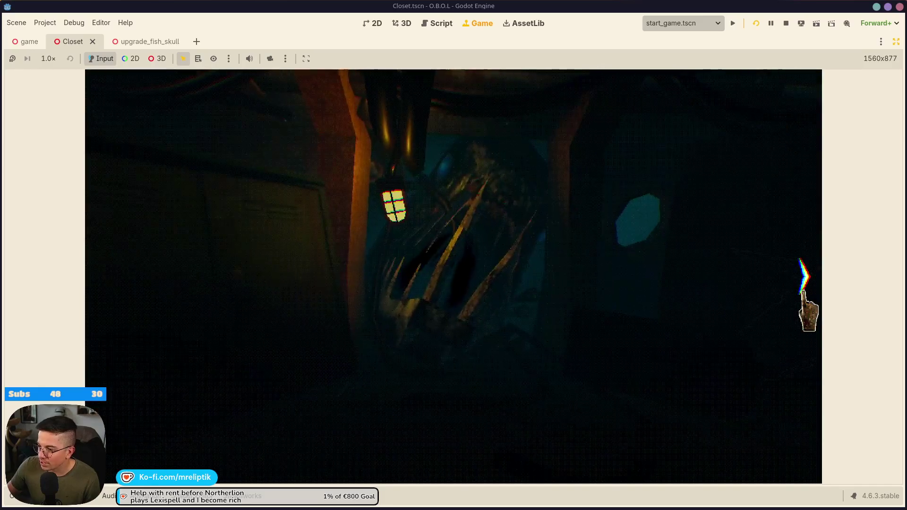
click(806, 293)
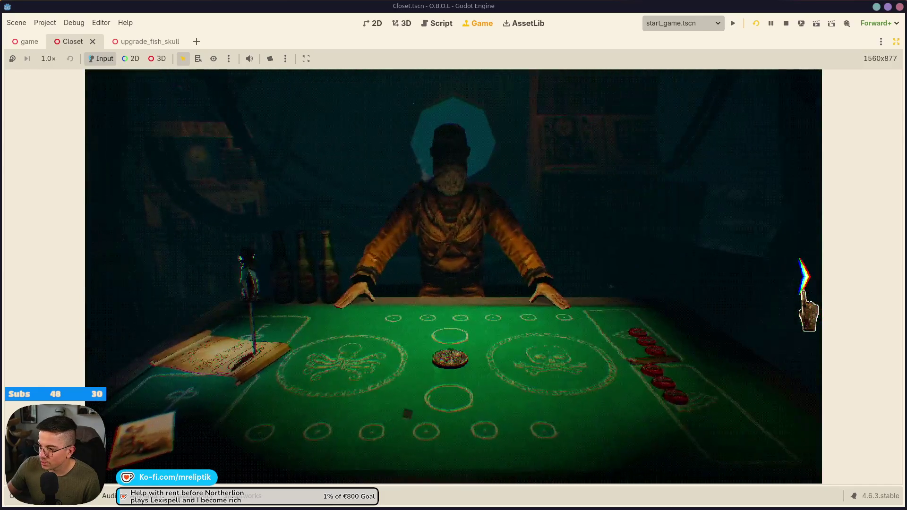
click(786, 23)
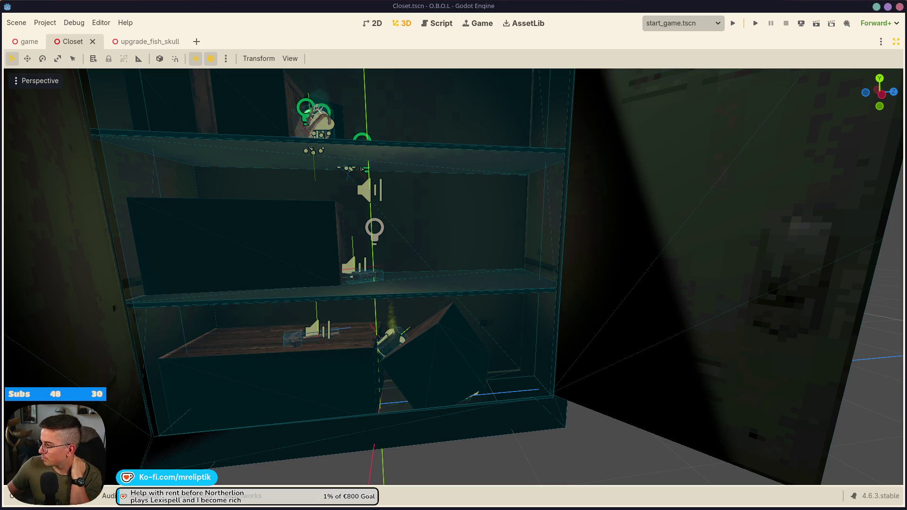
Step: Zoom the 3D viewport in on the closet shelves and their upgrades
mouse_move(402, 509)
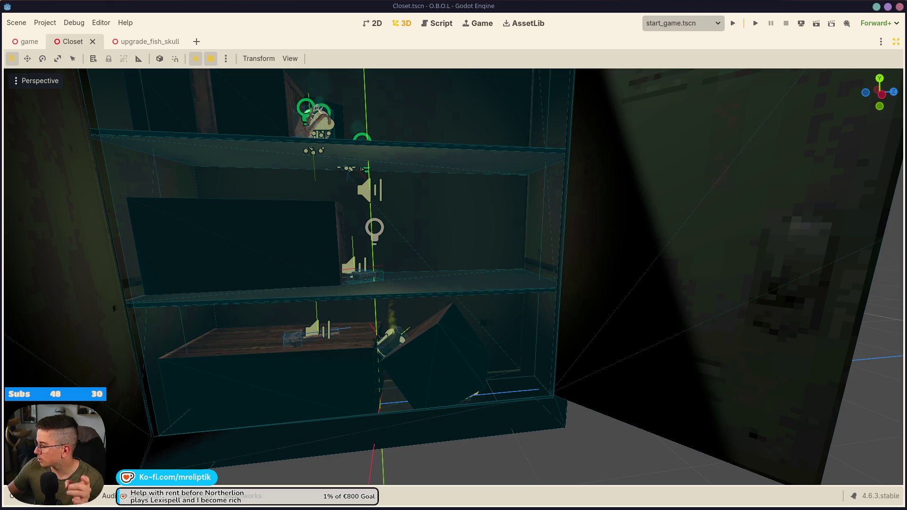
mouse_move(101, 508)
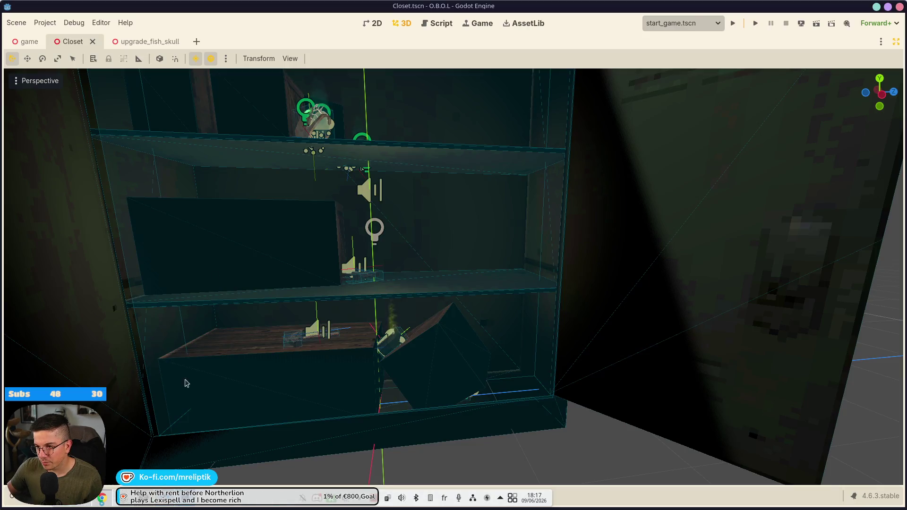
scroll(185, 384, down, 5)
scroll(319, 242, up, 8)
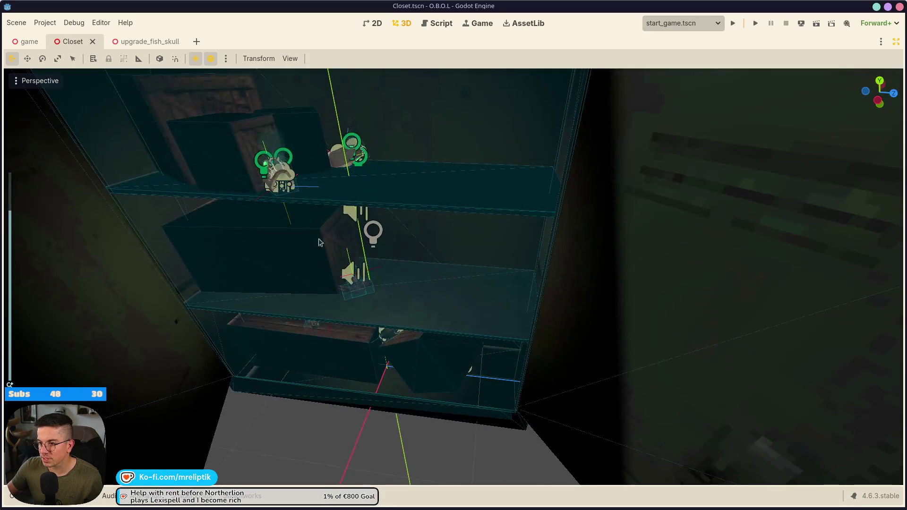
Step: Restore the side panels and open the fish skull upgrade scene and its script
click(282, 179)
click(894, 42)
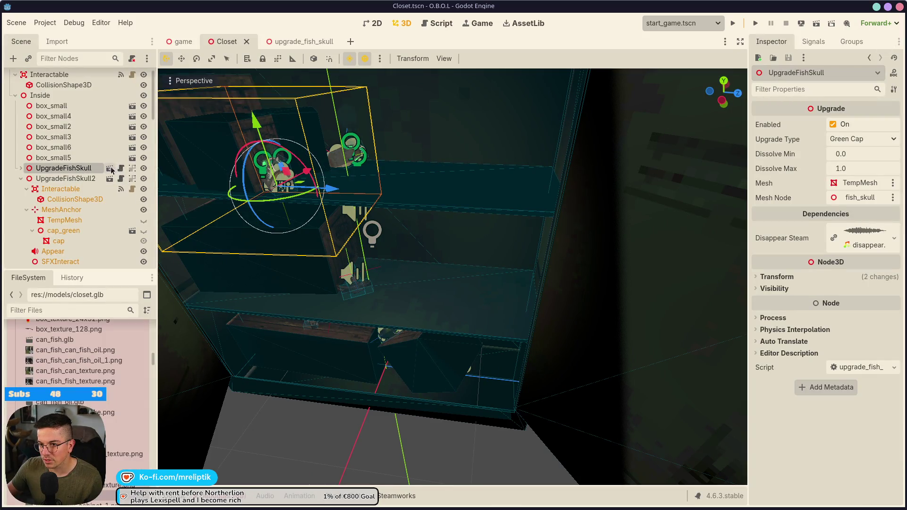
click(110, 168)
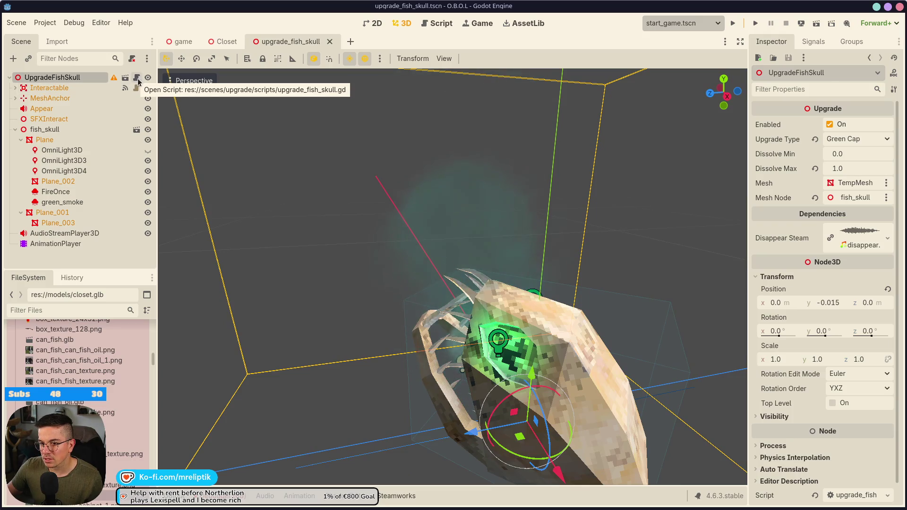
click(137, 78)
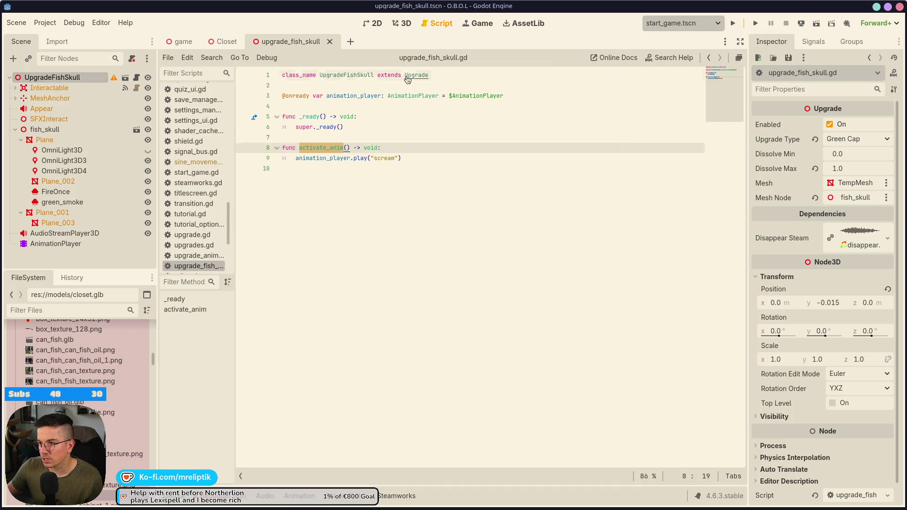
Step: Follow the parent Upgrade class and open the base upgrade.tscn scene
ctrl+click(407, 76)
scroll(378, 272, up, 10)
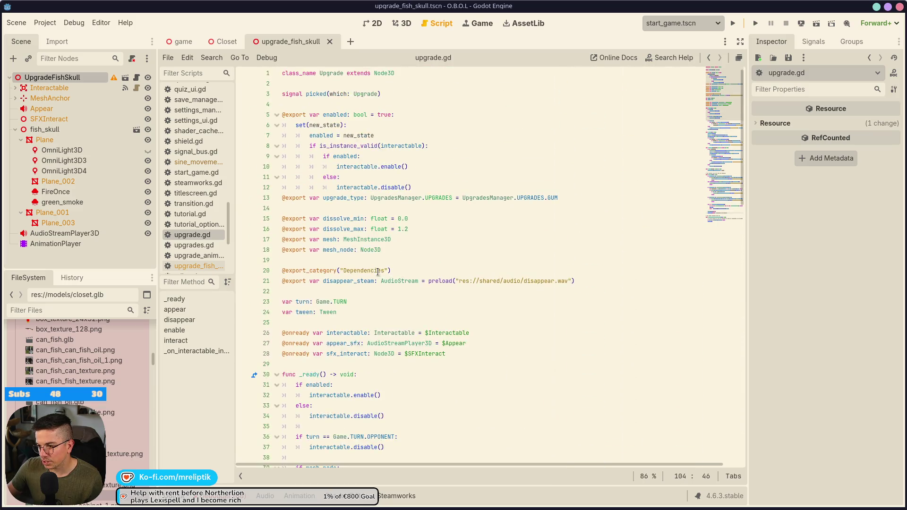
scroll(378, 272, down, 3)
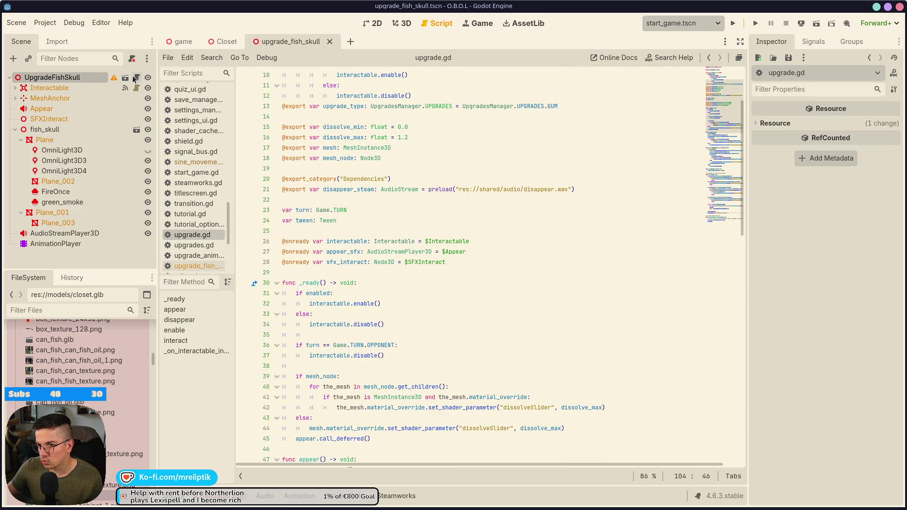
click(135, 78)
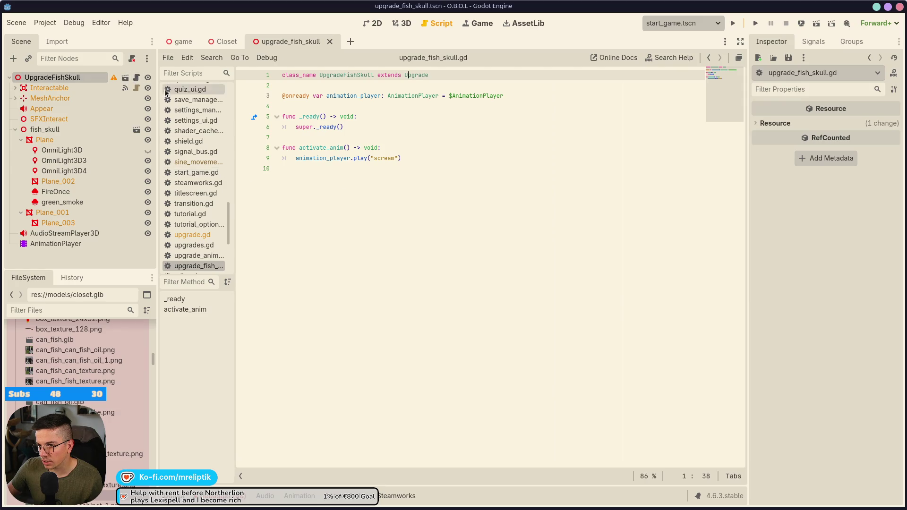
click(125, 77)
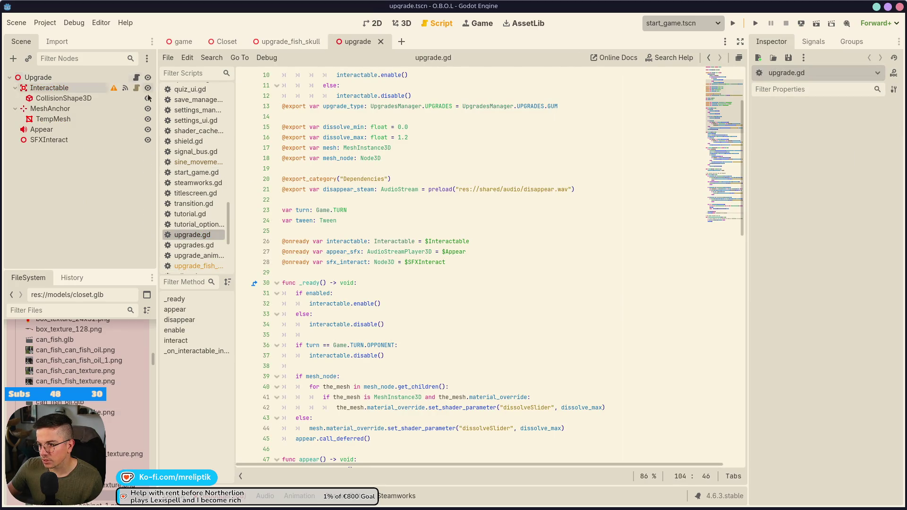
Step: Select the Appear sound player and search upgrade.gd for uses of appear_sfx
scroll(354, 264, down, 2)
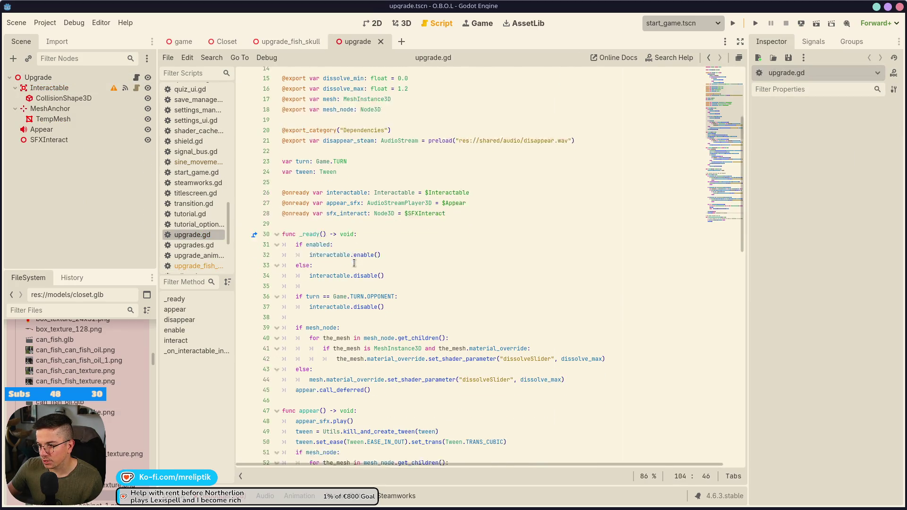
click(76, 132)
click(337, 189)
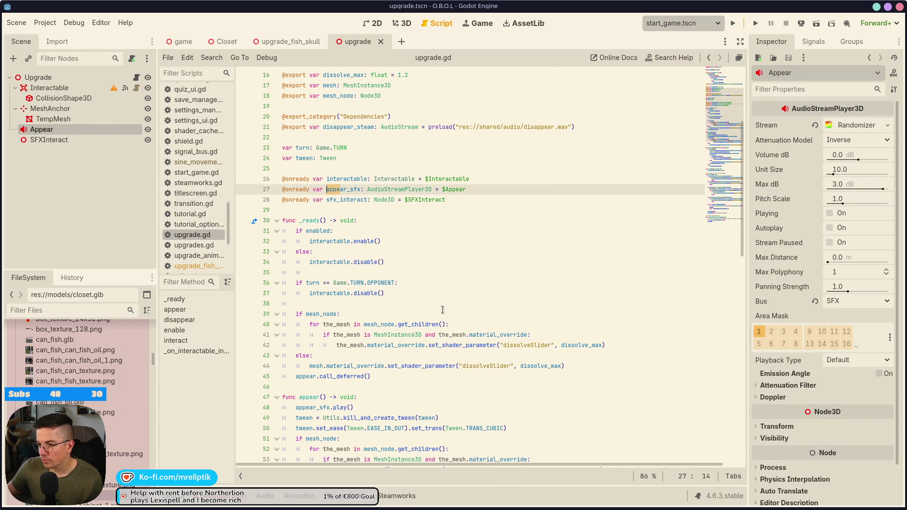
key(ctrl+f)
scroll(466, 406, down, 2)
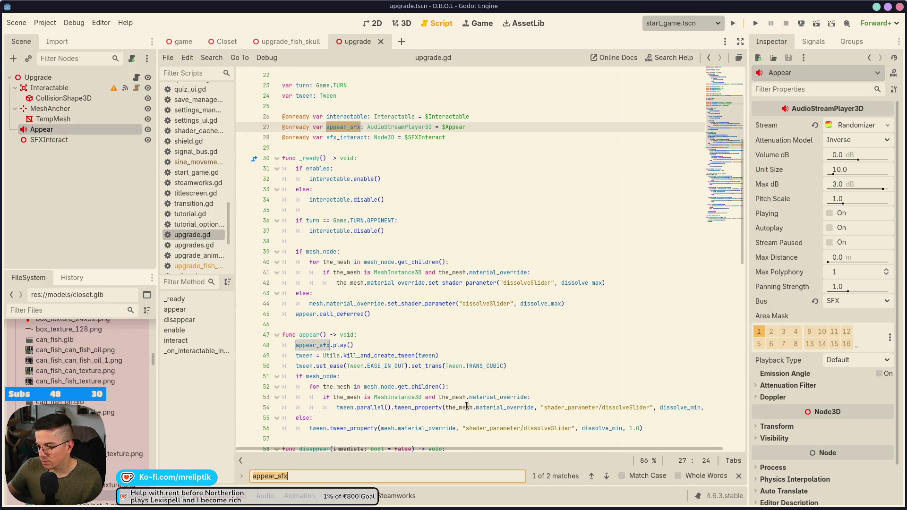
scroll(303, 185, up, 7)
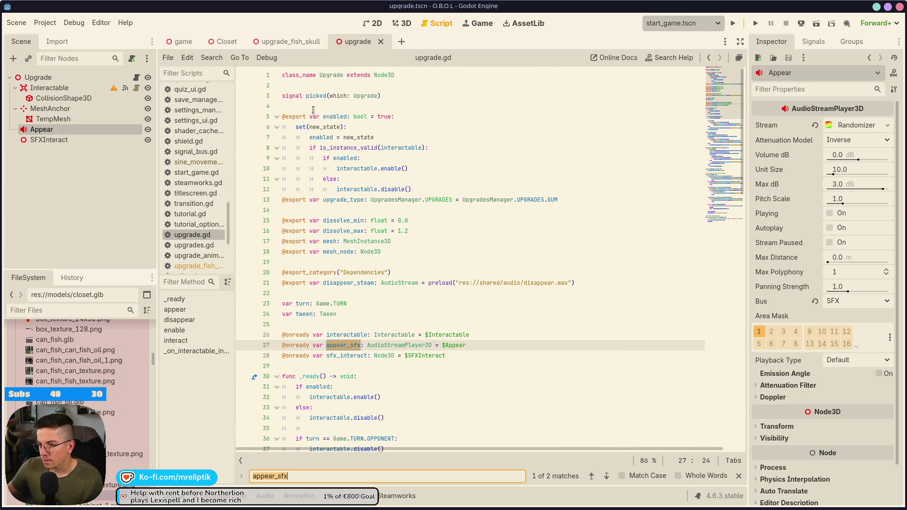
click(313, 208)
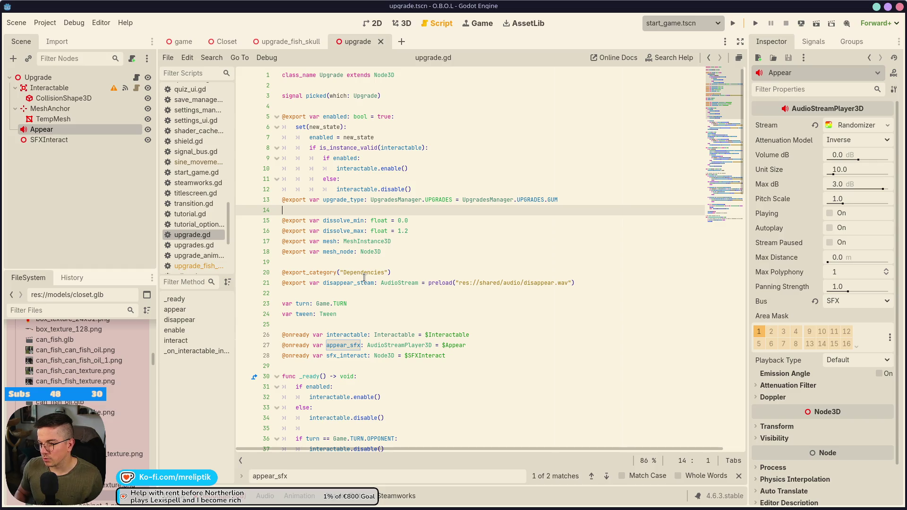
Step: Add an exported appear_silent bool property to upgrade.gd and save
key(Return)
key(Return)
key(Up)
text(@export )
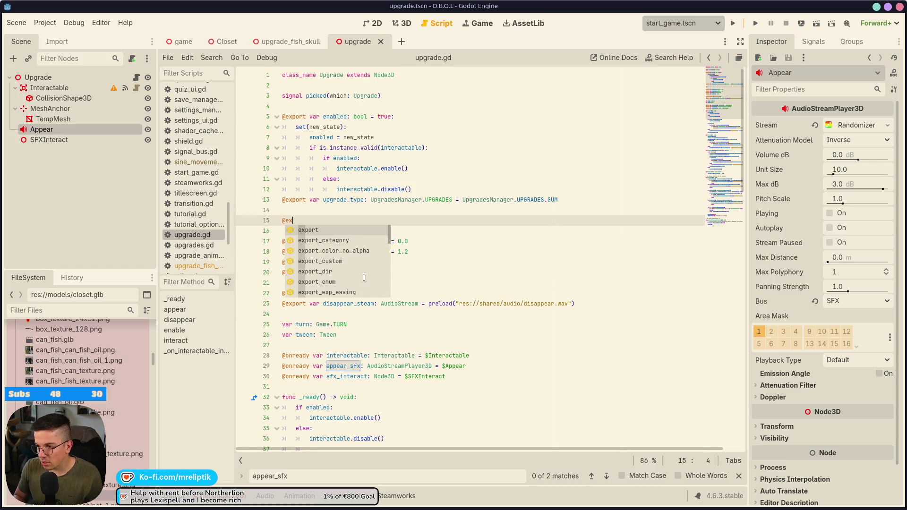
text(appear_silent: bool = false)
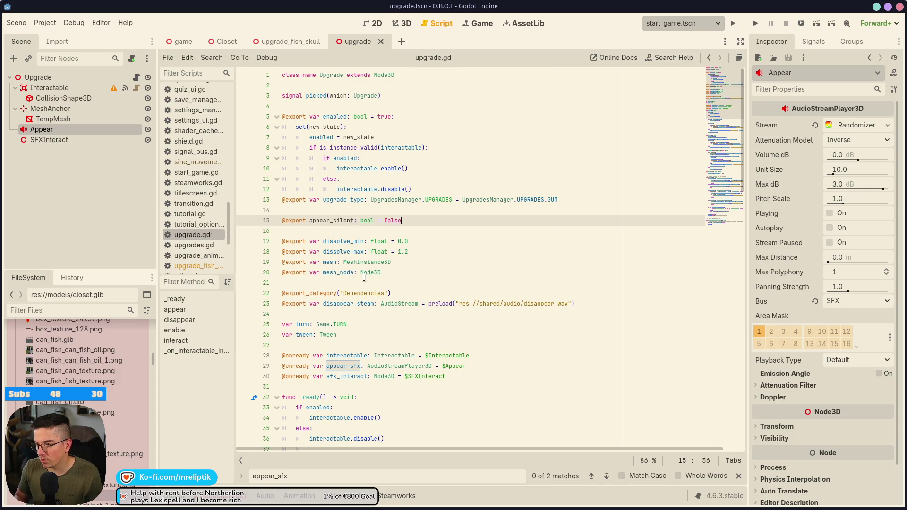
click(297, 42)
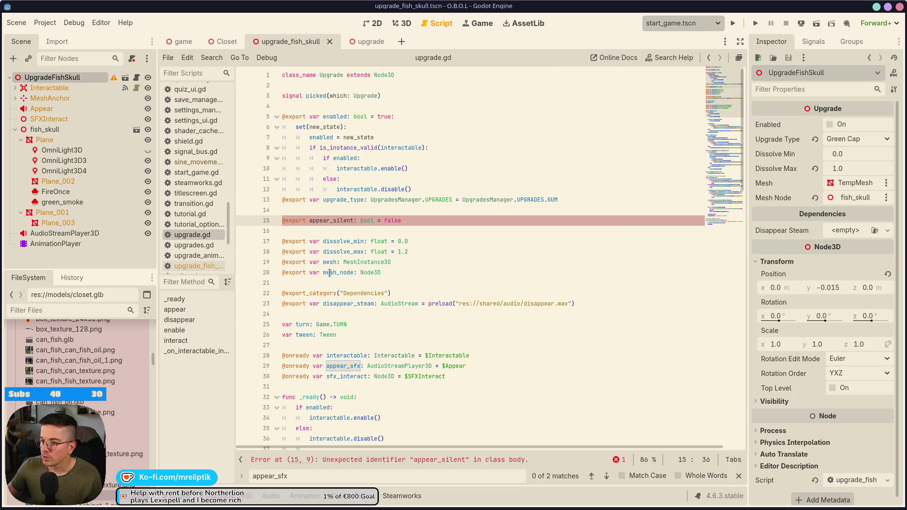
text(var)
key(ctrl+s)
Step: Locate where appear_sfx is played in upgrade.gd
double_click(343, 218)
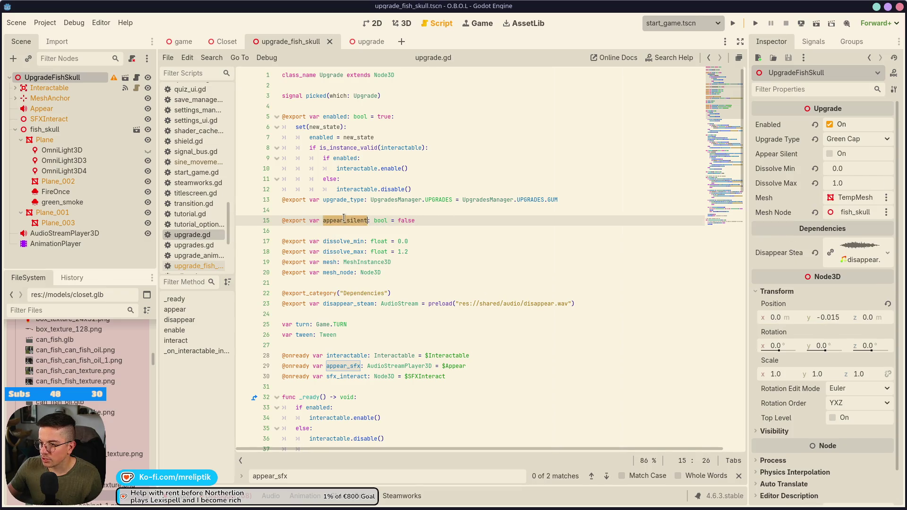
key(F3)
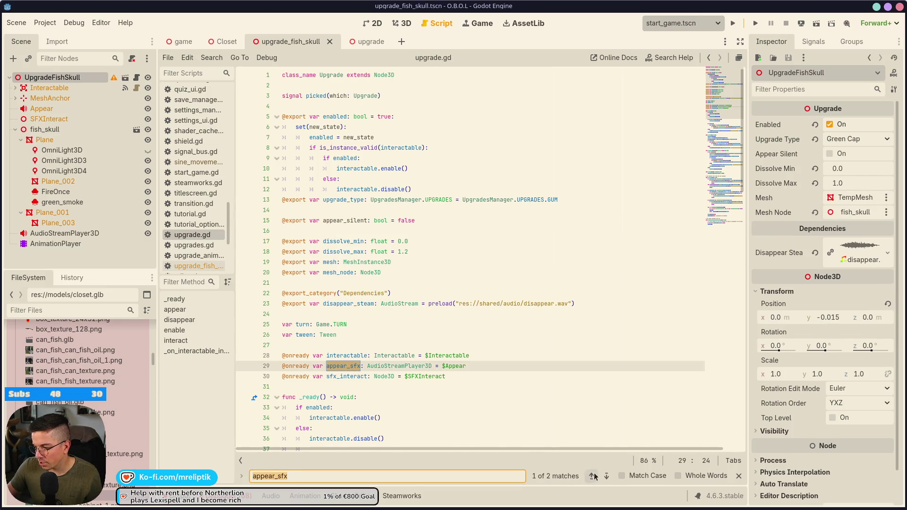
click(607, 476)
Step: Wrap appear_sfx.play() in 'if not appear_silent:', save, and return to the Closet scene
click(373, 253)
key(Return)
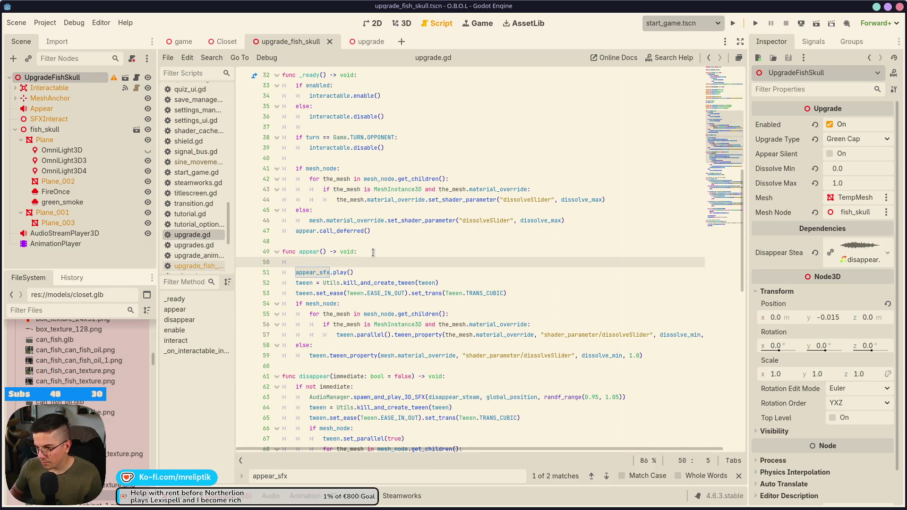
text(appear_s)
key(Return)
text(:)
key(ctrl+Left)
key(ctrl+Left)
text(not)
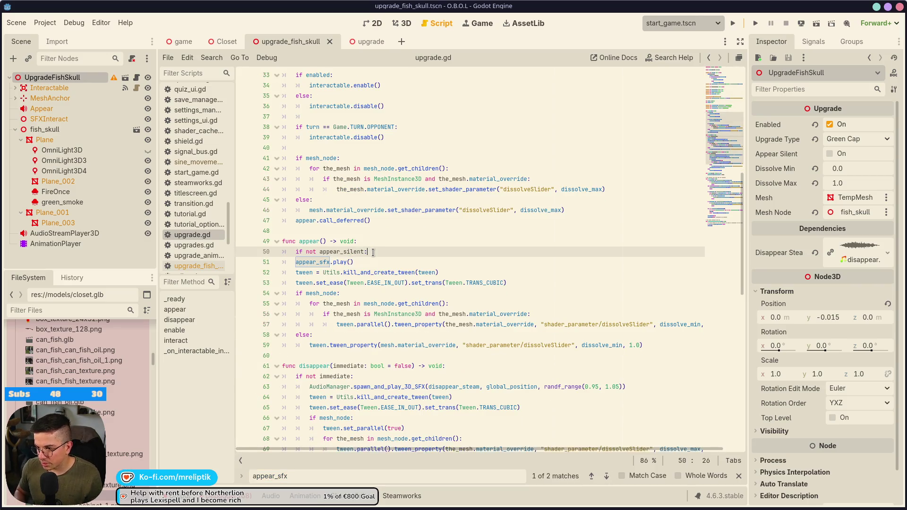
key(Down)
key(Home)
key(Tab)
key(ctrl+s)
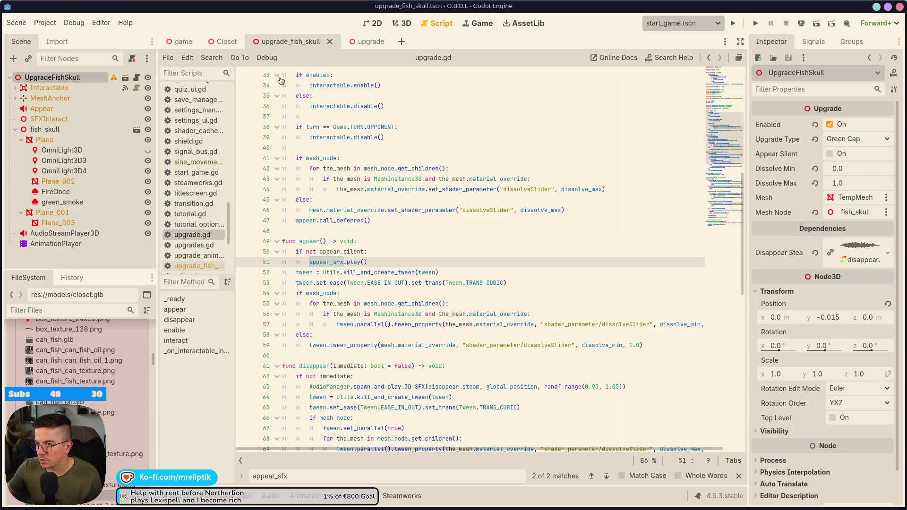
click(215, 50)
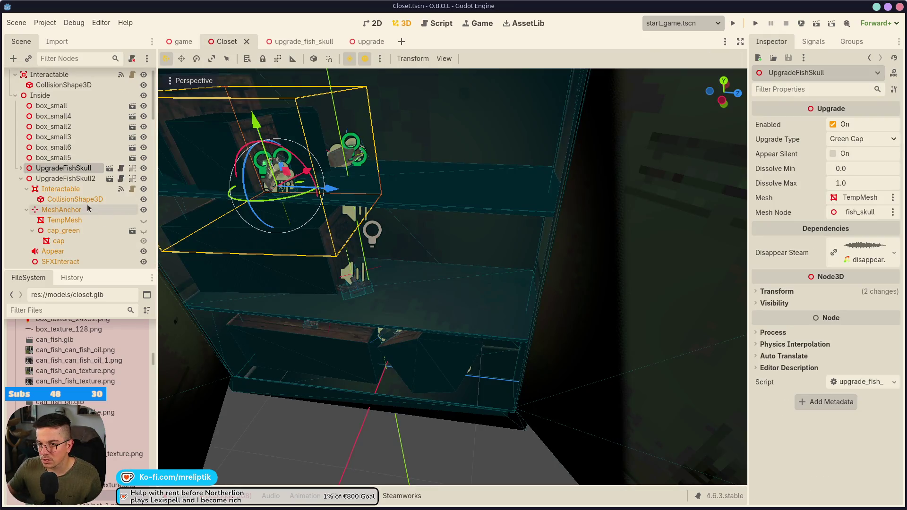
Step: Collapse the upgrade nodes, select all six upgrades and tick Appear Silent
click(20, 179)
click(19, 189)
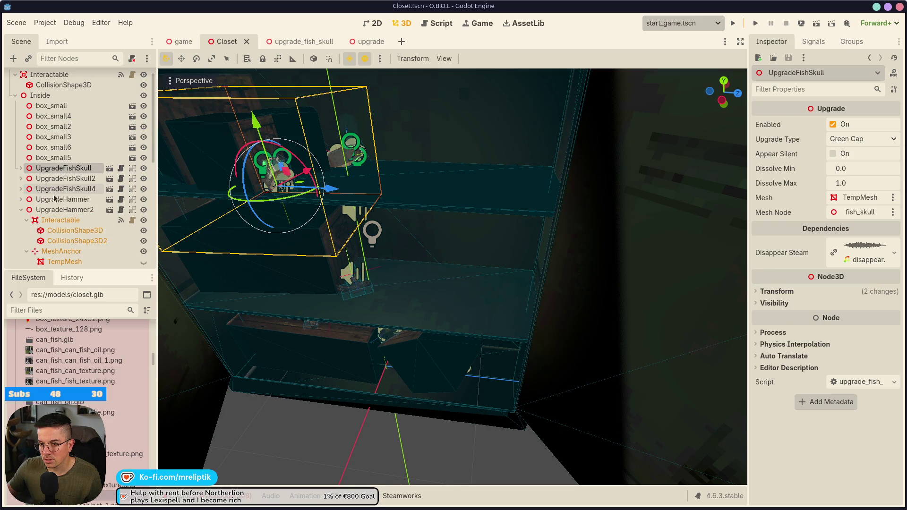
click(21, 209)
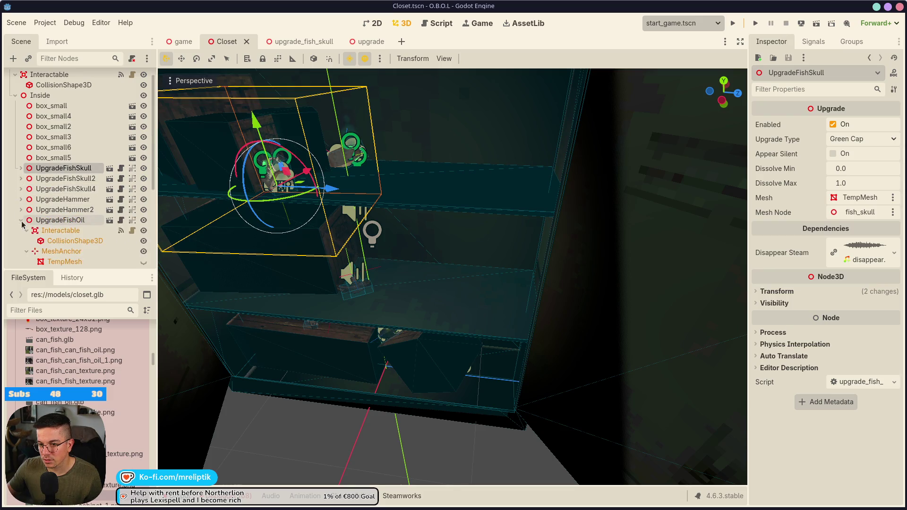
click(21, 220)
click(60, 220)
shift+click(64, 168)
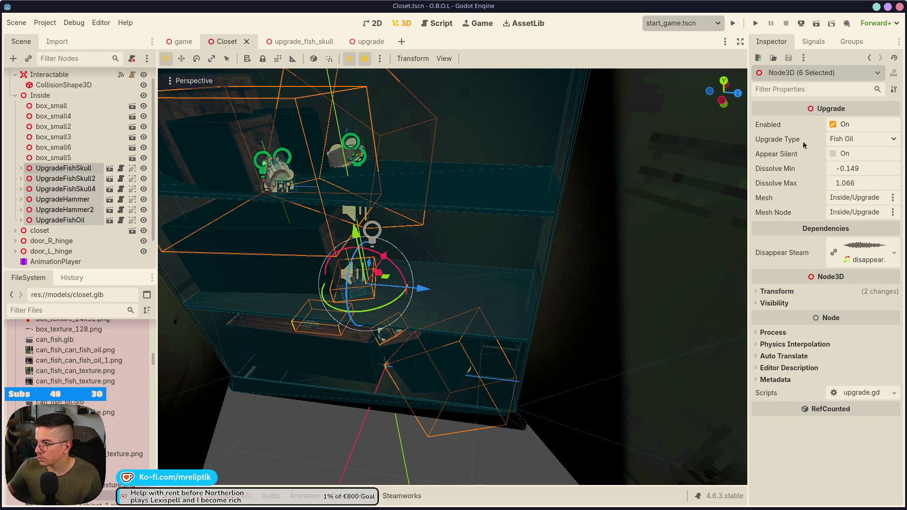
click(833, 153)
Step: Run the game with F5 to test the silent upgrades, then stop it
key(F5)
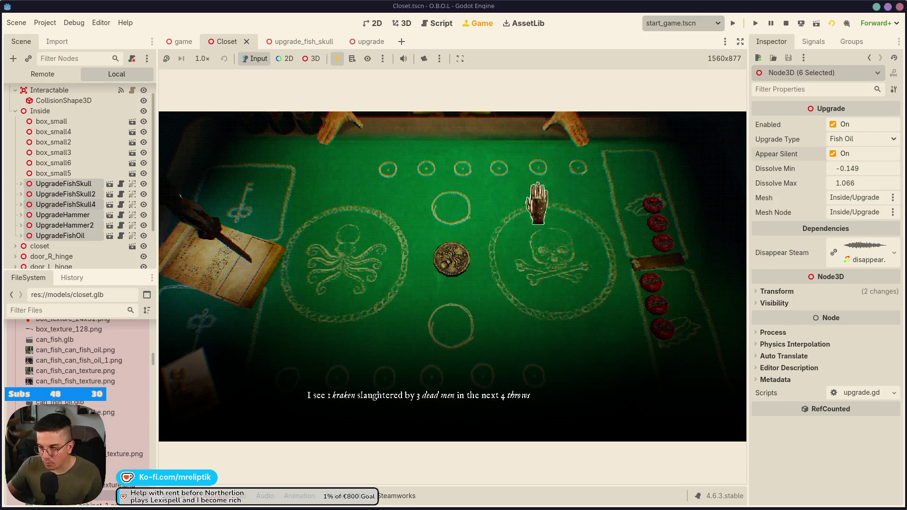
key(F8)
mouse_move(310, 509)
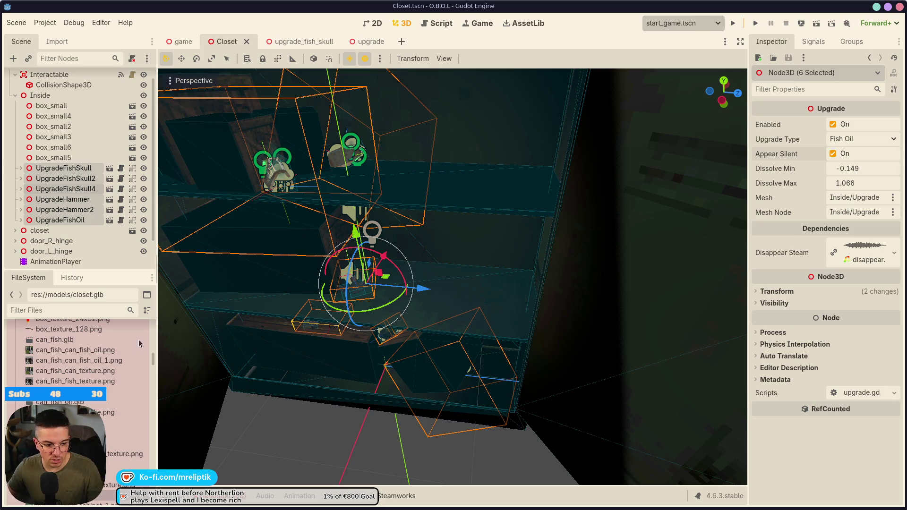
Step: Stage sine_movement.gd alone and commit it as 'start disabled'
click(534, 499)
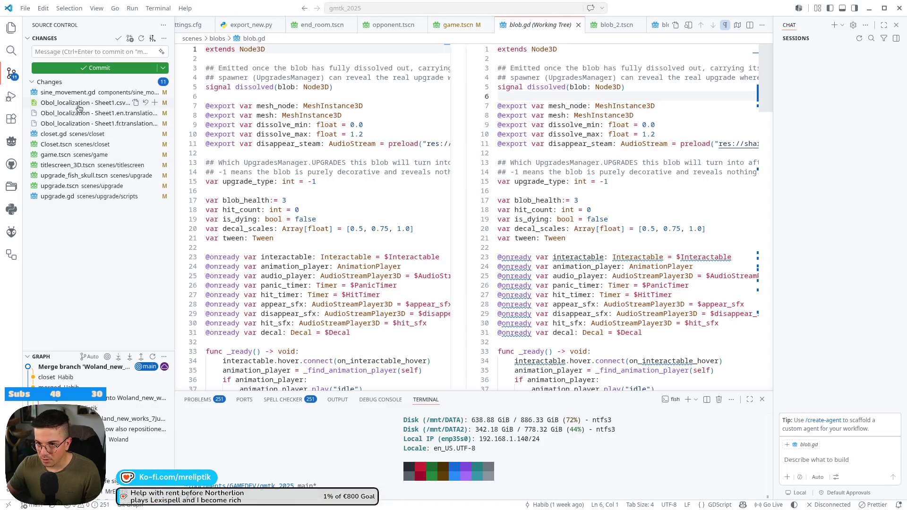
click(77, 93)
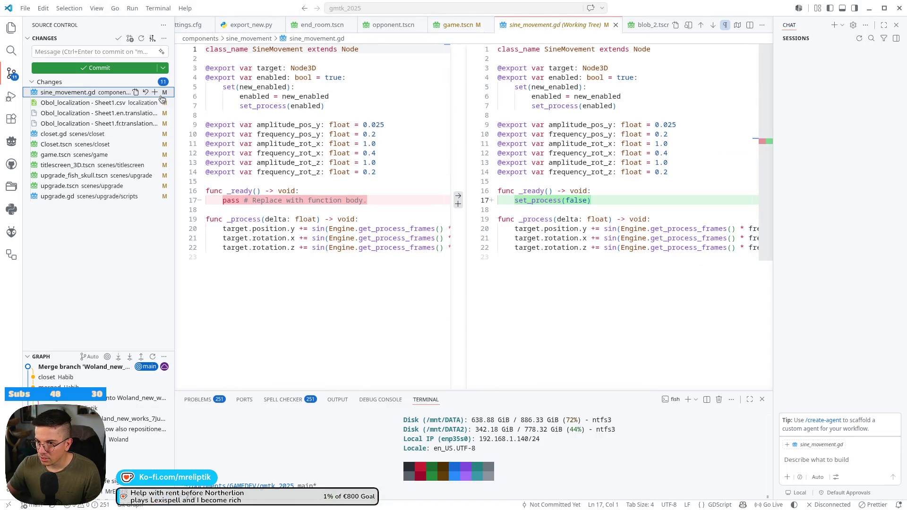
click(99, 57)
text(rt disabl)
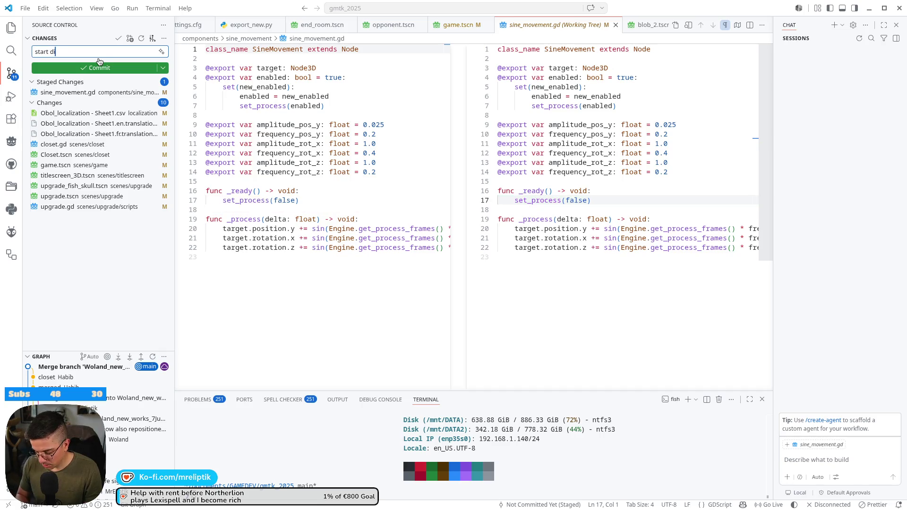
text(ed)
click(99, 67)
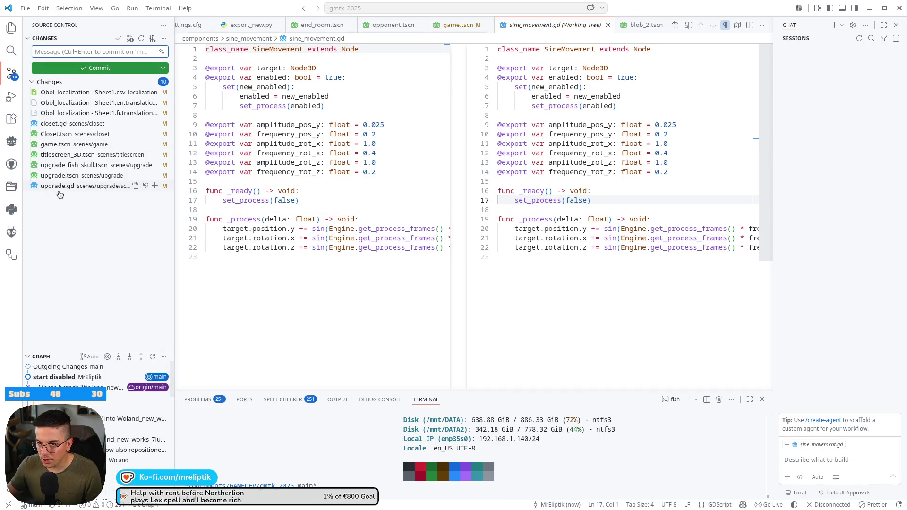
Step: Stage the remaining files, commit them as 'put upgrades in closet', and sync
click(60, 187)
click(155, 81)
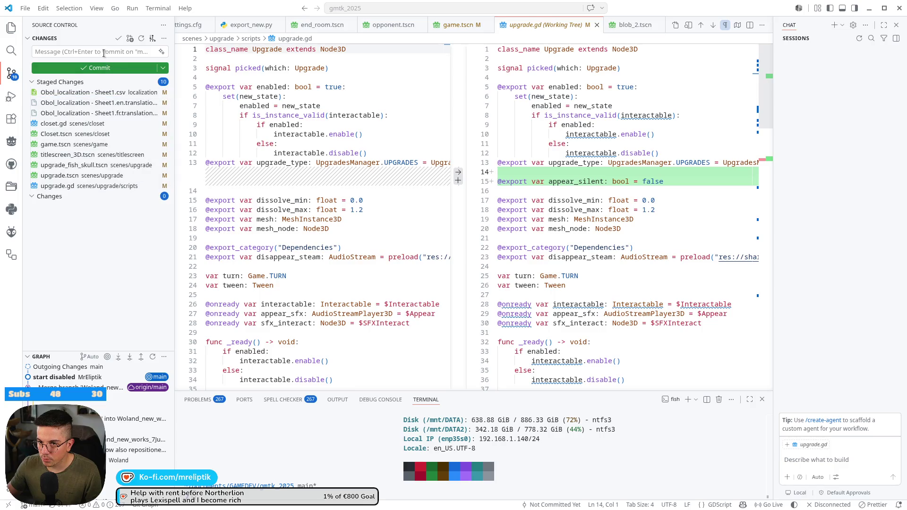
click(103, 53)
text(pit upgrades in closet)
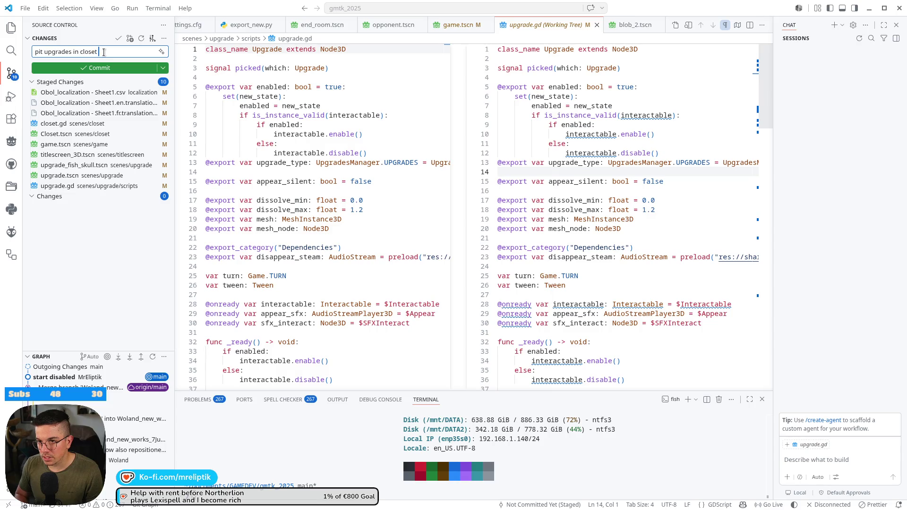
key(Return)
text(make upgrades)
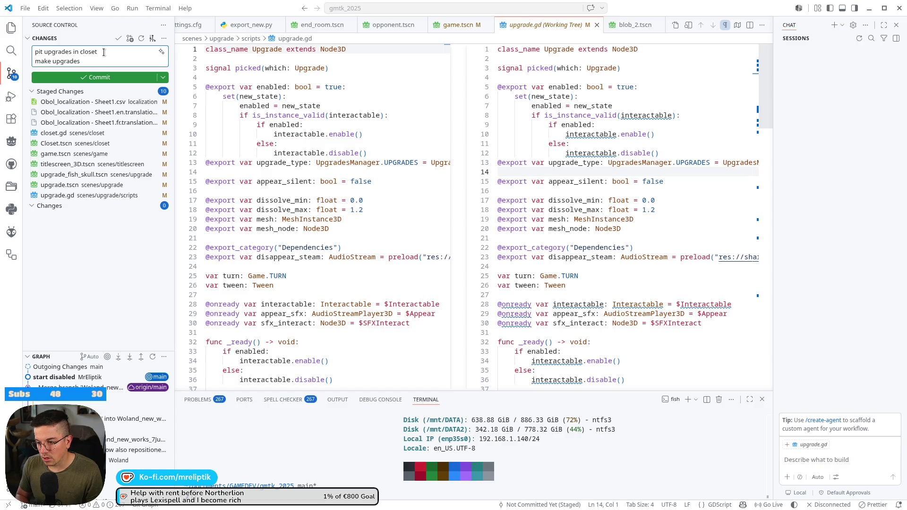
key(shift+Home)
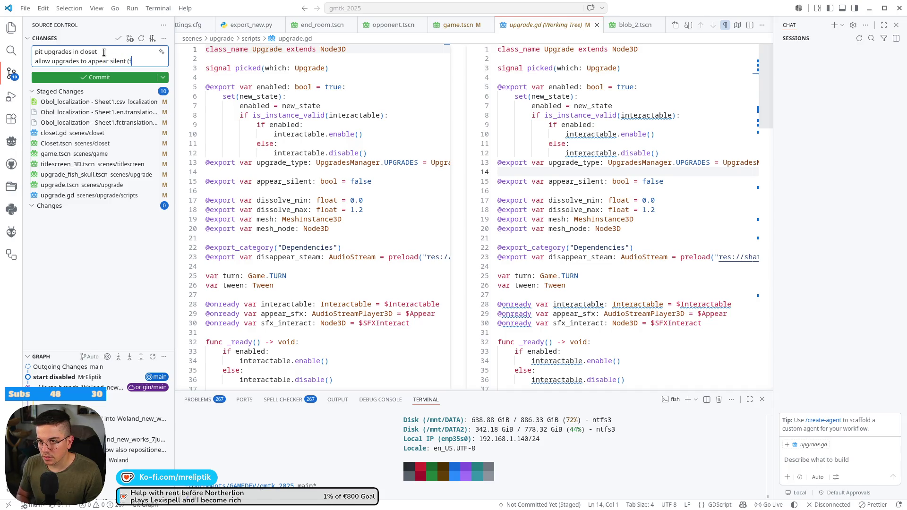
text(or closet)
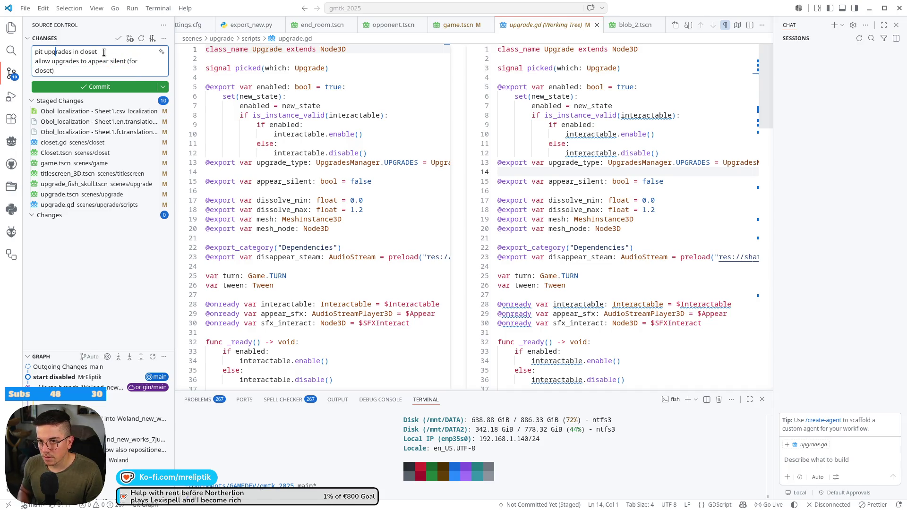
key(BackSpace)
key(BackSpace)
text(ut)
click(105, 82)
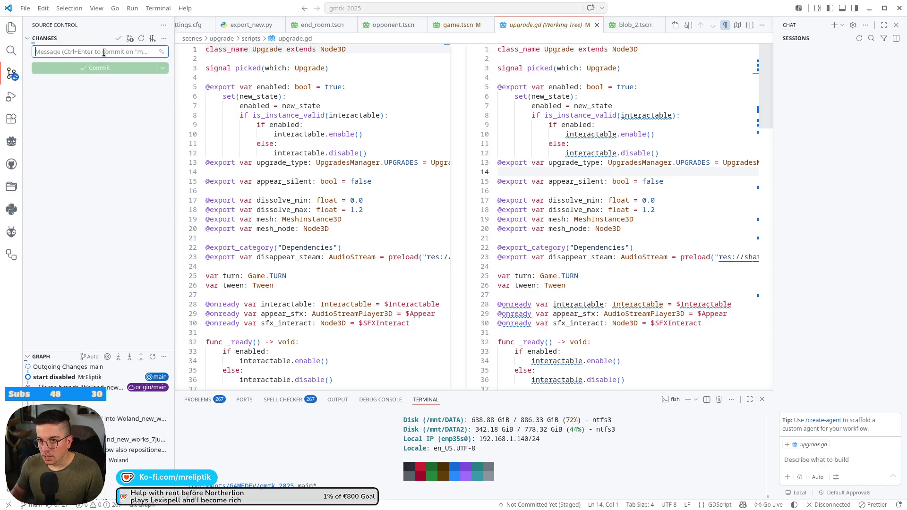
click(104, 72)
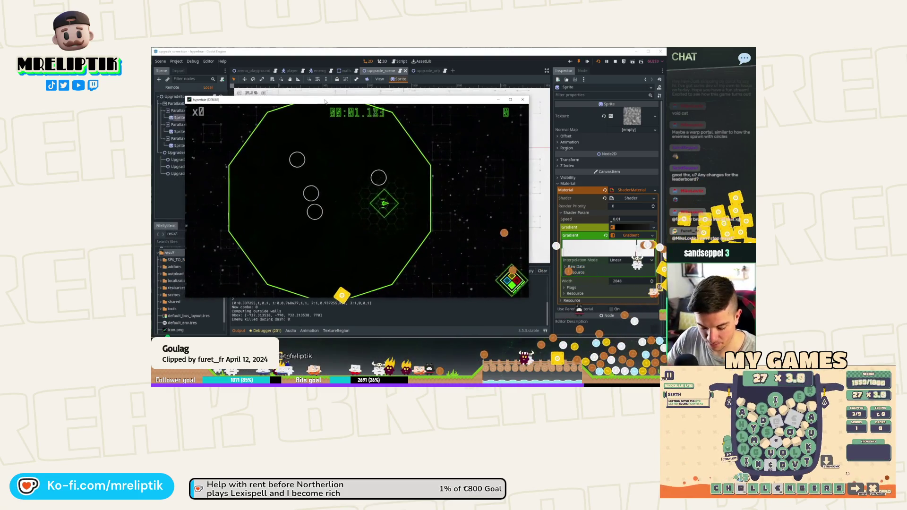
Step: After the sync finishes, open the working-tree diff of upgrade.gd
double_click(292, 96)
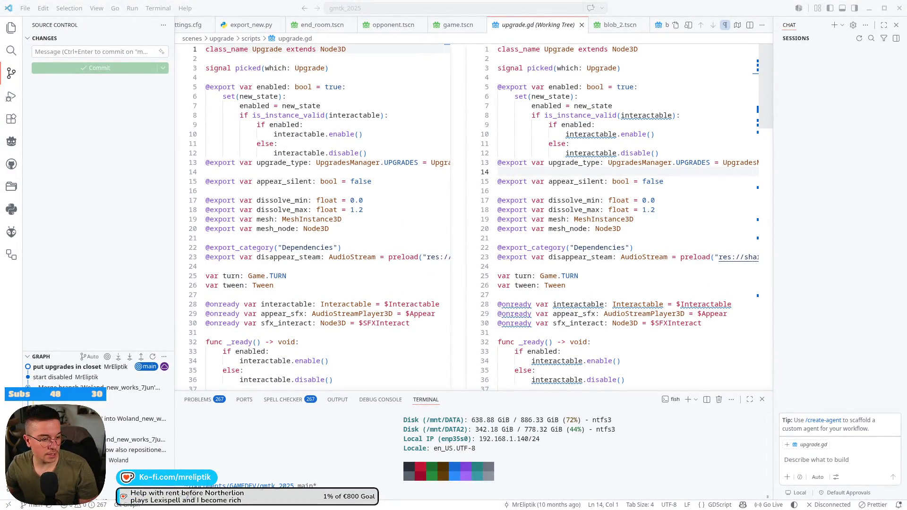
Step: Reload the private Nintendo Direct page, then search YouTube and open another upload
key(alt+Tab)
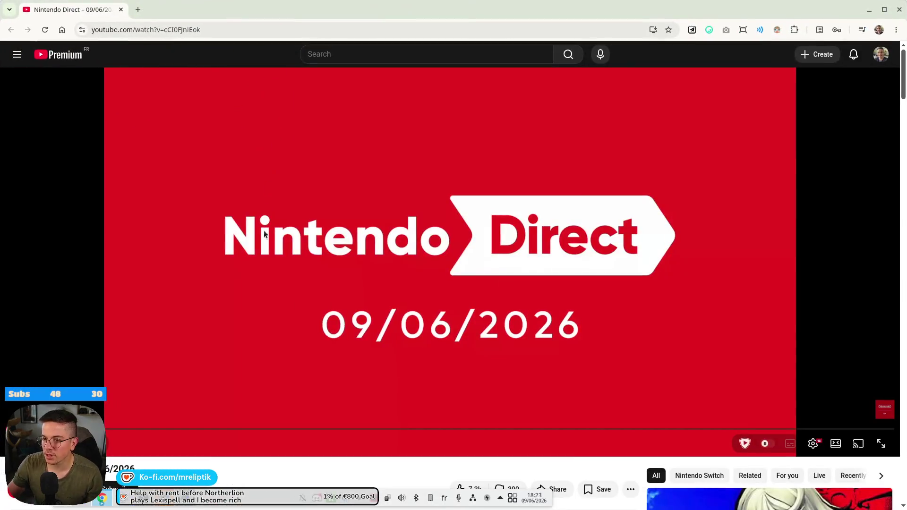
click(311, 290)
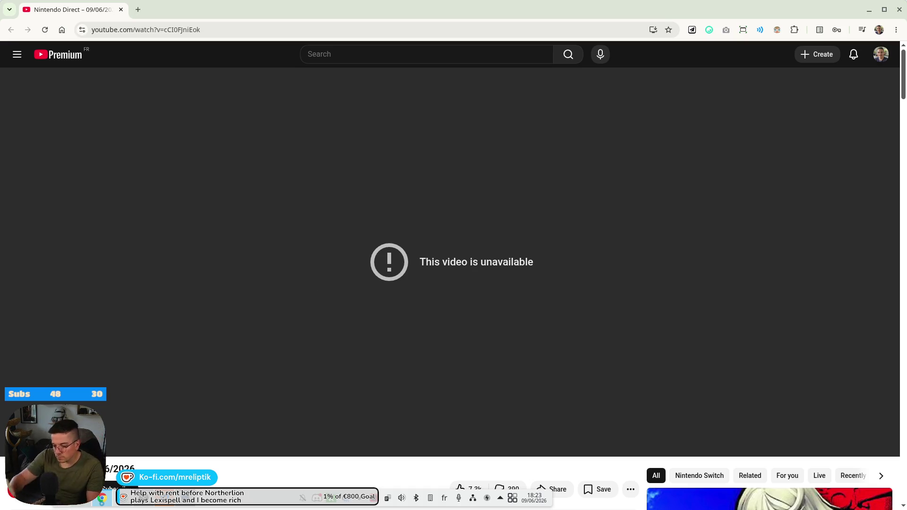
click(43, 31)
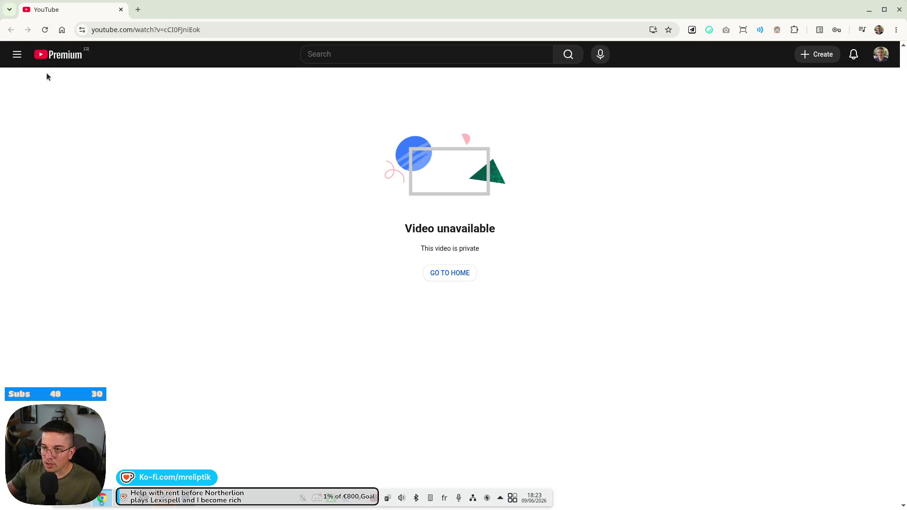
click(43, 33)
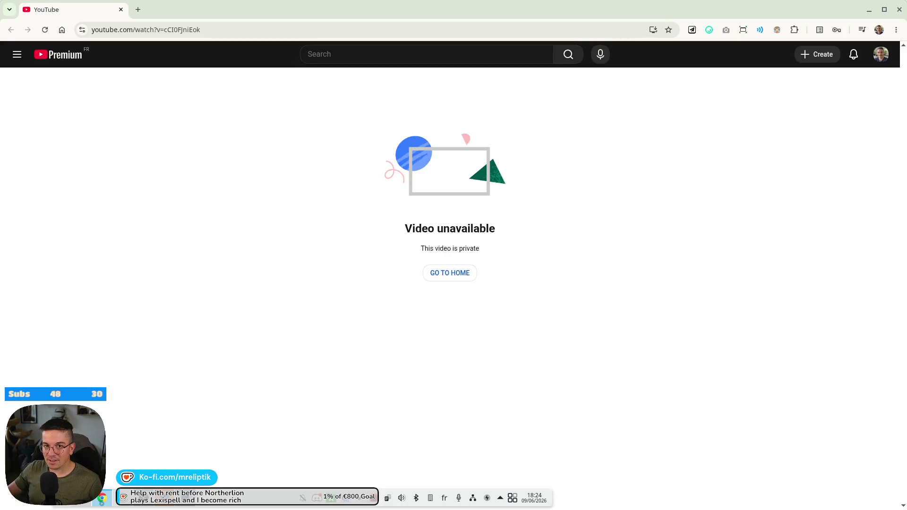
click(336, 54)
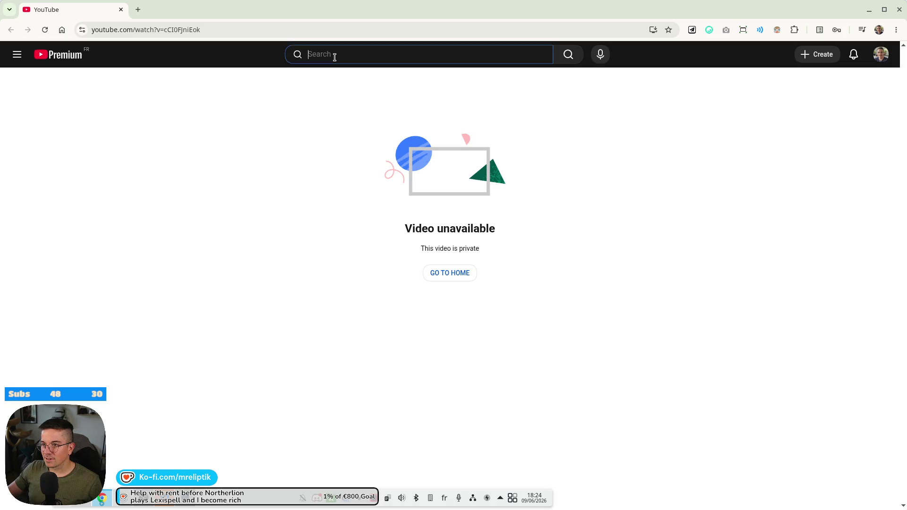
click(257, 90)
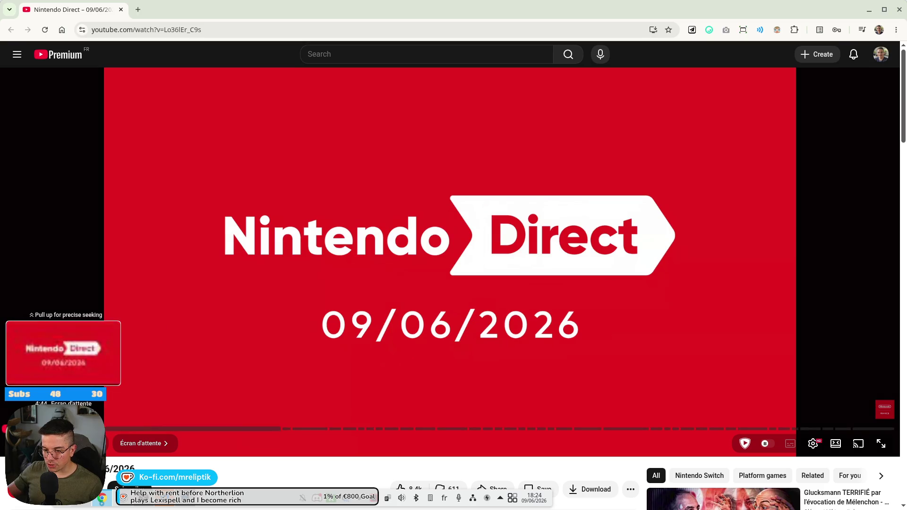
Step: Seek past the waiting screen and Rhythm Paradise Groove to the Onimusha: Way of the Sword chapter
click(280, 430)
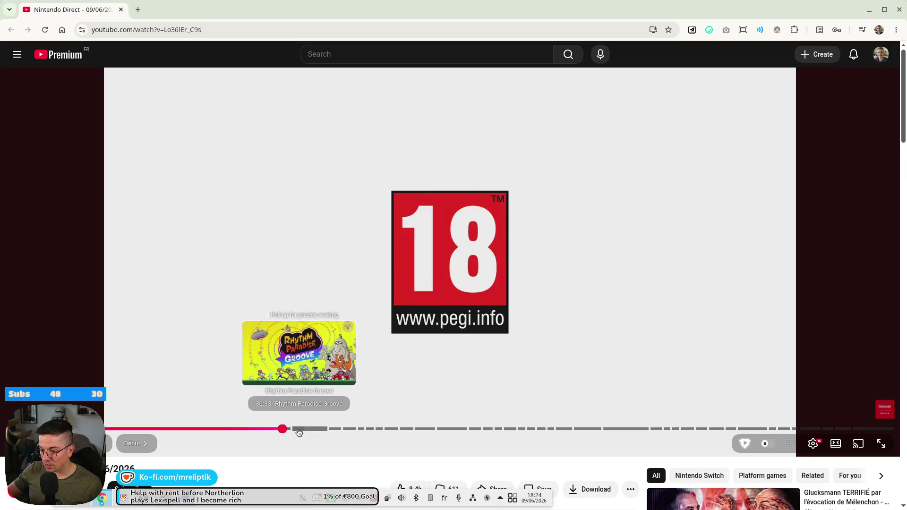
click(297, 431)
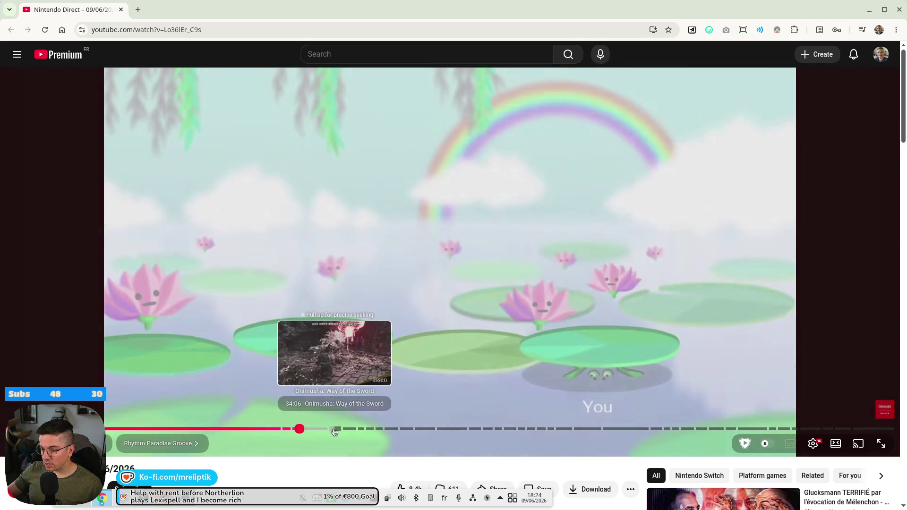
drag(334, 431, 334, 432)
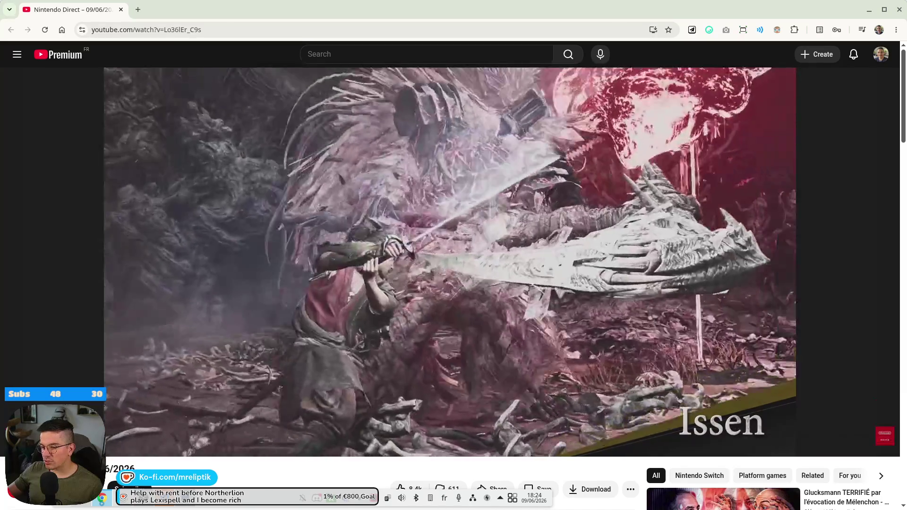
Step: Launch Steam, search the library for 'onis' to find the Onimusha demo, then minimize Steam
key(super)
text(steam)
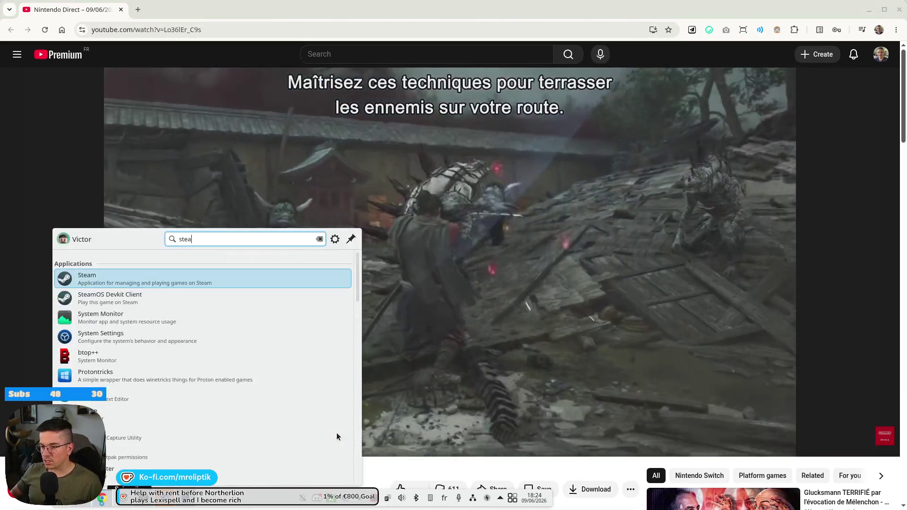
key(Return)
click(43, 84)
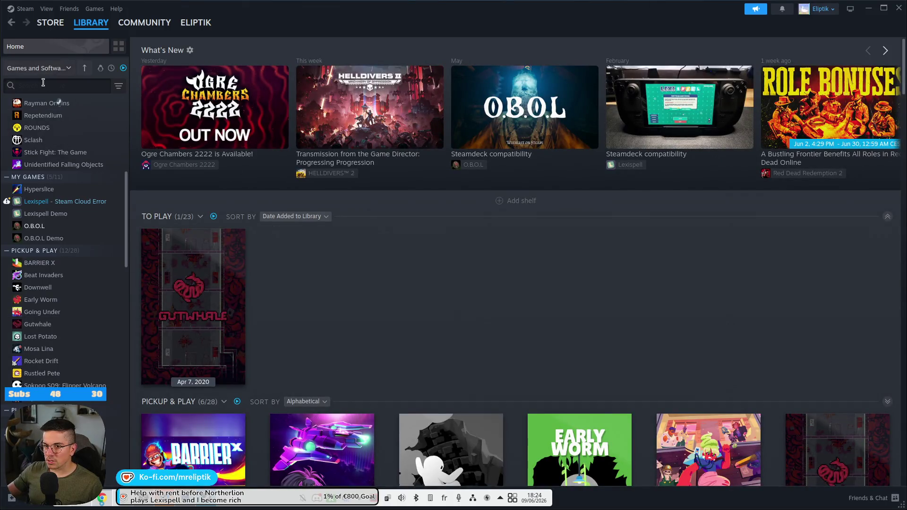
text(onis)
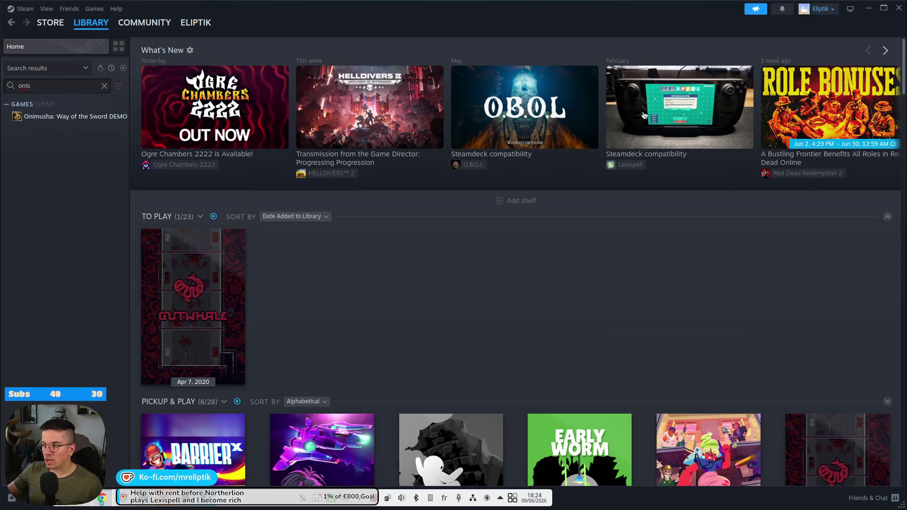
click(871, 12)
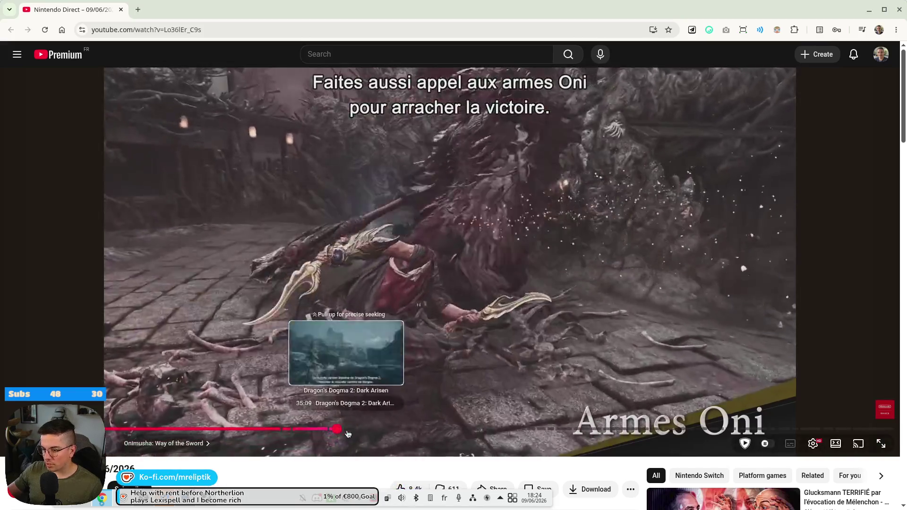
Step: Jump the video through the Dragon's Dogma 2 and Stellar Blade chapters
click(348, 429)
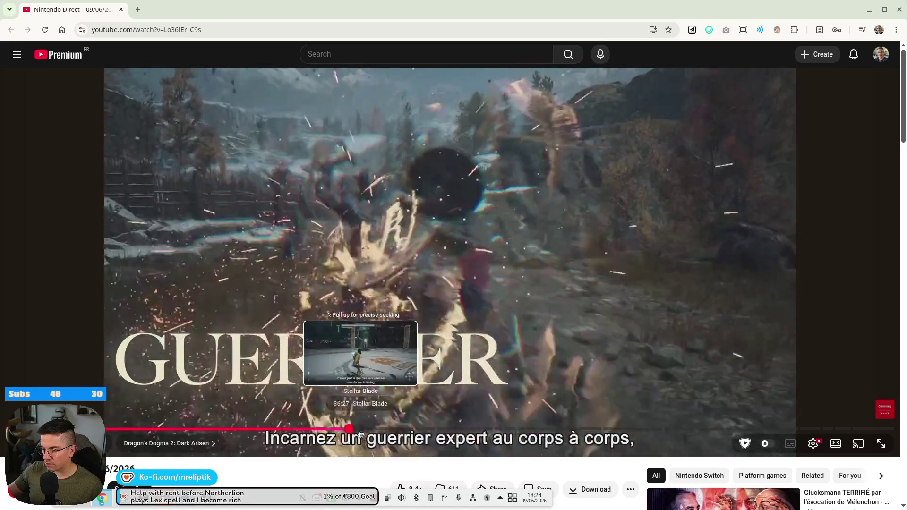
click(360, 433)
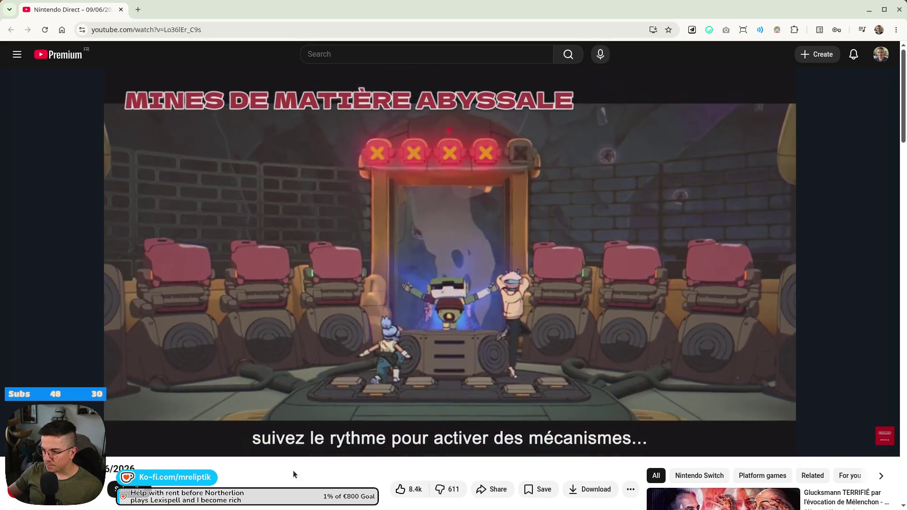
Step: Skip the Nintendo Direct through the Rayman Legends Retold, Big Walk, ONE PIECE, Pokopia and Fire Emblem chapters
click(378, 430)
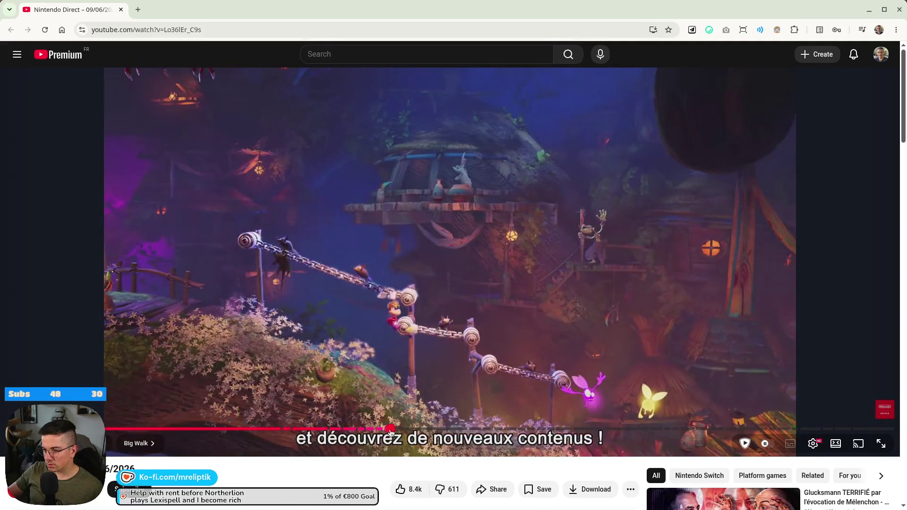
click(391, 430)
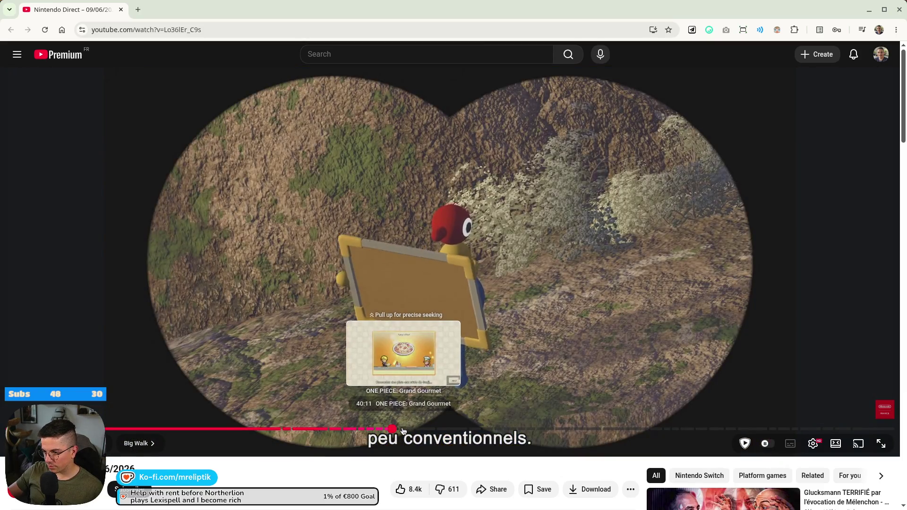
click(403, 431)
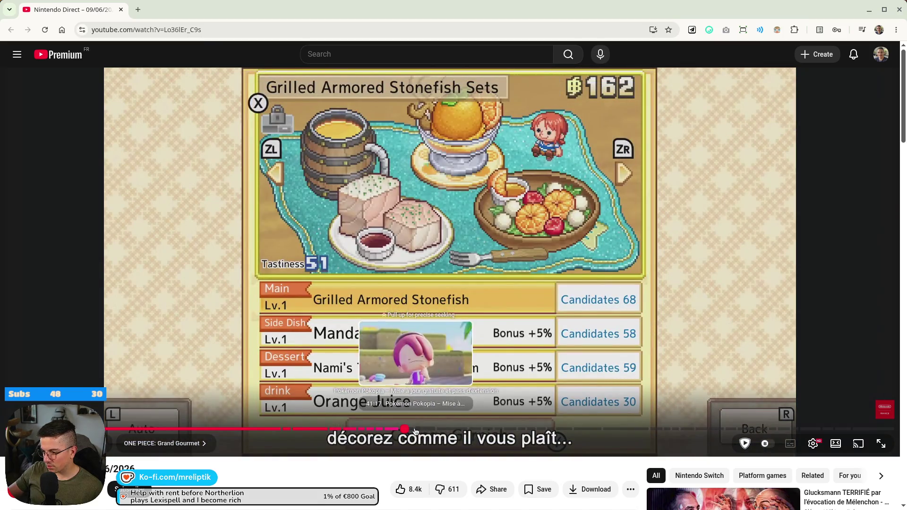
click(416, 431)
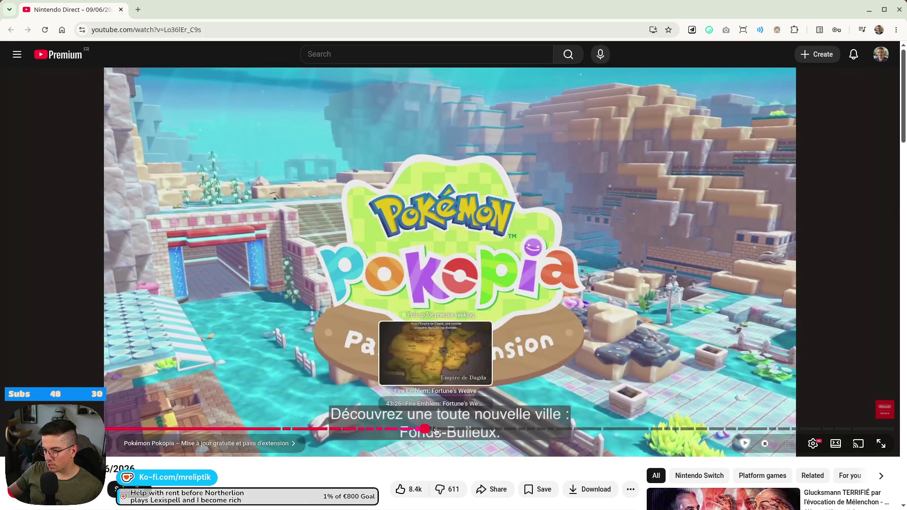
click(437, 430)
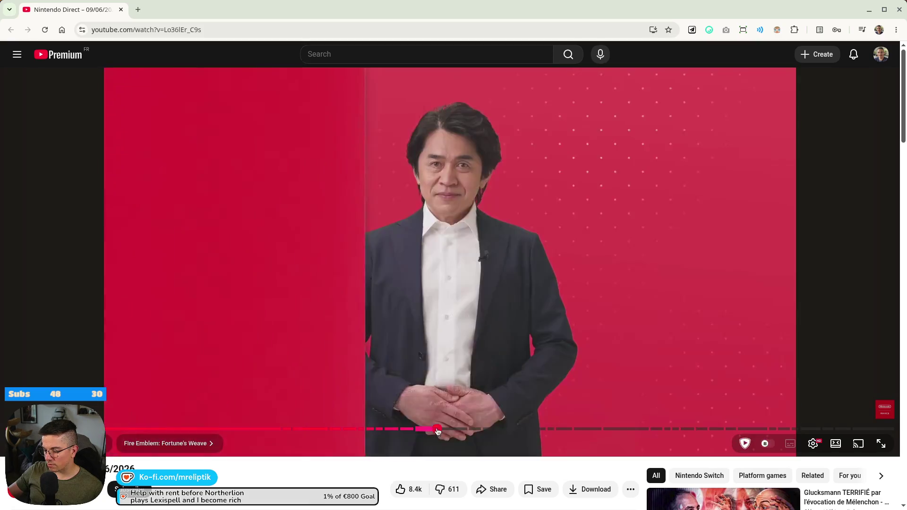
Step: Scrub past Donkey Kong and Jujutsu Kaisen to Lords of the Fallen II, then Switch Sports Resort
drag(438, 431, 452, 431)
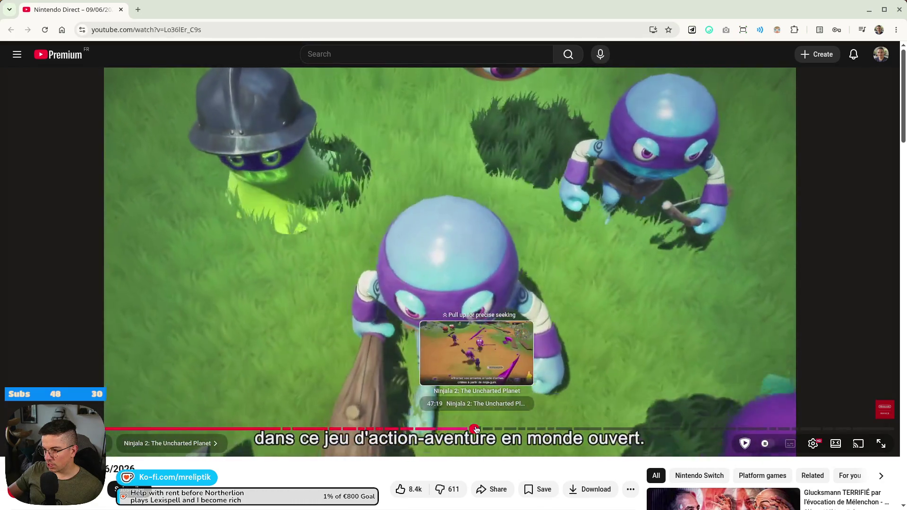
drag(478, 430, 502, 431)
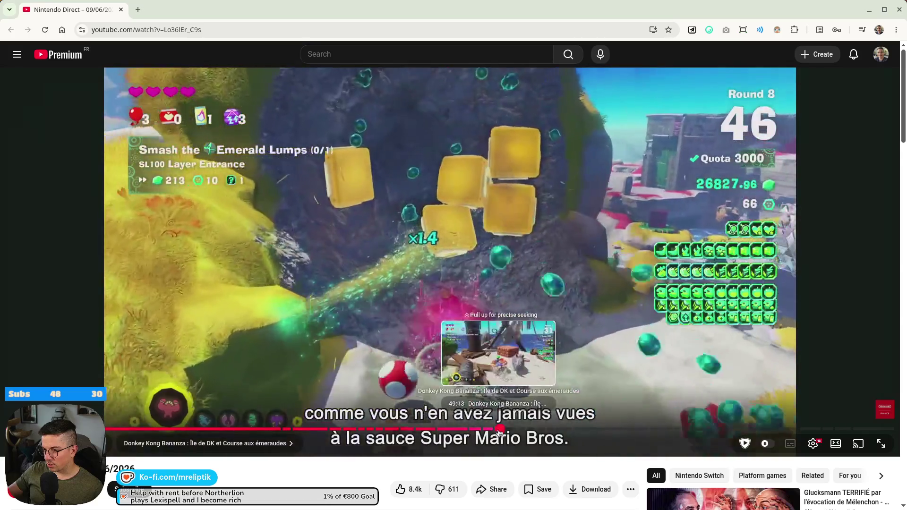
drag(499, 431, 506, 431)
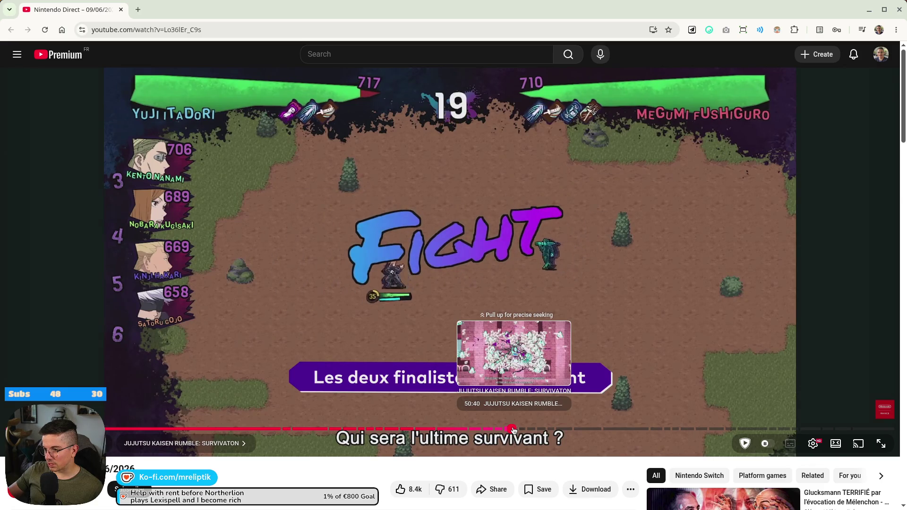
drag(518, 431, 522, 430)
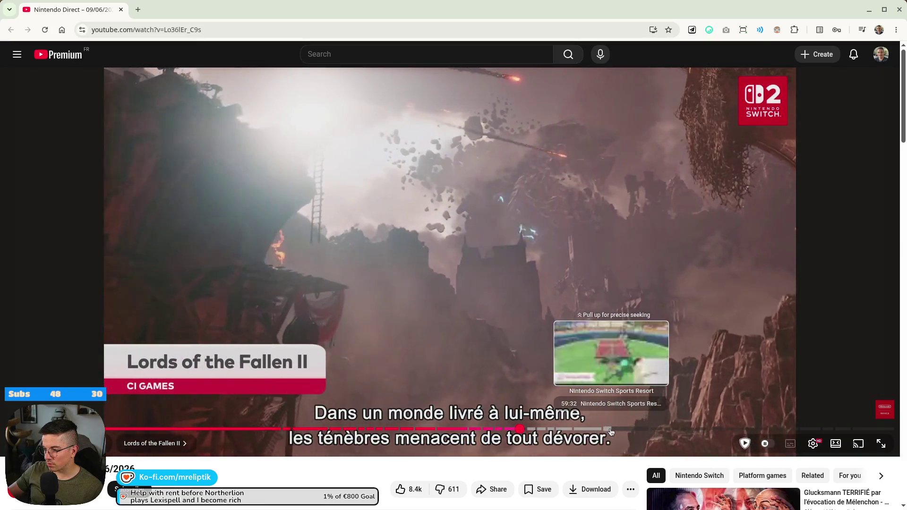
click(620, 432)
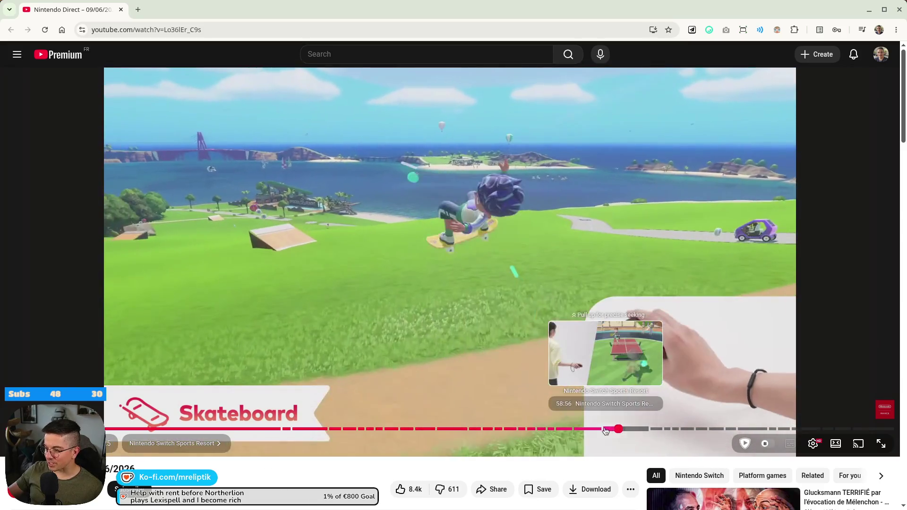
Step: Return to the Switch Sports Resort title card, pause and resume, then scrub further into its footage
click(606, 429)
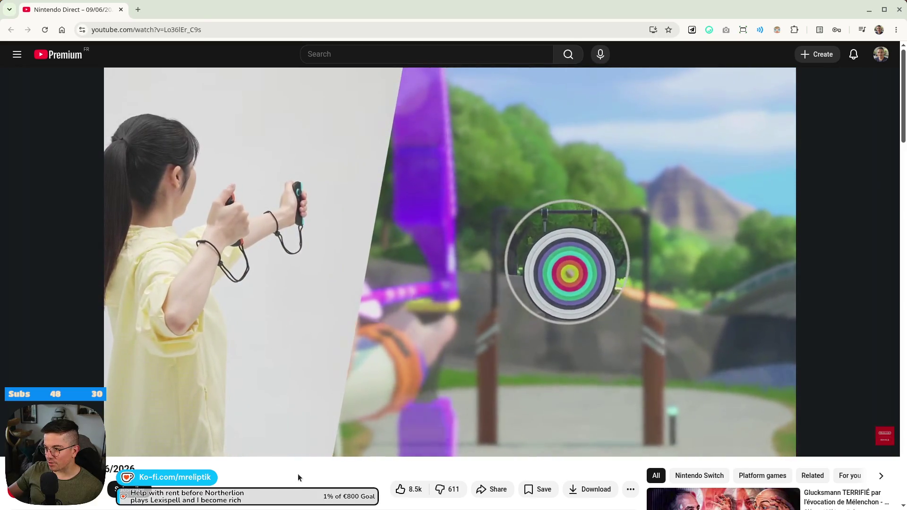
key(space)
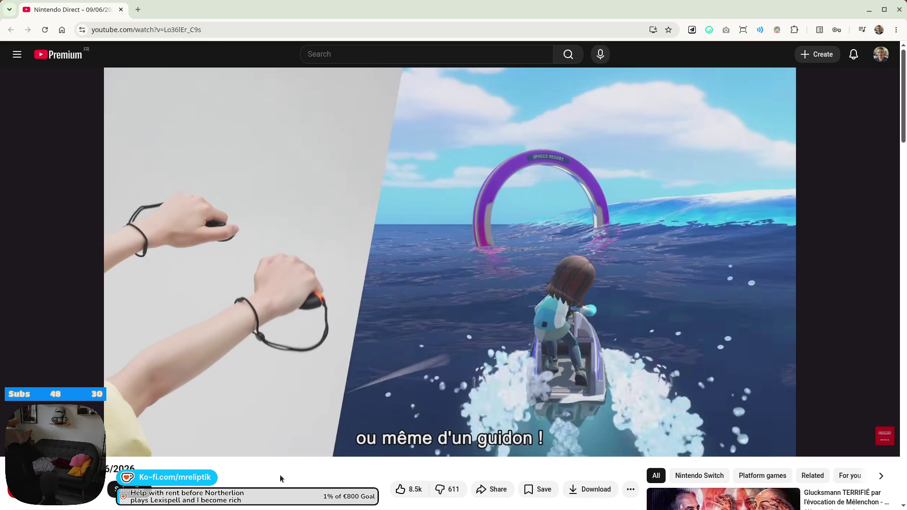
scroll(279, 475, down, 9)
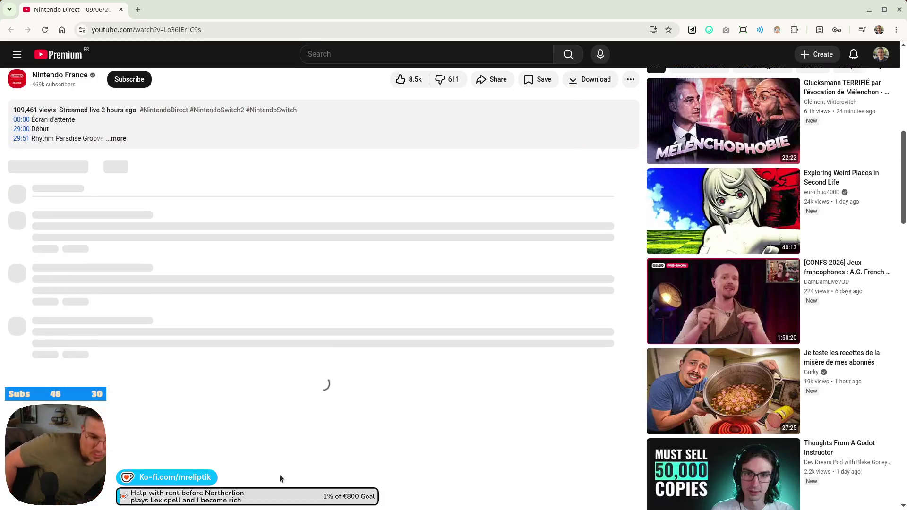
scroll(384, 321, up, 9)
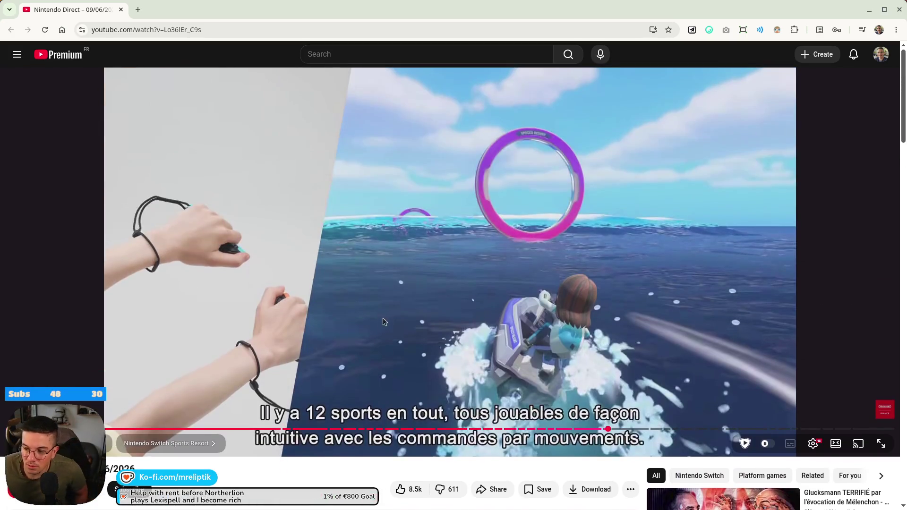
click(449, 228)
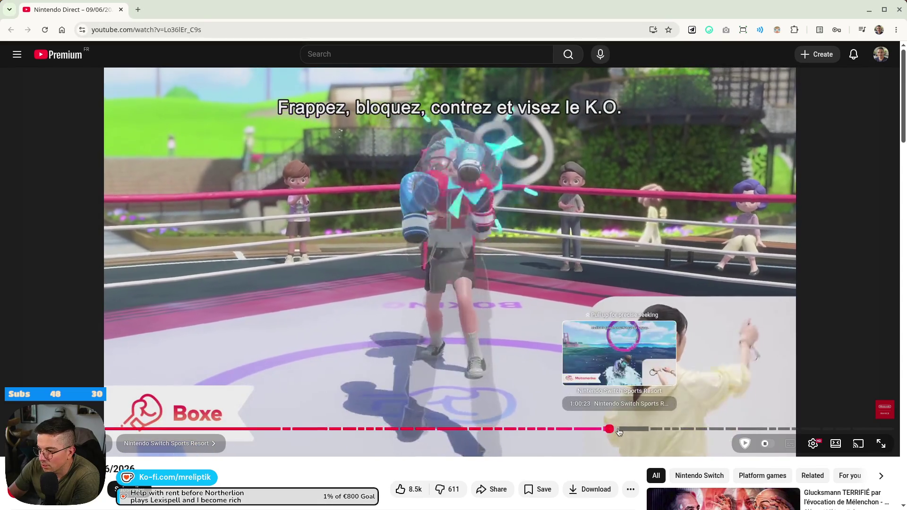
click(624, 431)
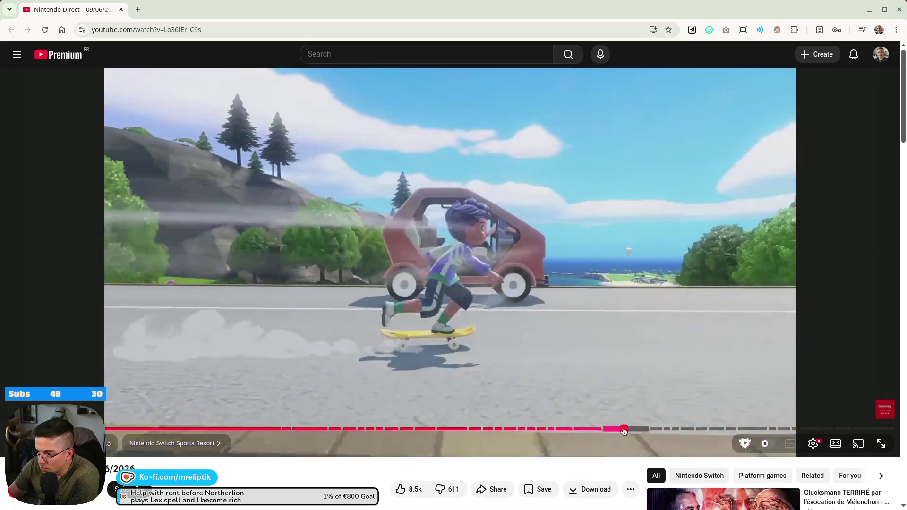
drag(624, 432, 636, 429)
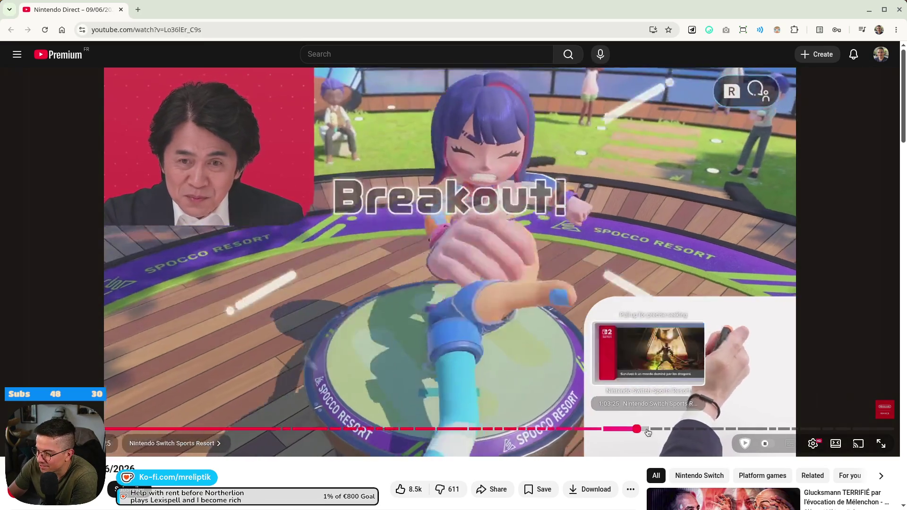
Step: Scrub through the RuneScape: Dragonwilds and Star Fox chapters, then jump ahead to Splatoon Raiders
click(653, 431)
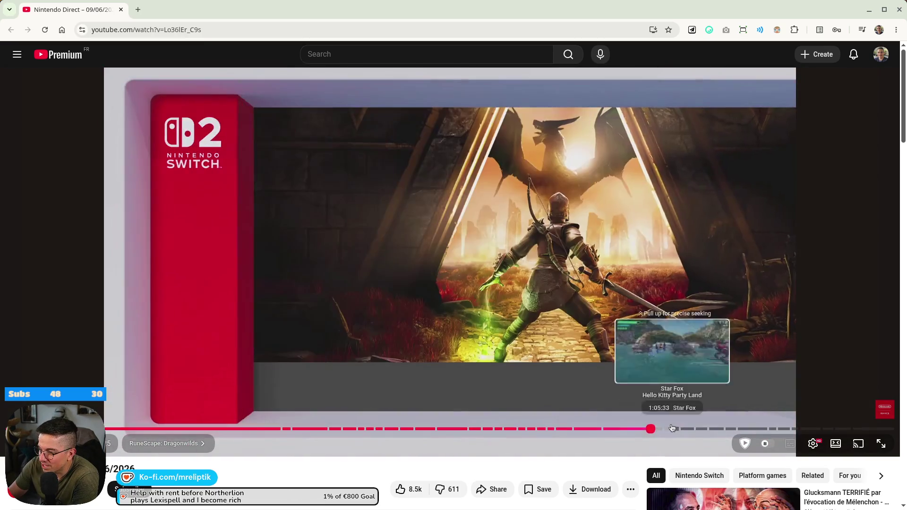
click(671, 428)
drag(671, 430, 676, 435)
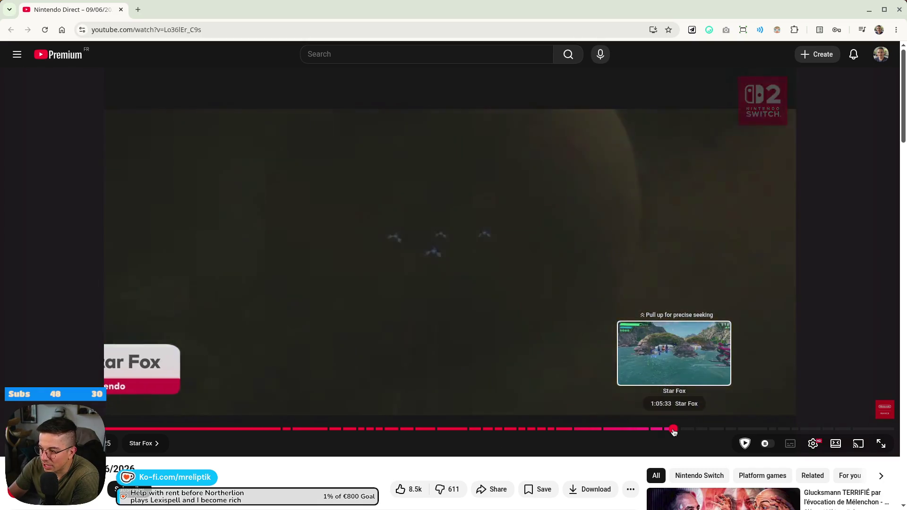
drag(674, 432, 680, 431)
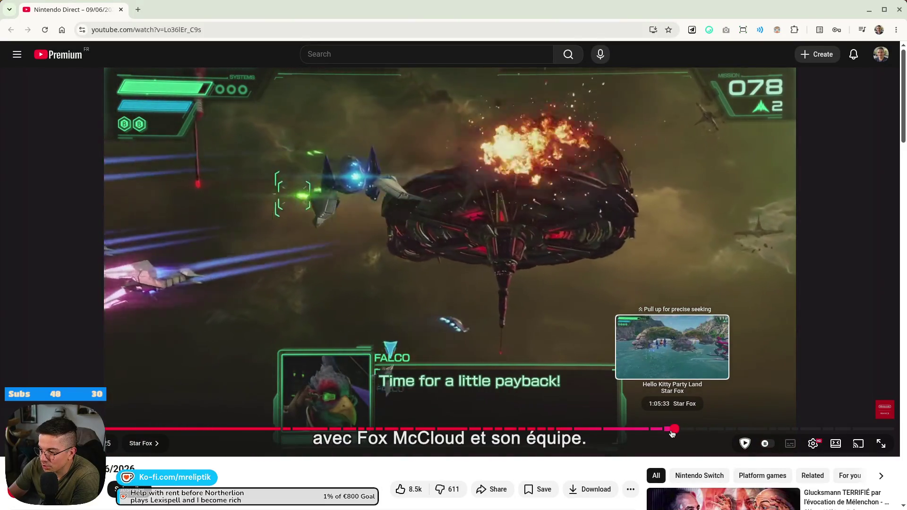
drag(672, 433, 677, 434)
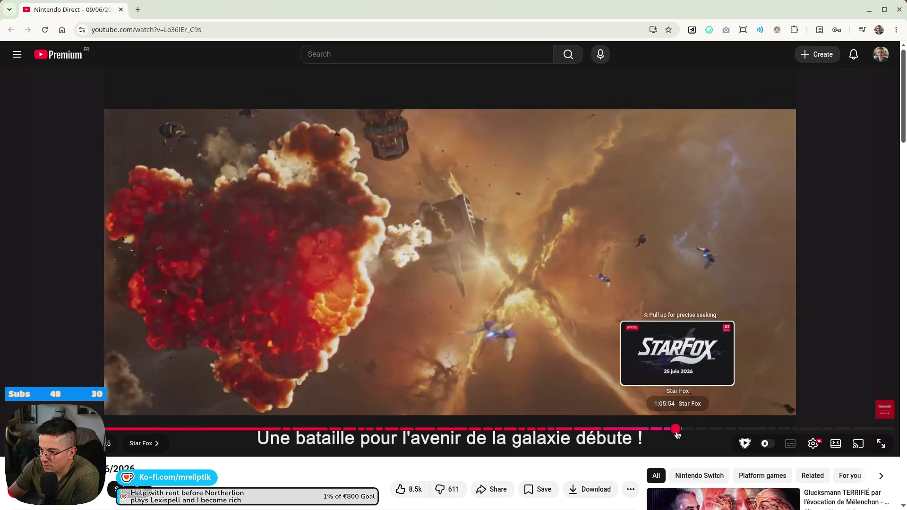
drag(678, 434, 677, 435)
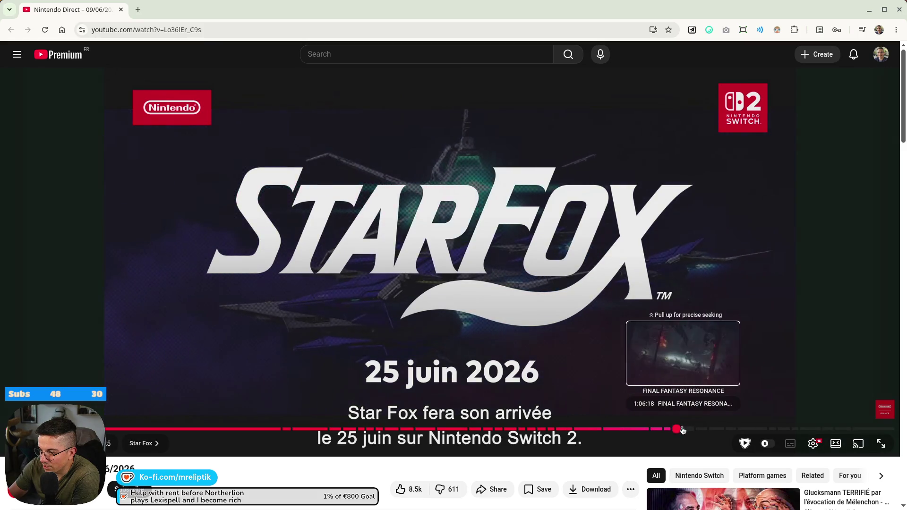
mouse_move(683, 430)
mouse_down()
mouse_move(737, 434)
mouse_move(729, 434)
mouse_up()
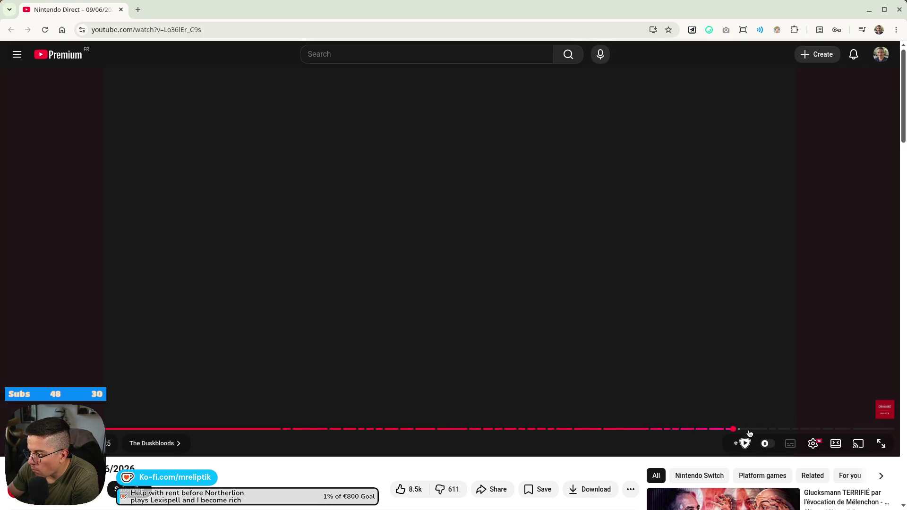
click(743, 429)
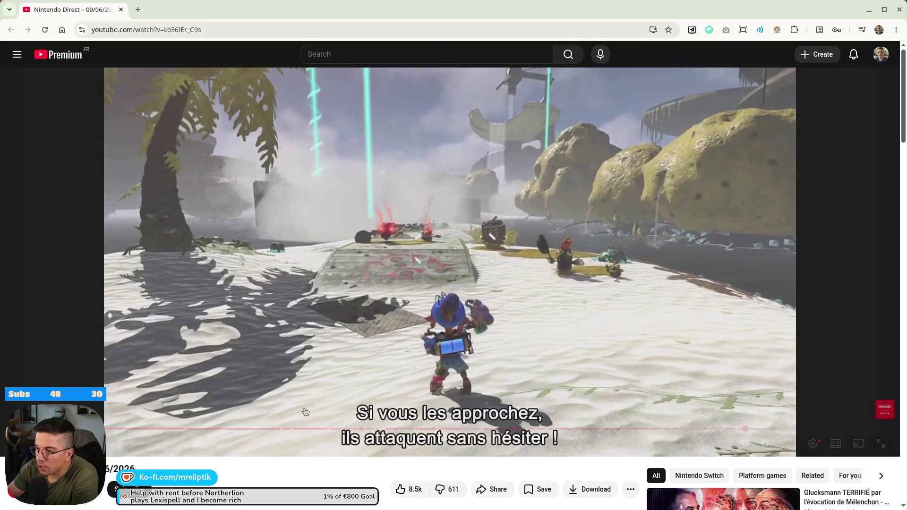
Step: Pause and resume the Splatoon Raiders gameplay, then jump ahead to DELTARUNE Chapter 5
key(space)
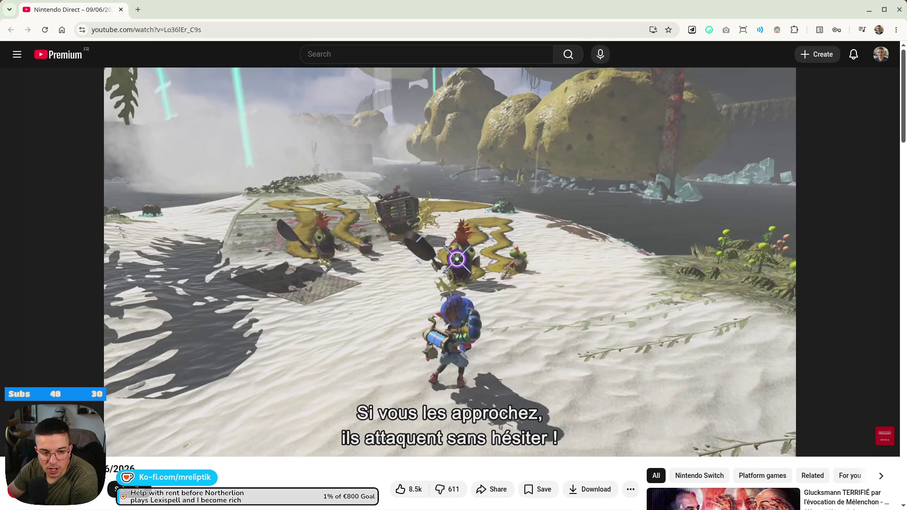
click(435, 305)
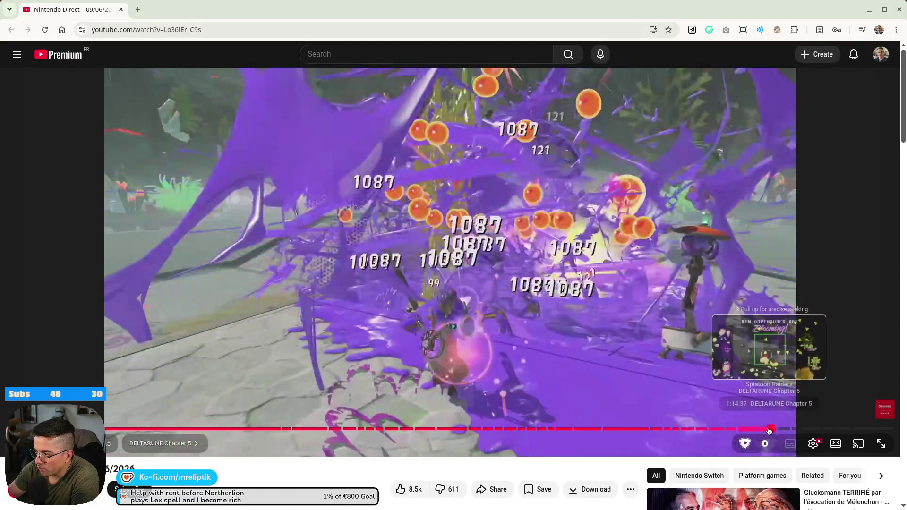
click(769, 430)
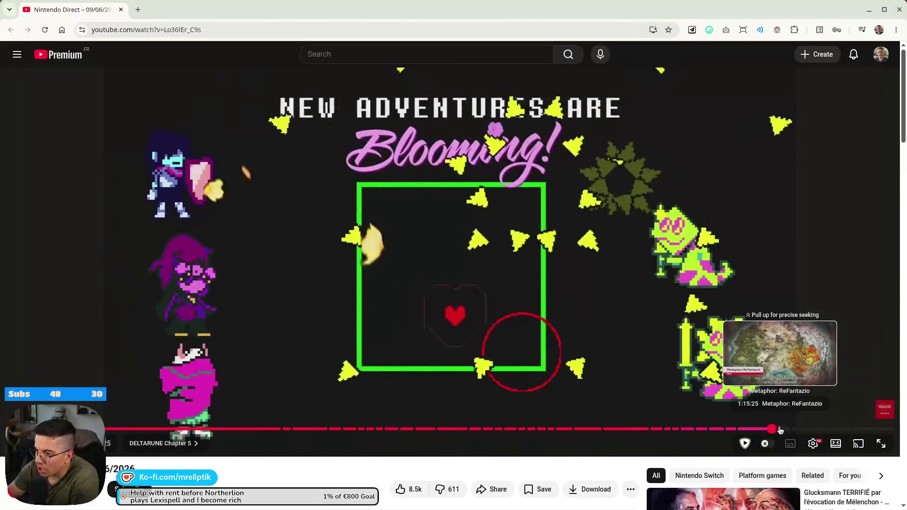
Step: Skip through Metaphor: ReFantazio and the Kingdom Hearts chapters to The Legend of Zelda: Ocarina of Time
click(781, 430)
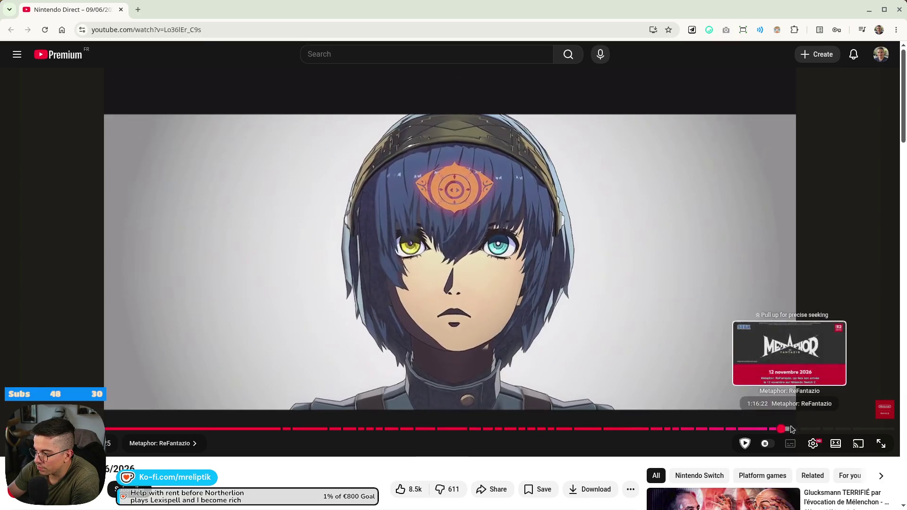
click(792, 430)
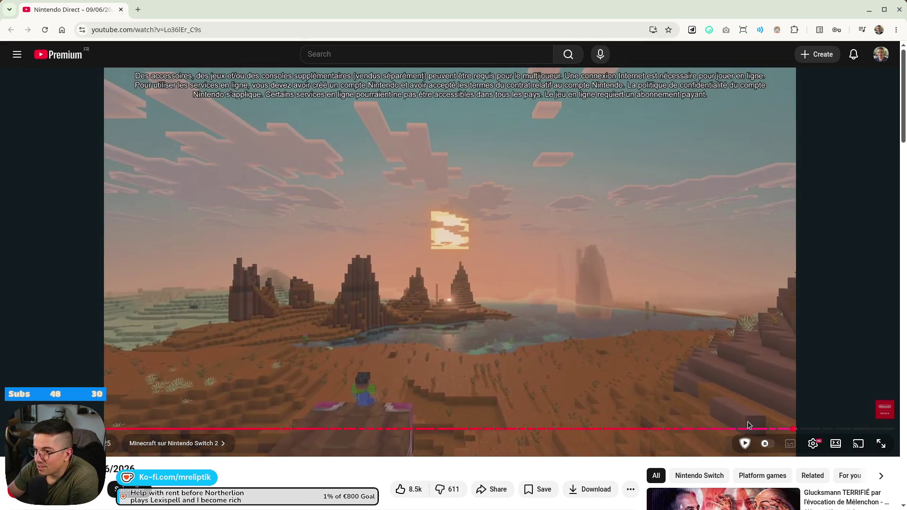
click(805, 430)
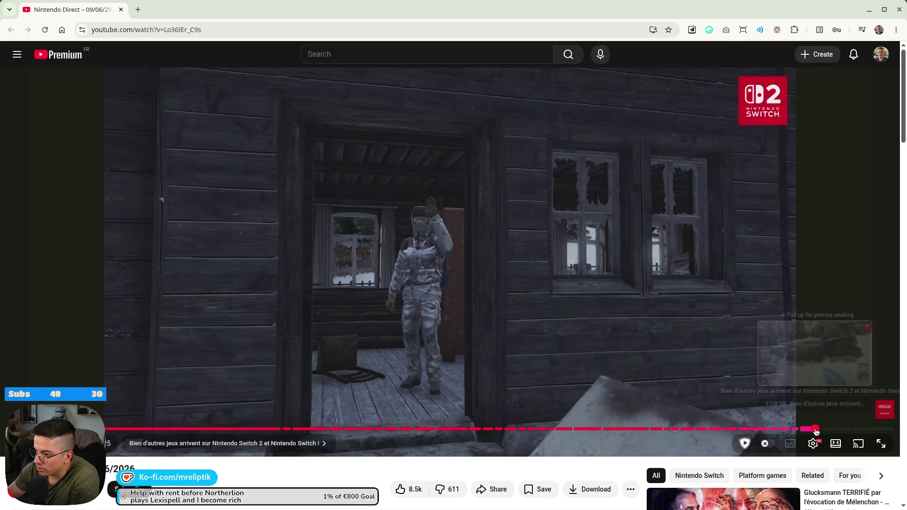
click(816, 430)
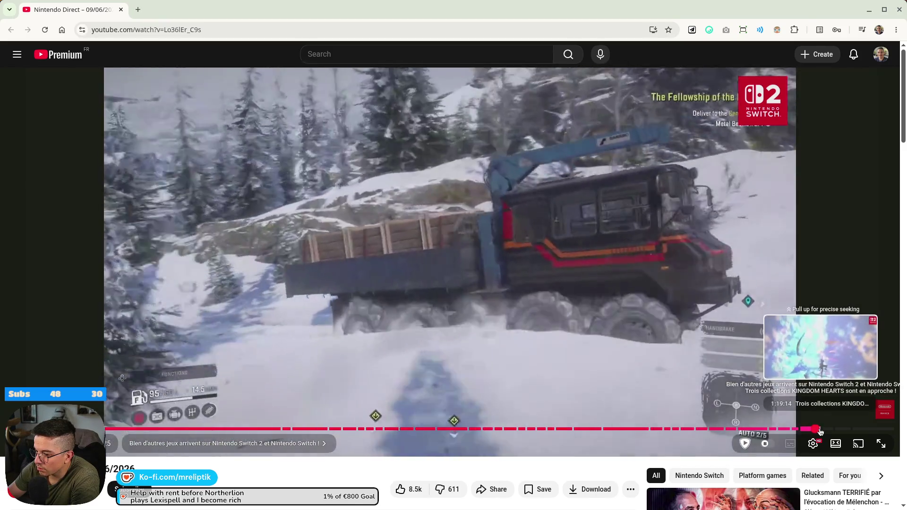
click(821, 431)
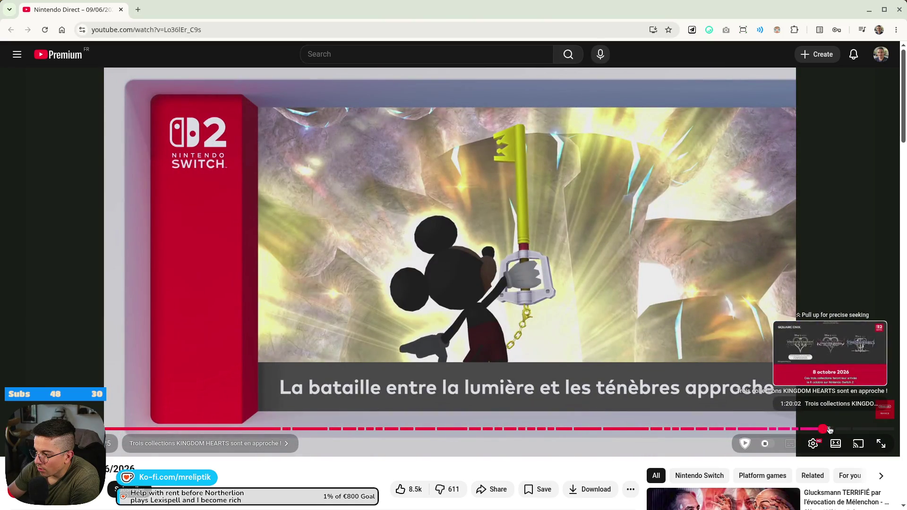
click(832, 430)
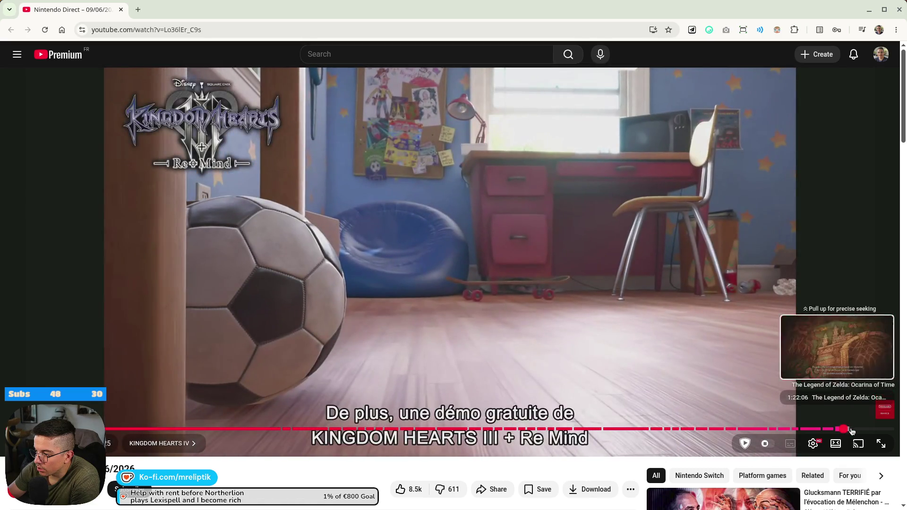
click(842, 430)
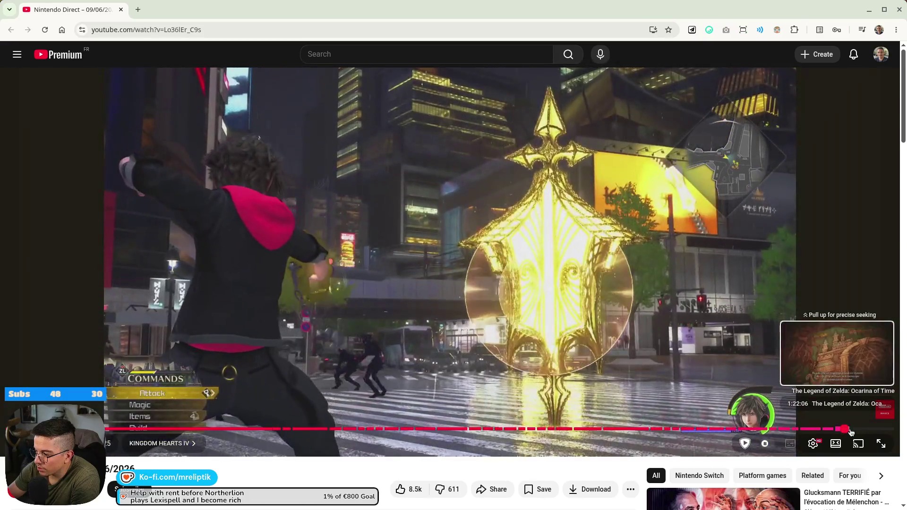
click(850, 430)
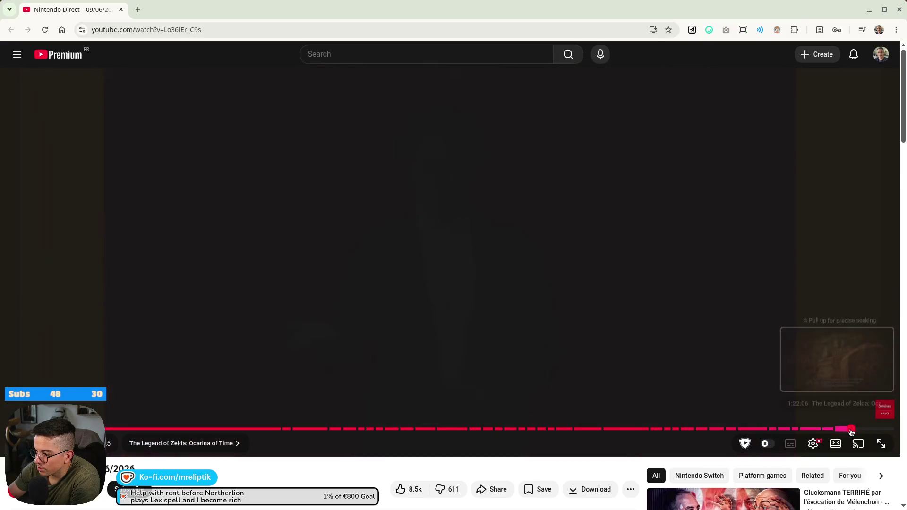
Step: Pause, raise the system volume, and resume the Ocarina of Time trailer
click(178, 360)
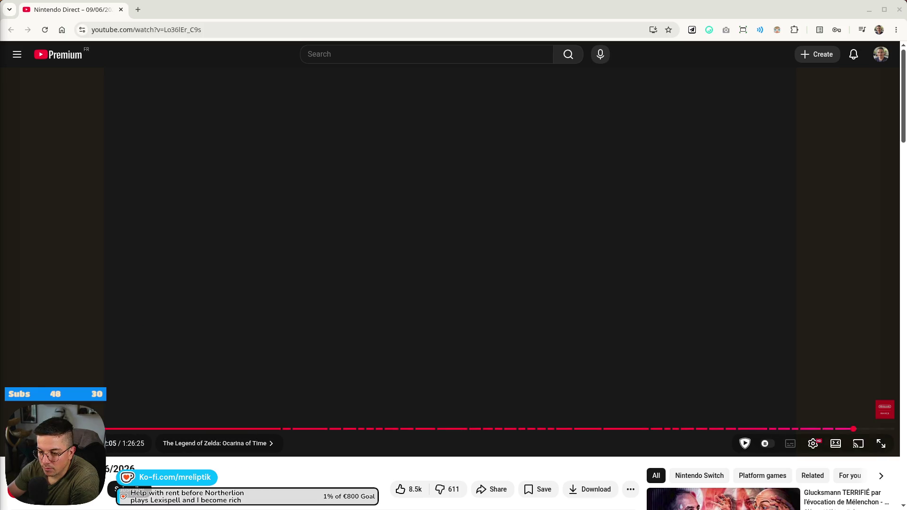
key(XF86AudioRaiseVolume)
click(121, 336)
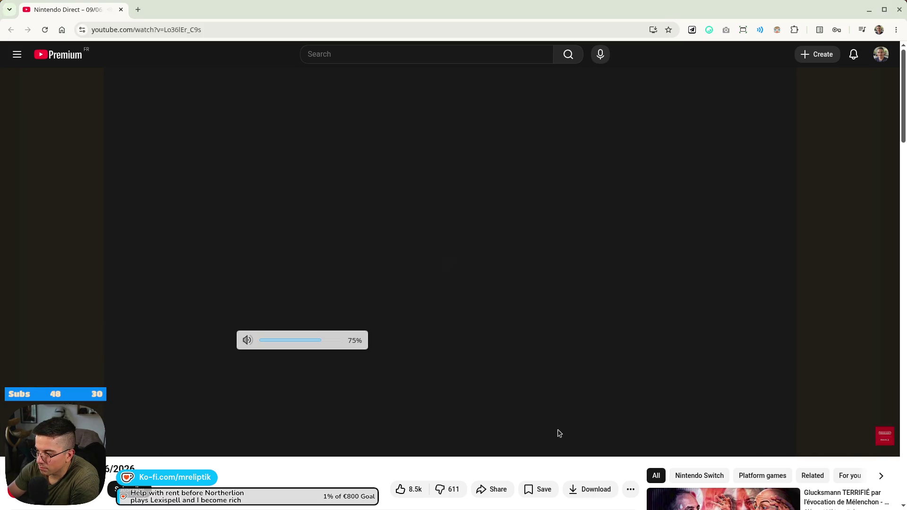
key(XF86AudioRaiseVolume)
key(XF86AudioRaiseVolume)
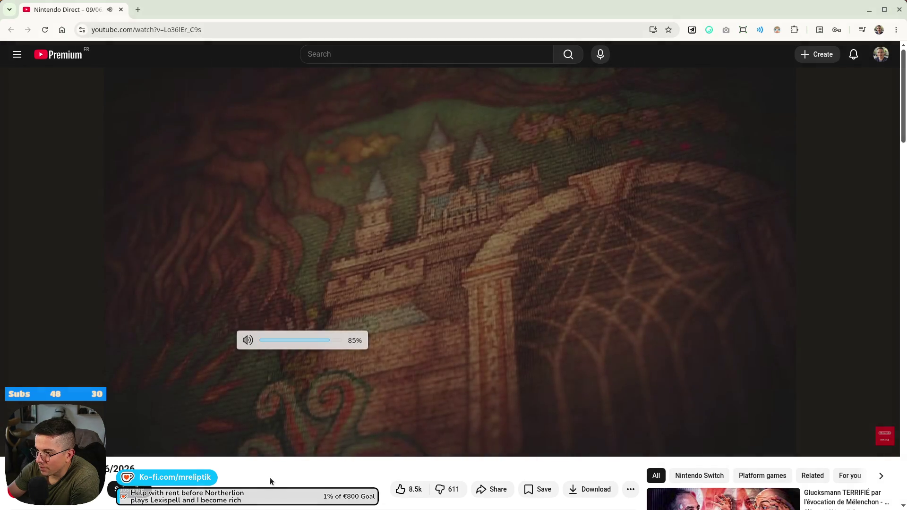
key(XF86AudioLowerVolume)
key(XF86AudioLowerVolume)
key(XF86AudioLowerVolume)
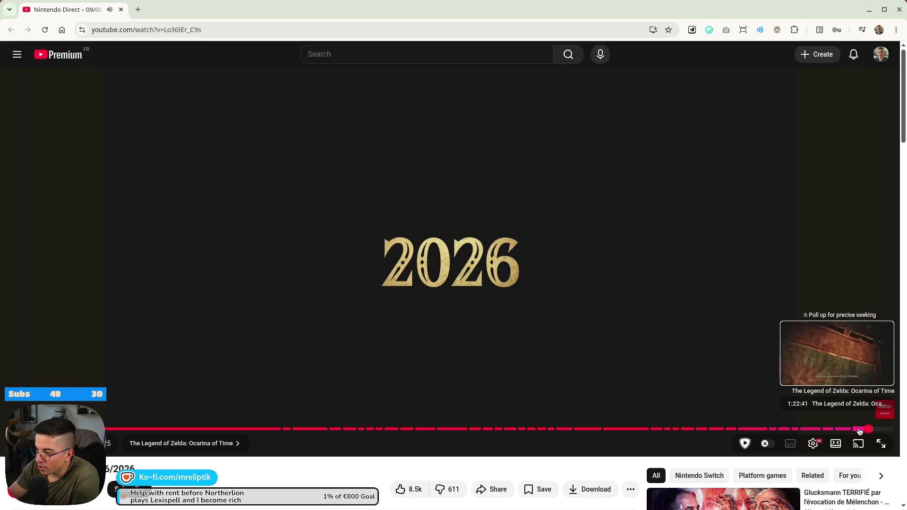
Step: Replay the Zelda trailer from its start and pause on the glowing-hand close-up
click(857, 430)
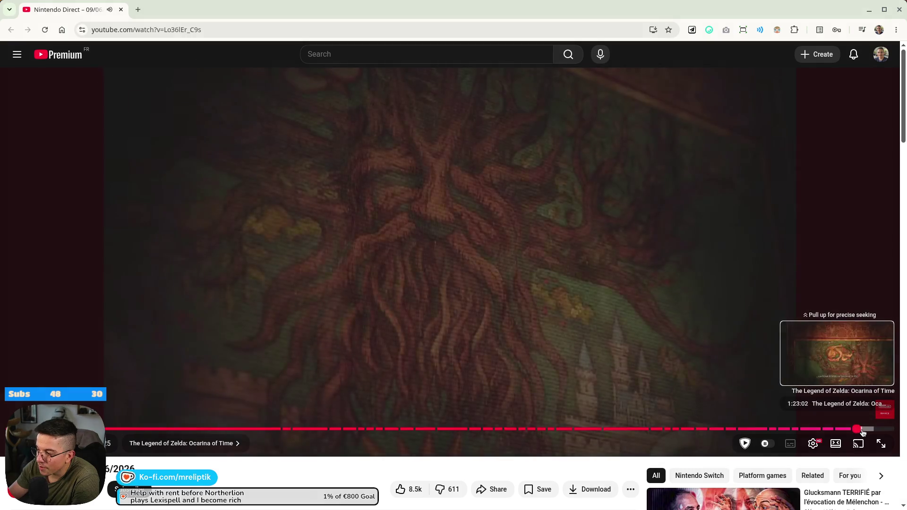
click(864, 430)
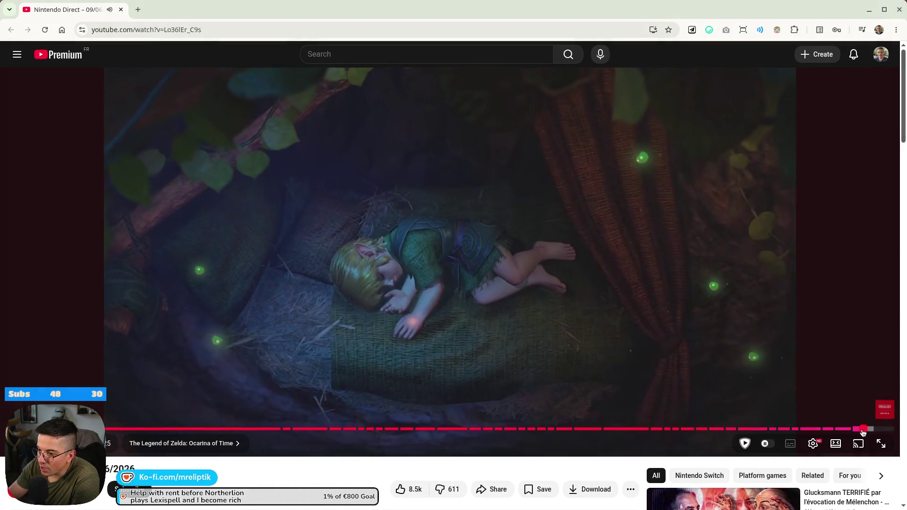
click(711, 351)
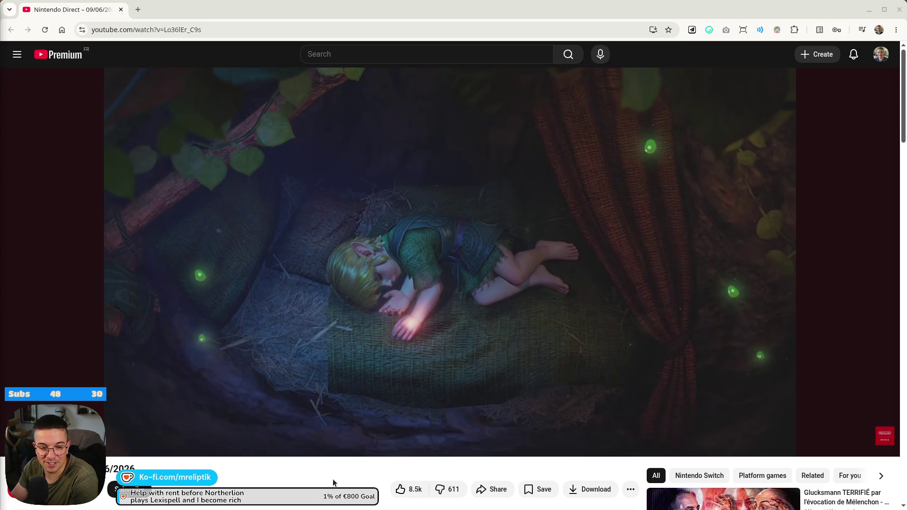
click(477, 292)
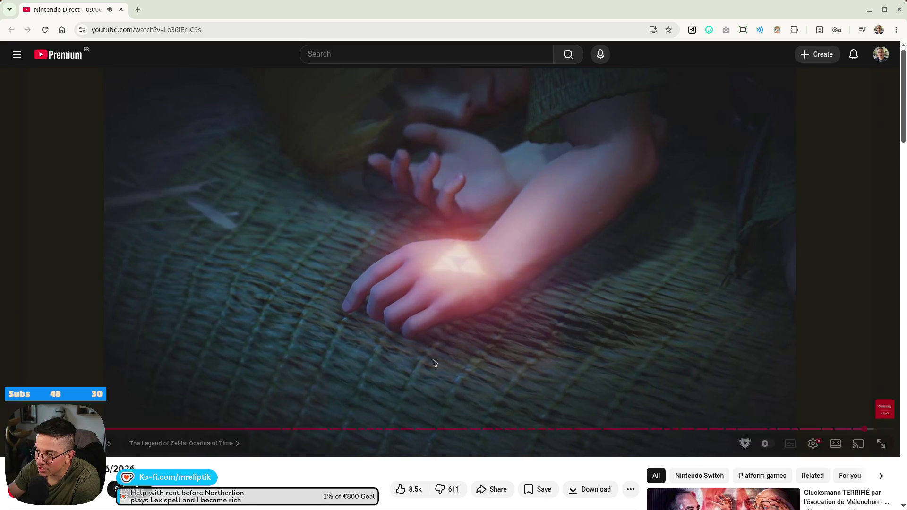
click(454, 345)
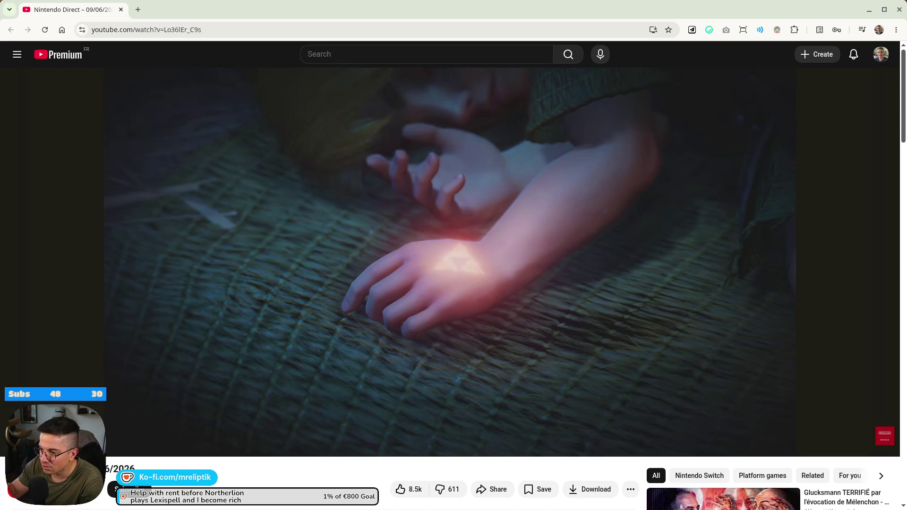
Step: Rewind to the tapestry scene, play the trailer again and pause it
click(862, 430)
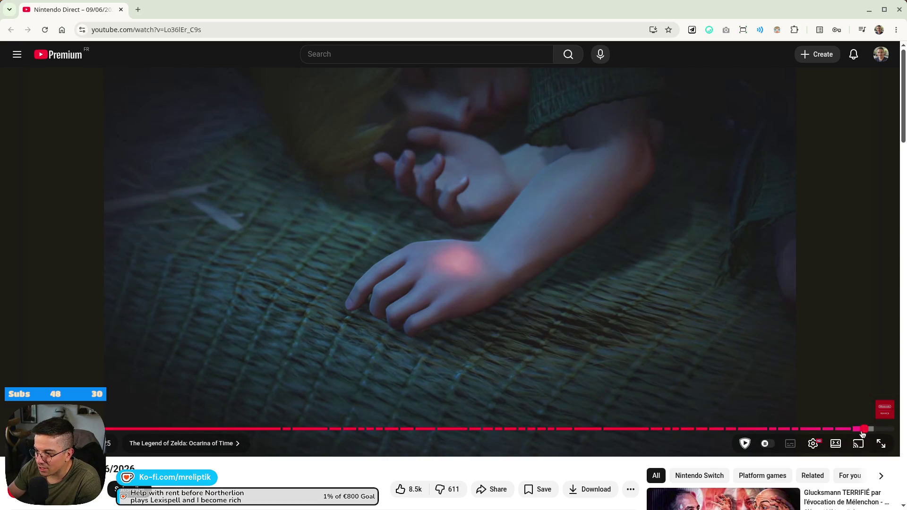
click(862, 430)
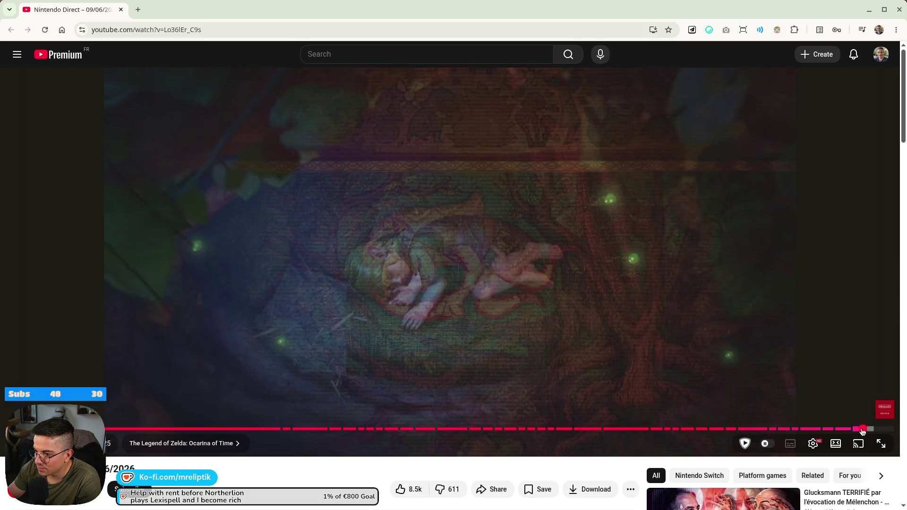
click(492, 363)
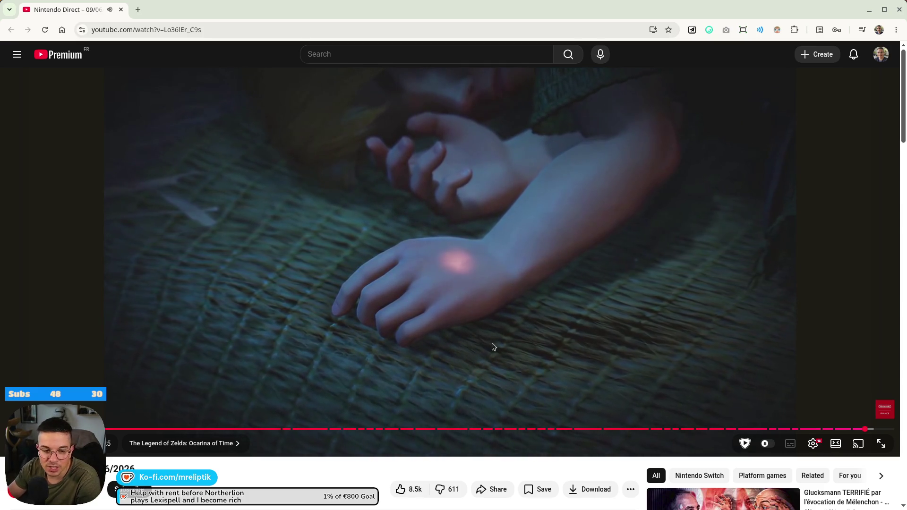
click(439, 343)
scroll(410, 334, down, 12)
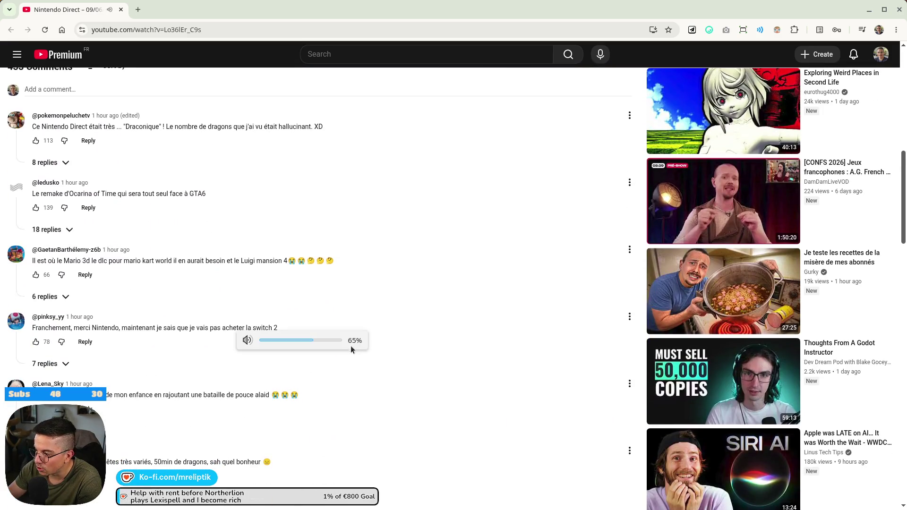
Step: Scroll down to the video's comments and back up to the top
scroll(351, 345, down, 5)
scroll(165, 328, up, 7)
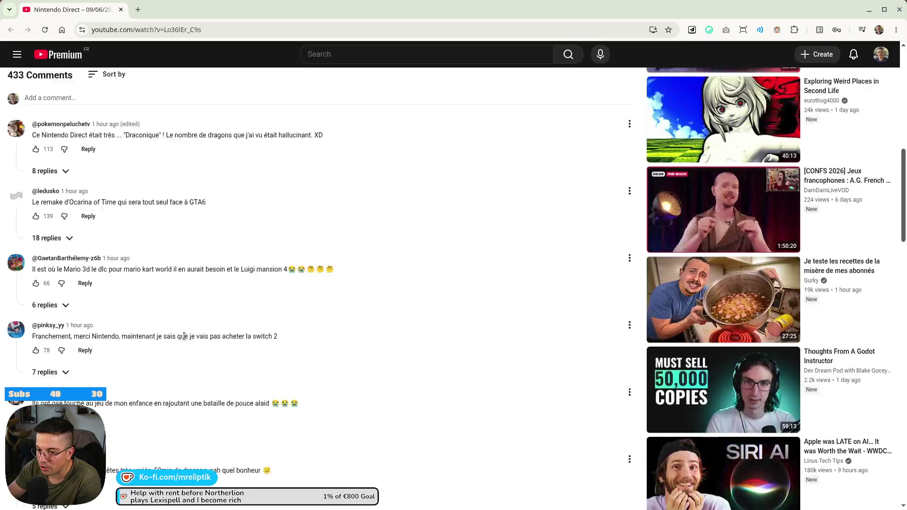
scroll(95, 275, up, 6)
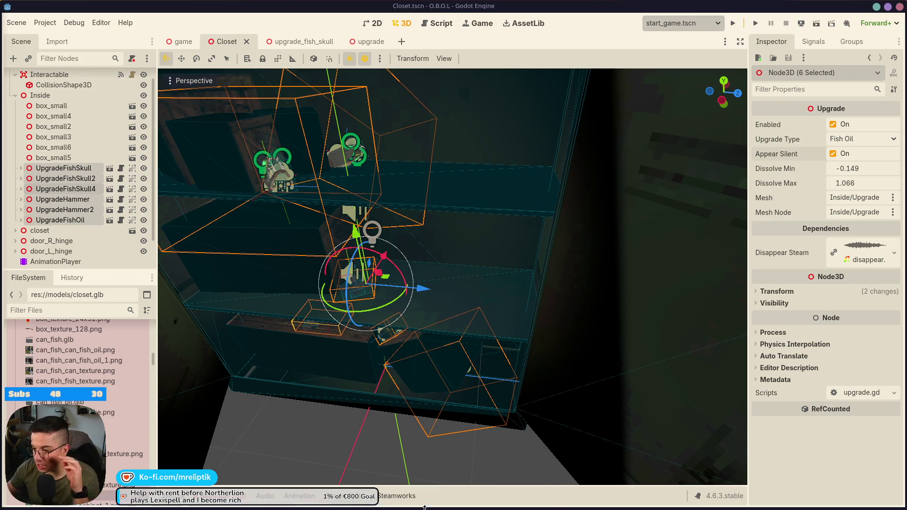
mouse_move(423, 509)
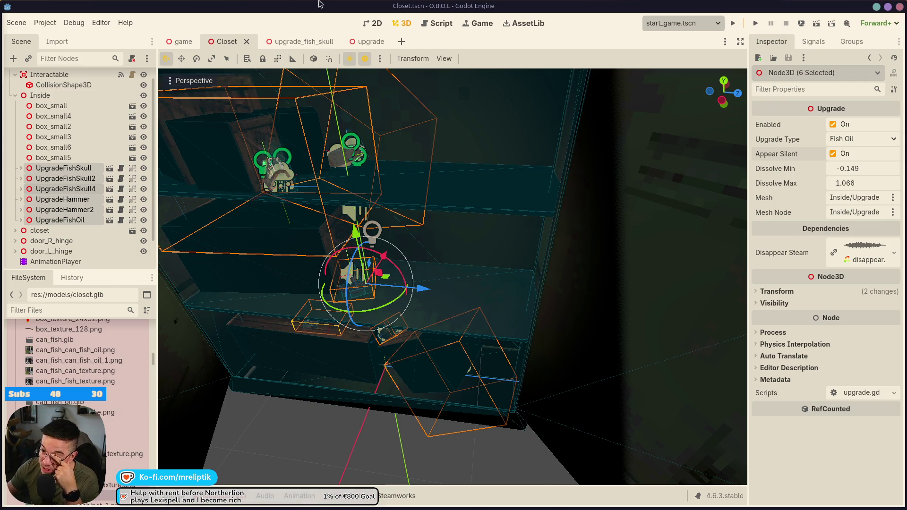
scroll(340, 71, down, 5)
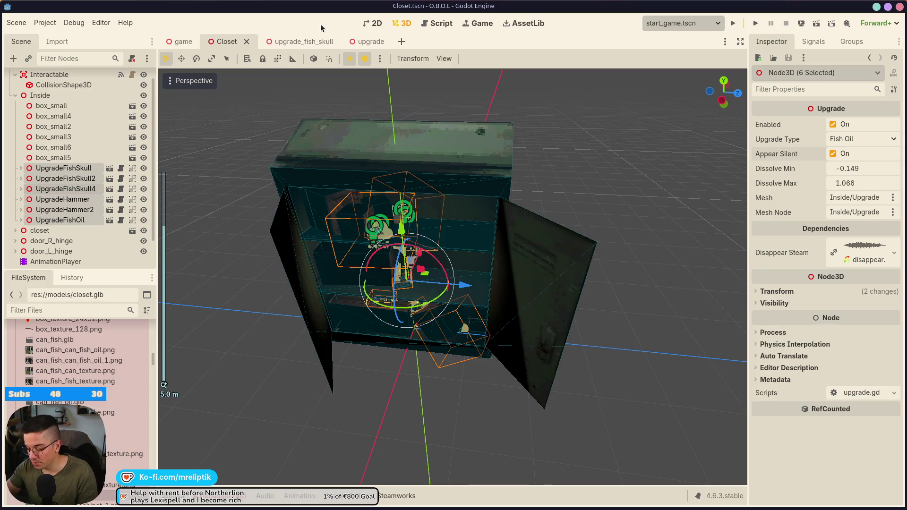
key(ctrl+shift+a)
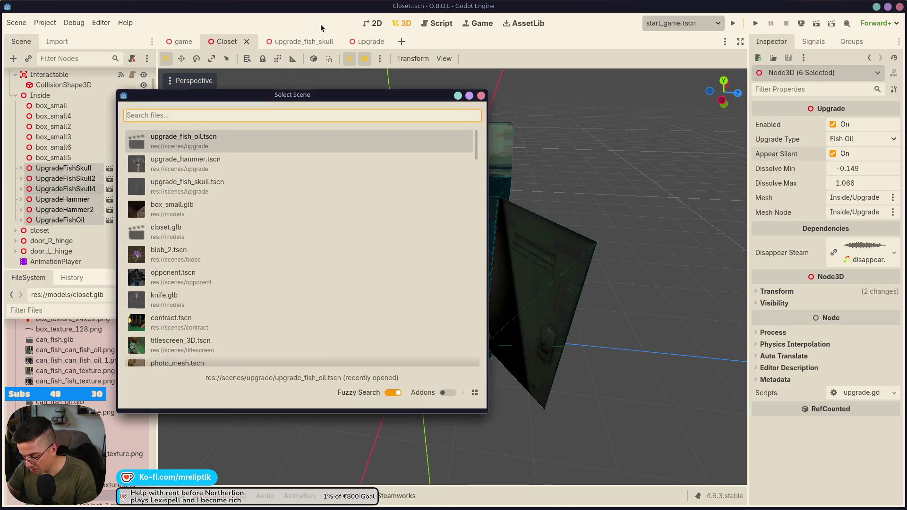
text(rado)
key(Down)
key(Return)
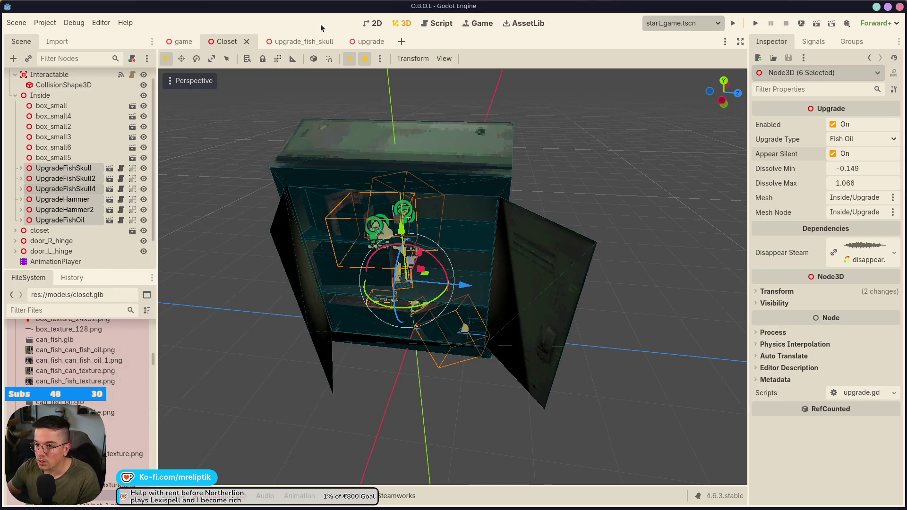
scroll(399, 287, up, 6)
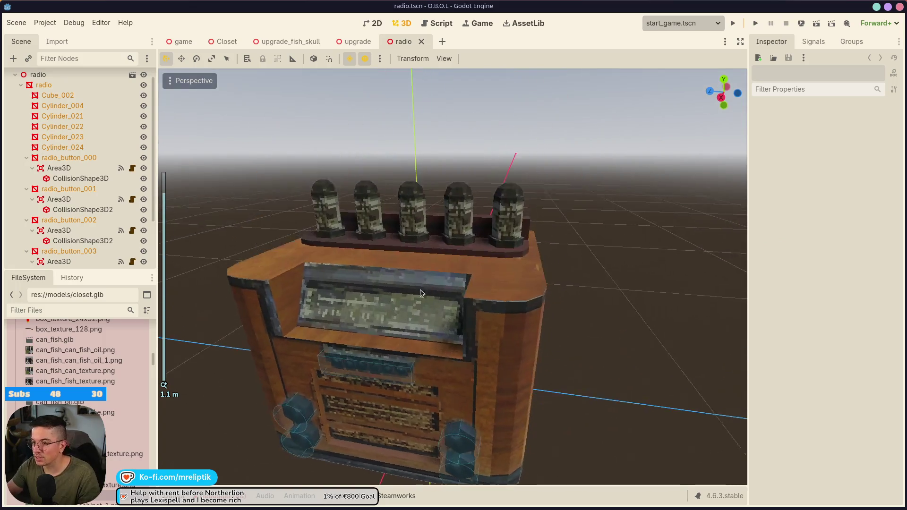
click(399, 287)
scroll(454, 345, up, 5)
scroll(455, 345, down, 5)
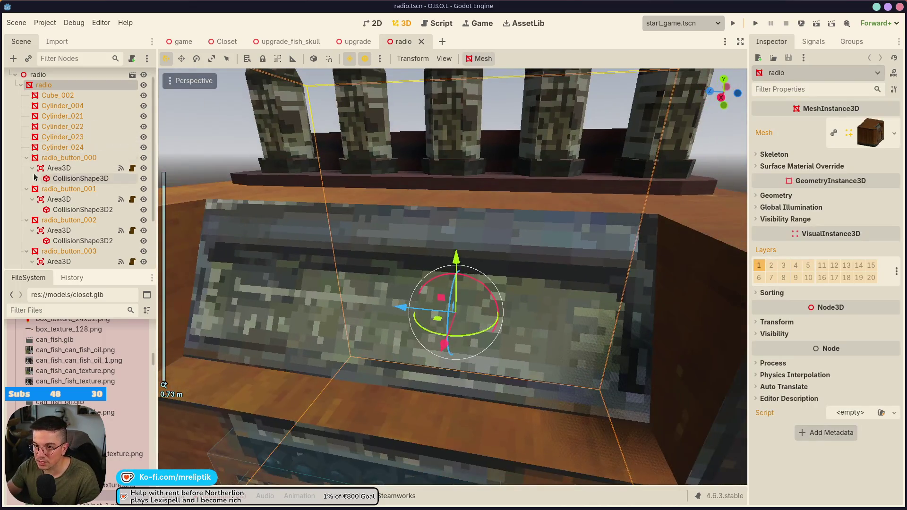
click(26, 157)
click(32, 178)
click(21, 85)
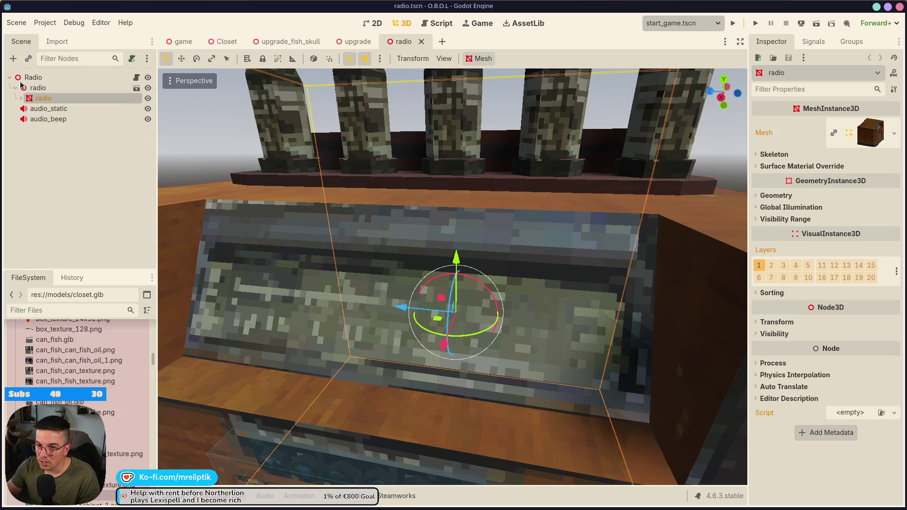
click(19, 98)
click(61, 118)
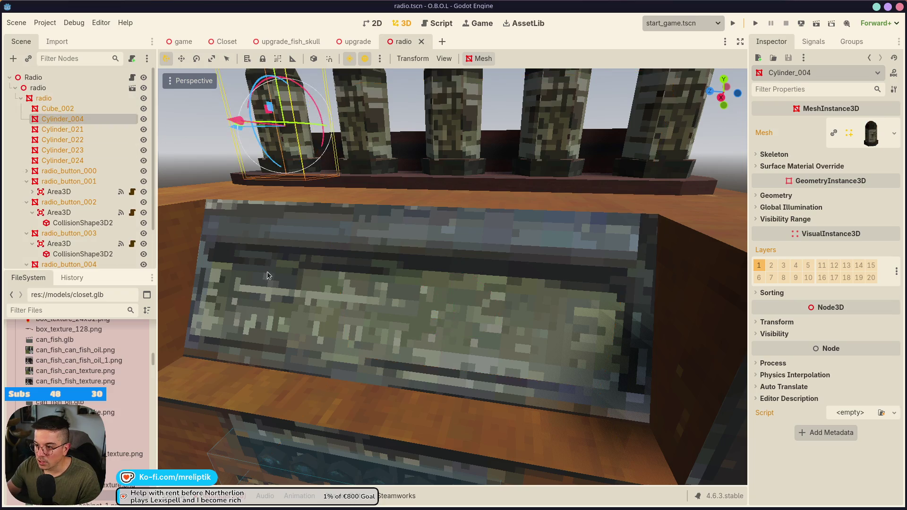
click(47, 140)
click(51, 150)
click(52, 160)
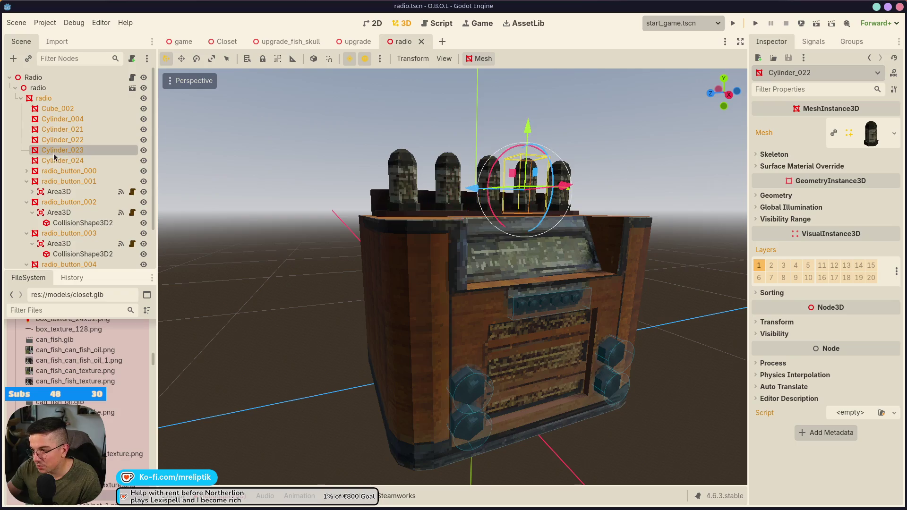
click(58, 171)
click(58, 182)
click(26, 181)
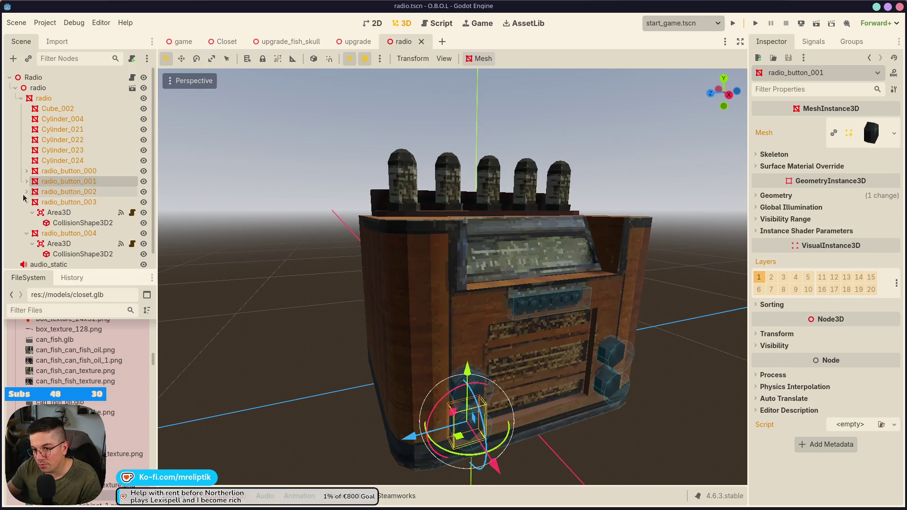
click(26, 192)
click(26, 203)
click(26, 213)
click(62, 120)
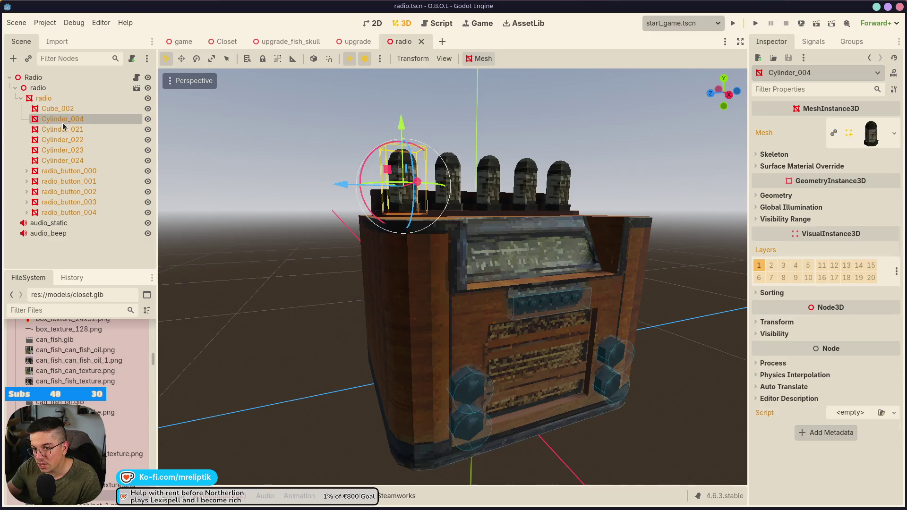
click(59, 108)
drag(301, 255, 156, 118)
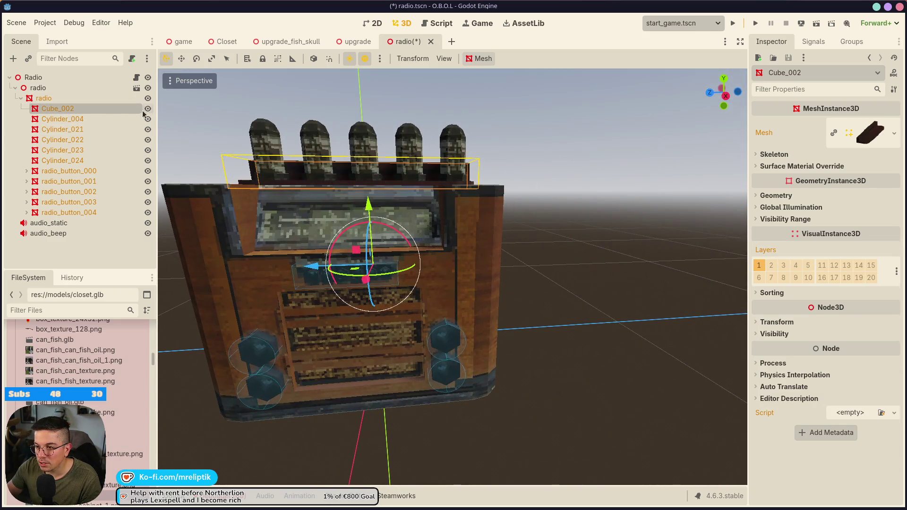
click(142, 119)
click(56, 98)
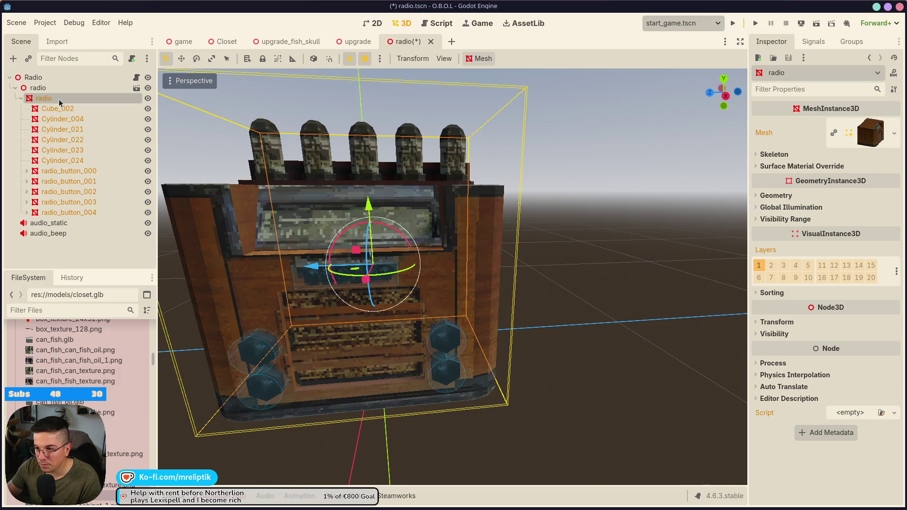
click(147, 98)
click(147, 98)
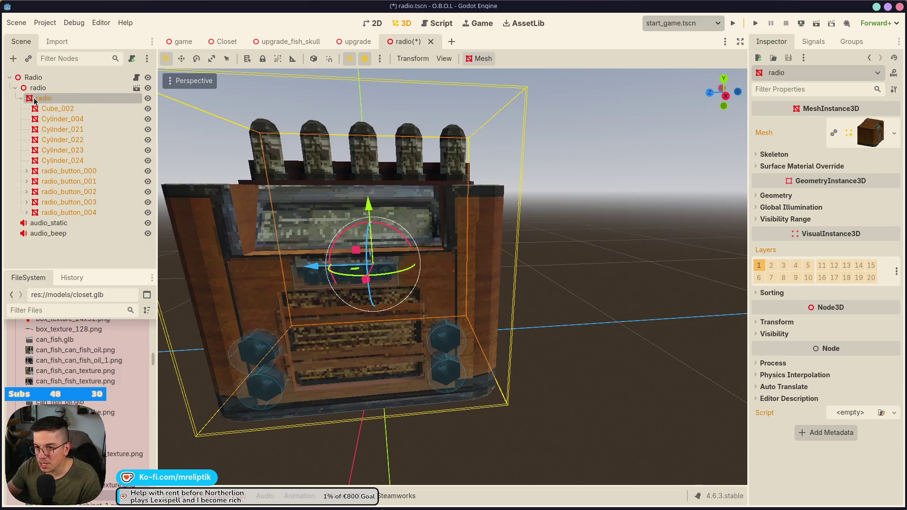
right_click(22, 87)
Step: Add a MeshInstance3D child to the radio node and assign it a New BoxMesh
click(69, 100)
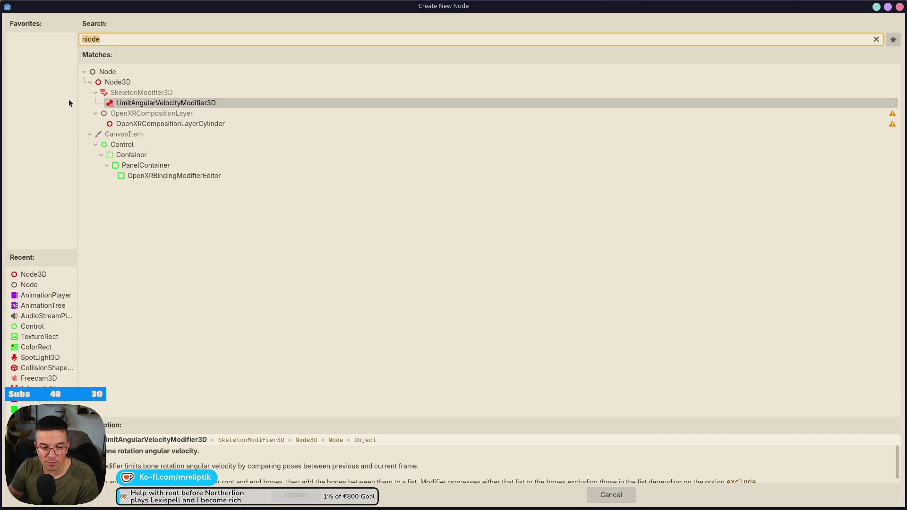
text(mesh)
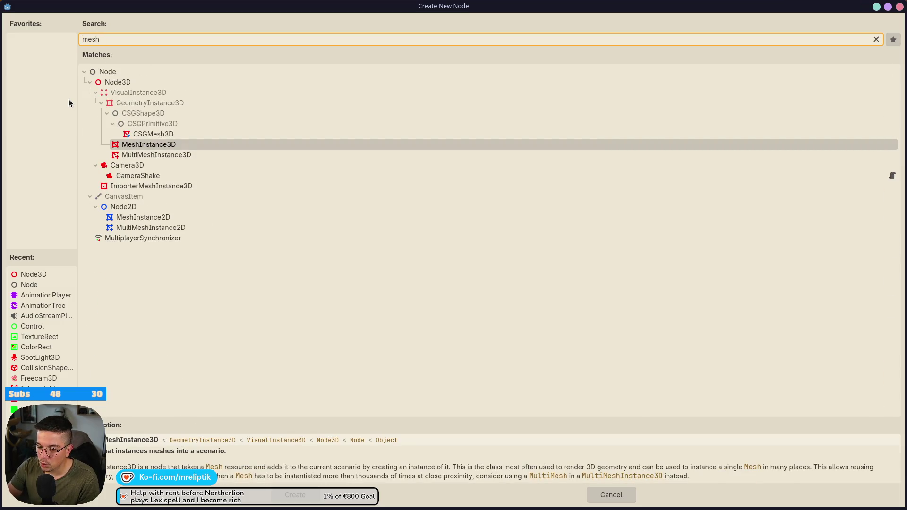
key(Return)
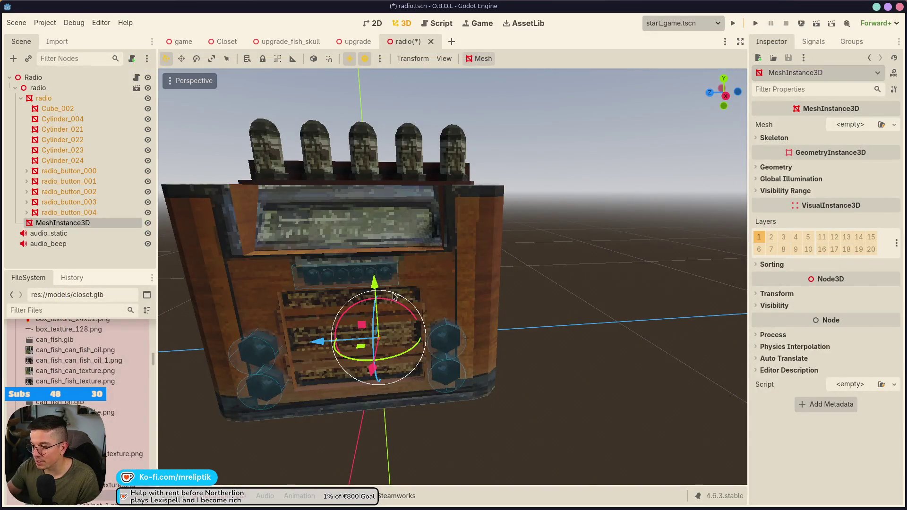
click(850, 124)
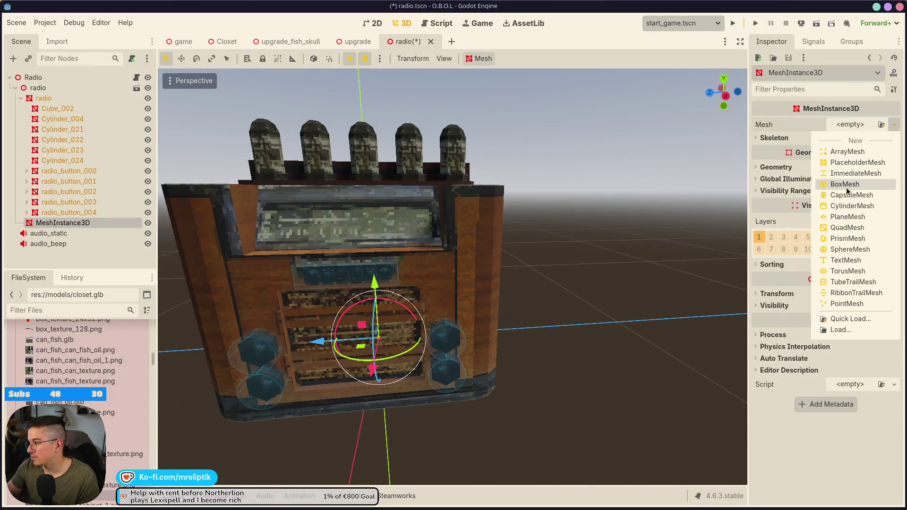
click(848, 187)
click(864, 133)
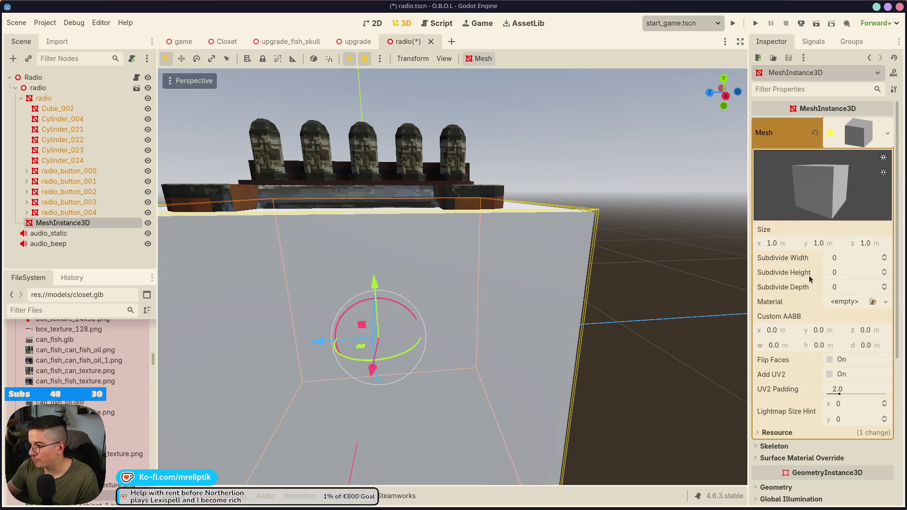
Step: Shrink the BoxMesh size values into a thin slab
drag(788, 247, 760, 246)
drag(822, 243, 785, 243)
mouse_move(867, 243)
mouse_down()
mouse_move(837, 242)
mouse_move(855, 242)
mouse_up()
drag(785, 243, 765, 242)
Step: Move the slab up onto the dial and rotate it upright using local-space axes
mouse_move(393, 273)
mouse_down()
mouse_move(393, 140)
mouse_move(382, 140)
mouse_up()
scroll(379, 267, up, 2)
mouse_move(379, 268)
mouse_down()
mouse_move(650, 280)
mouse_move(544, 308)
mouse_move(431, 304)
mouse_move(454, 348)
mouse_move(415, 274)
mouse_up()
scroll(650, 281, up, 3)
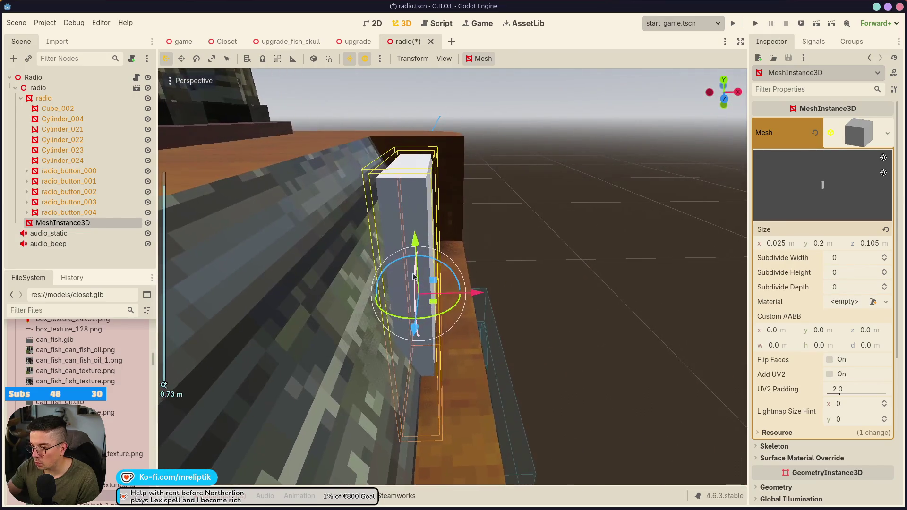
drag(331, 236, 454, 283)
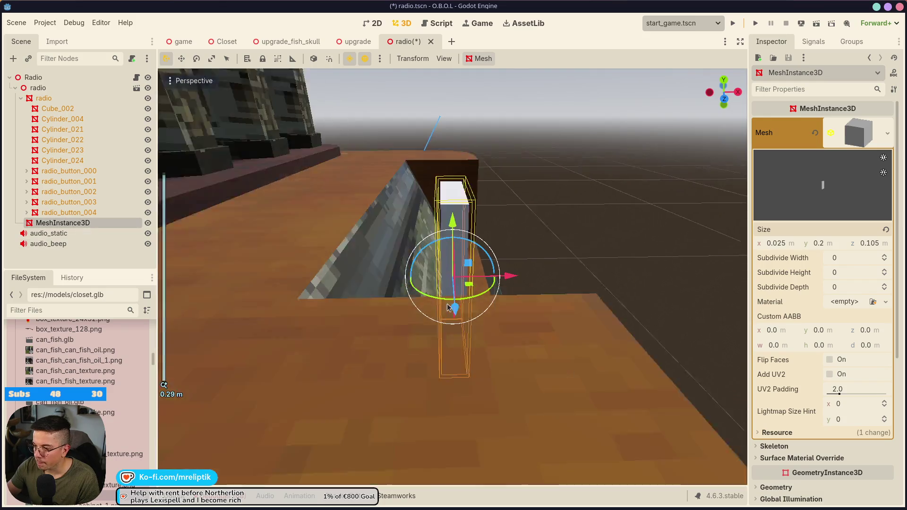
scroll(453, 284, up, 2)
mouse_move(476, 241)
mouse_down()
mouse_move(458, 235)
mouse_move(468, 239)
mouse_move(443, 299)
mouse_move(463, 276)
mouse_up()
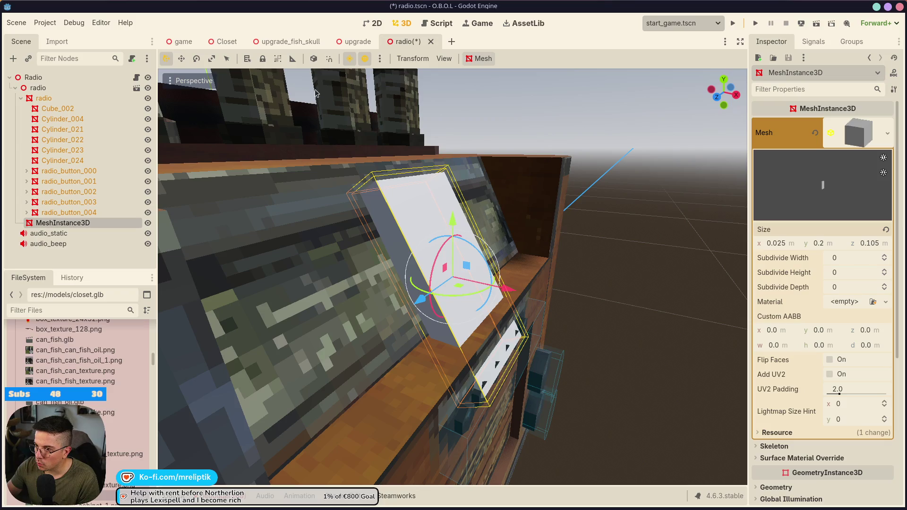
click(313, 58)
drag(432, 229, 447, 191)
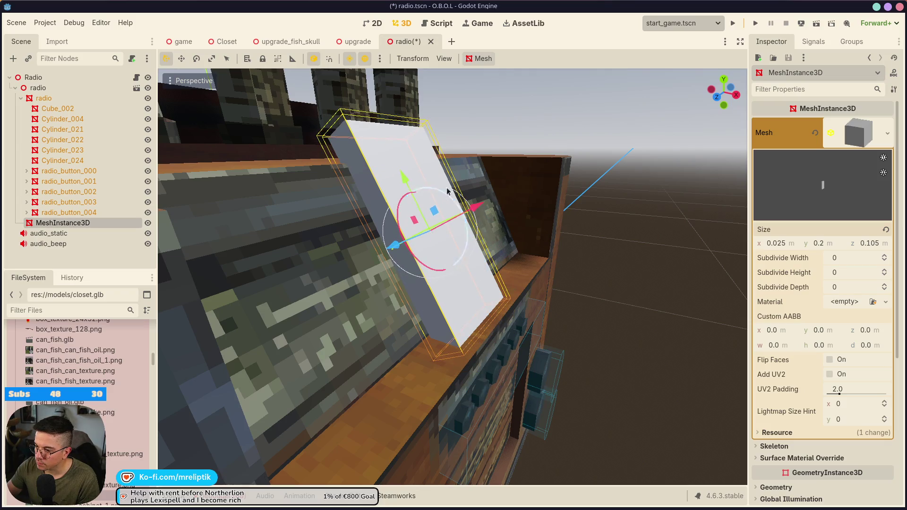
Step: Reduce the depth to 0.025, shorten it, place it across the dial, and set width 0.01
drag(869, 243, 859, 243)
drag(463, 284, 487, 303)
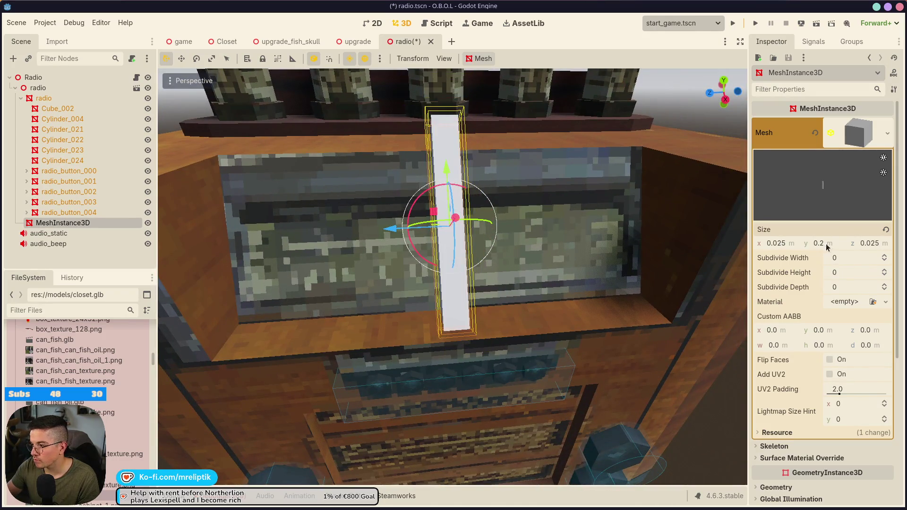
mouse_move(826, 243)
mouse_down()
mouse_move(818, 243)
mouse_move(826, 243)
mouse_up()
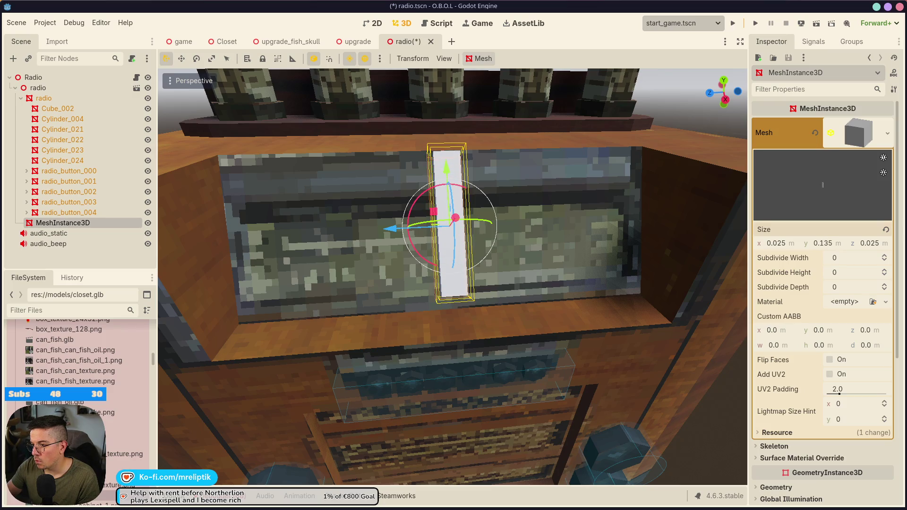
mouse_move(454, 222)
mouse_down()
mouse_move(433, 169)
mouse_move(436, 194)
mouse_move(529, 249)
mouse_up()
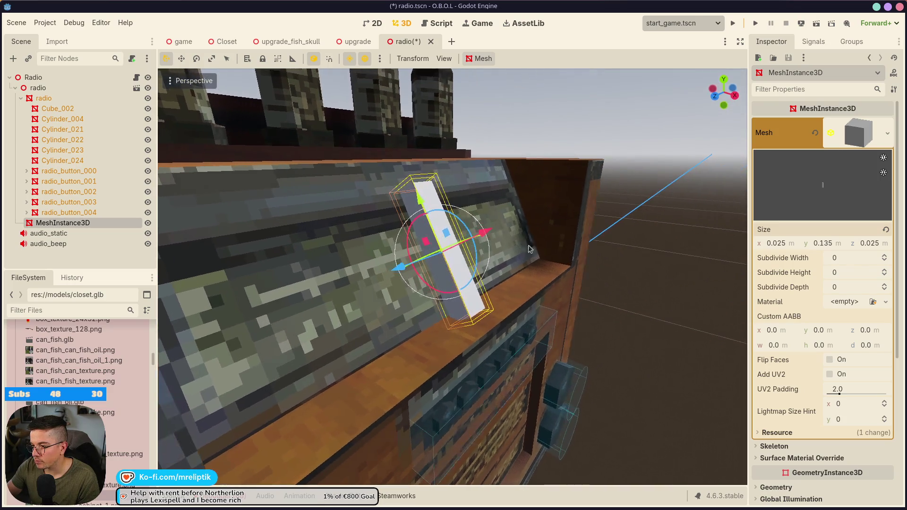
click(792, 242)
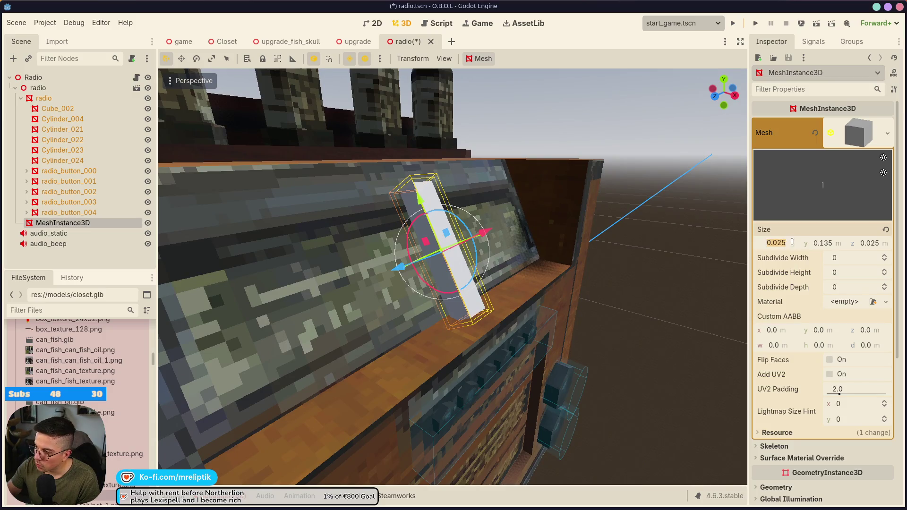
text(0.01)
key(Return)
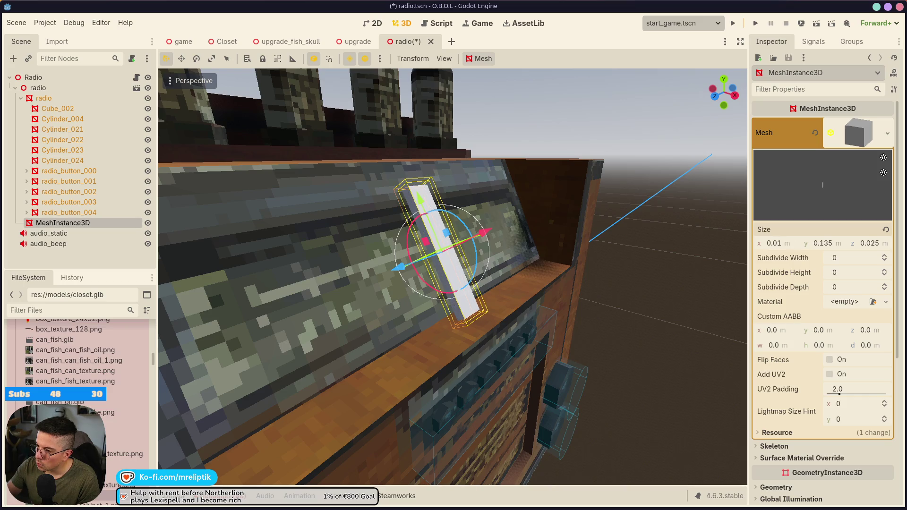
Step: Frame the needle in view, save the radio scene, and collapse the BoxMesh properties
scroll(503, 232, up, 3)
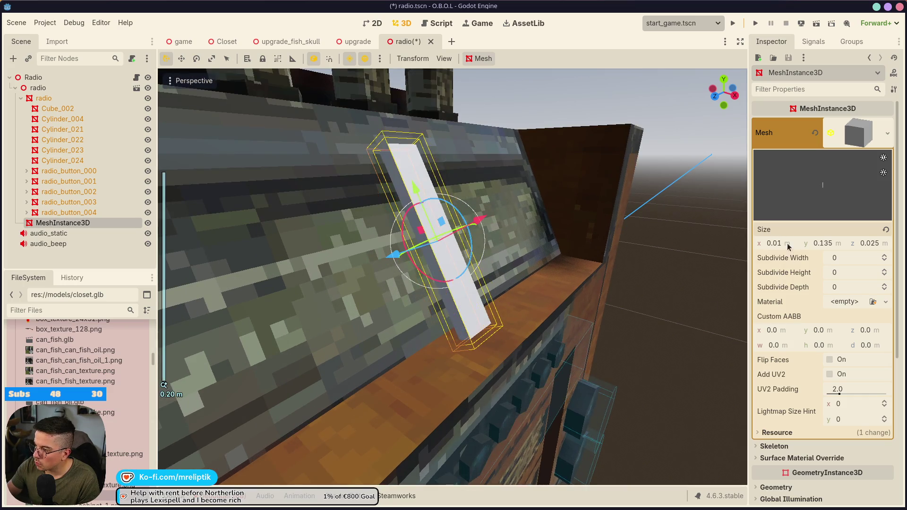
mouse_move(503, 233)
mouse_down()
mouse_move(458, 317)
mouse_move(535, 301)
mouse_move(536, 243)
mouse_move(512, 226)
mouse_move(552, 238)
mouse_up()
key(f)
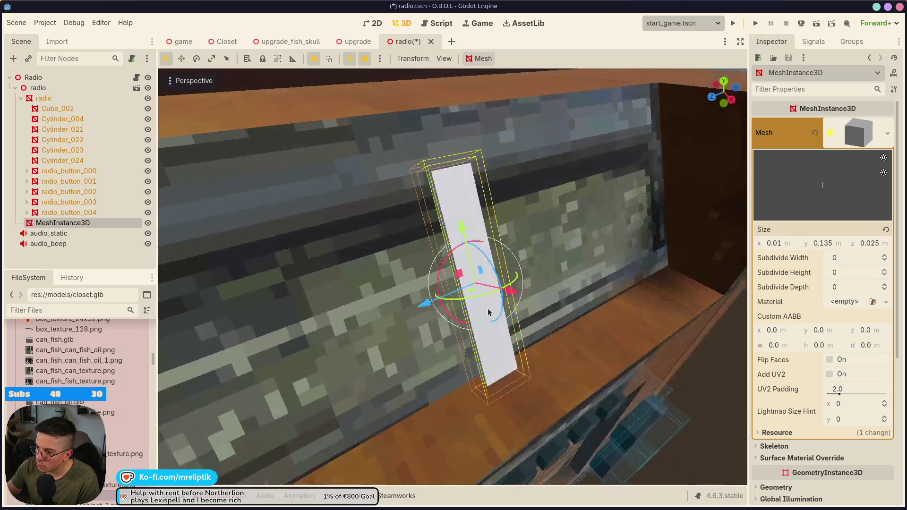
scroll(449, 298, down, 2)
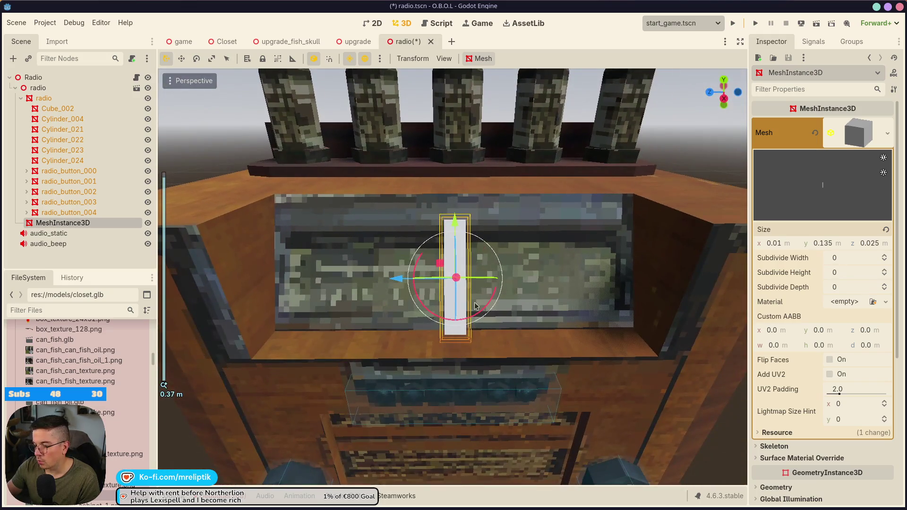
key(ctrl+s)
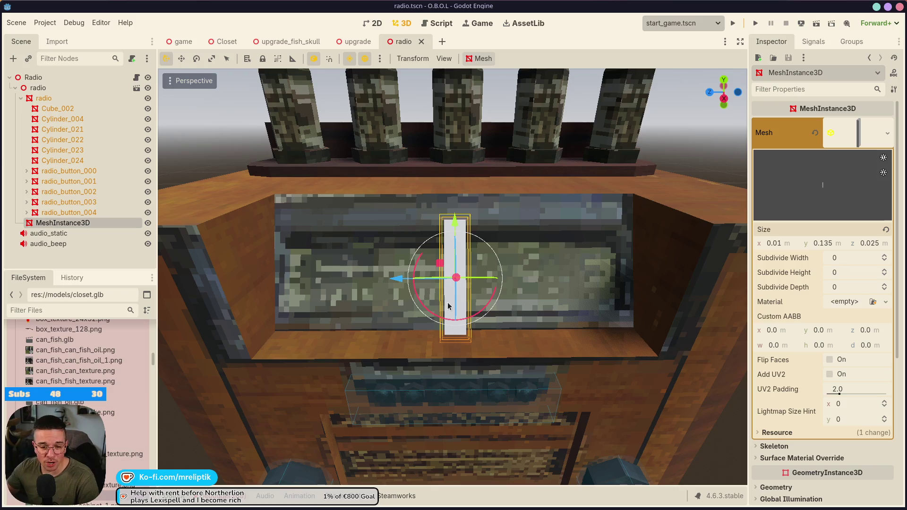
click(841, 125)
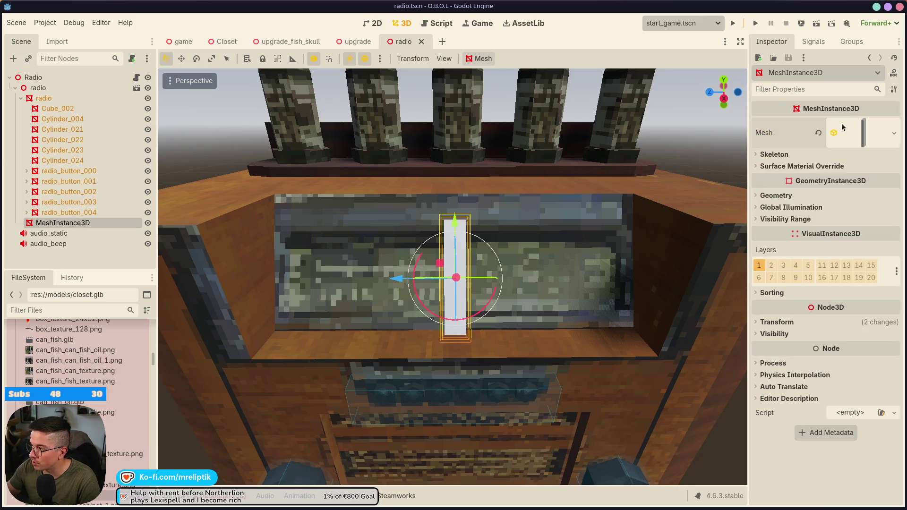
Step: Give the needle a new StandardMaterial3D material override with a red albedo colour
click(838, 195)
click(847, 208)
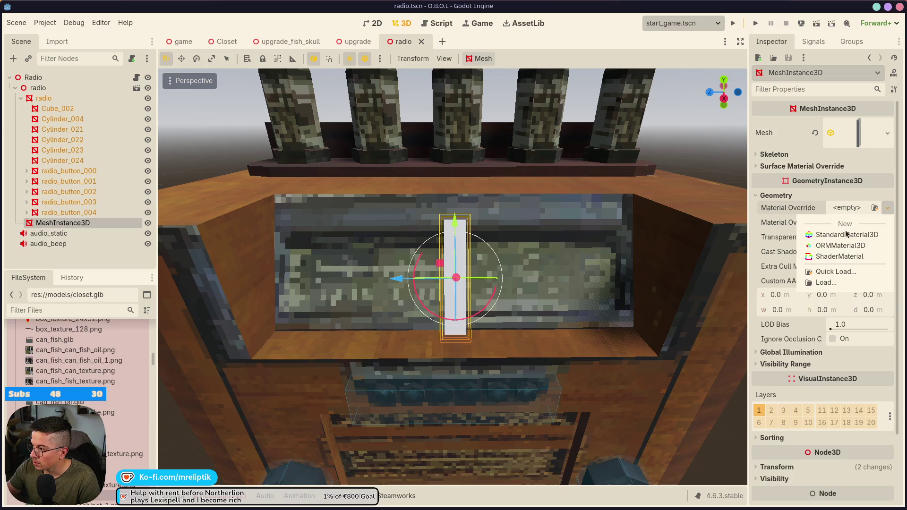
click(850, 227)
click(779, 346)
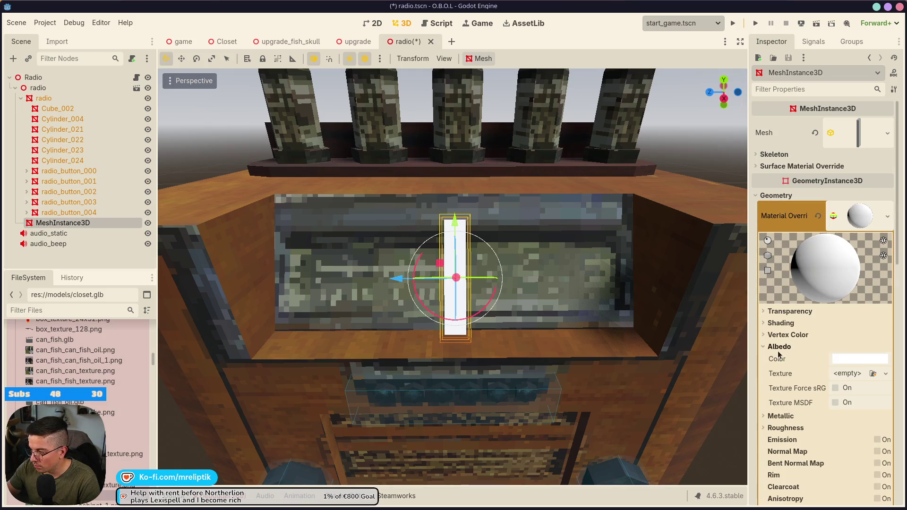
click(854, 358)
drag(832, 242, 886, 242)
Step: Darken the needle's red albedo and adjust the material's metallic value
mouse_move(520, 292)
mouse_down()
mouse_move(453, 358)
mouse_move(473, 331)
mouse_up()
click(864, 360)
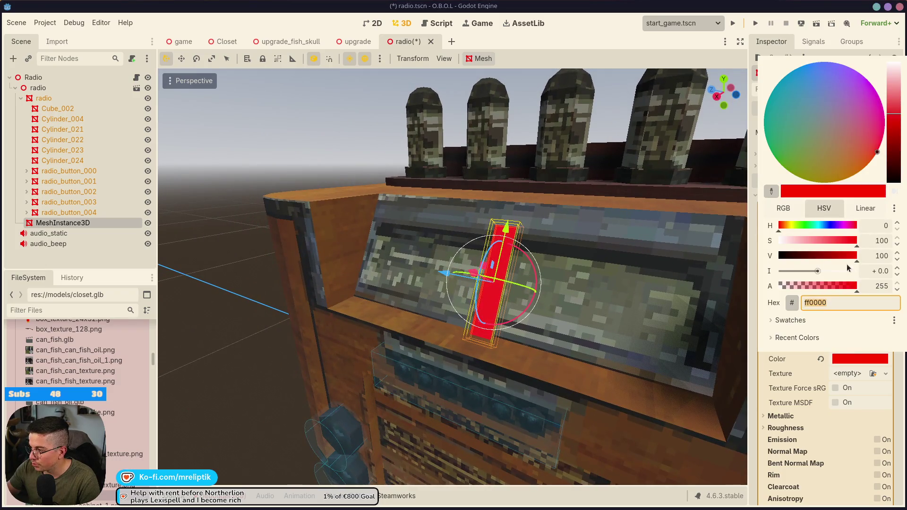
drag(847, 265, 829, 262)
mouse_move(520, 284)
mouse_down()
mouse_move(371, 374)
mouse_move(520, 307)
mouse_move(614, 331)
mouse_move(828, 412)
mouse_up()
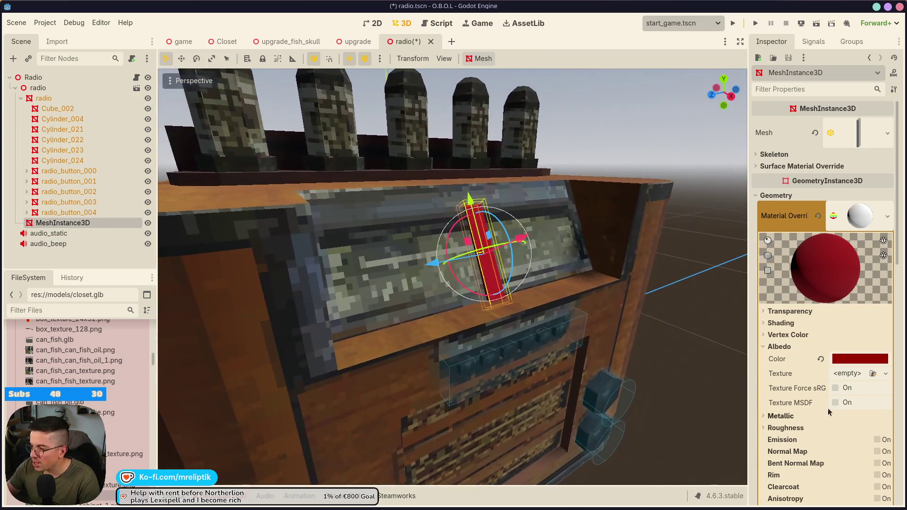
click(780, 416)
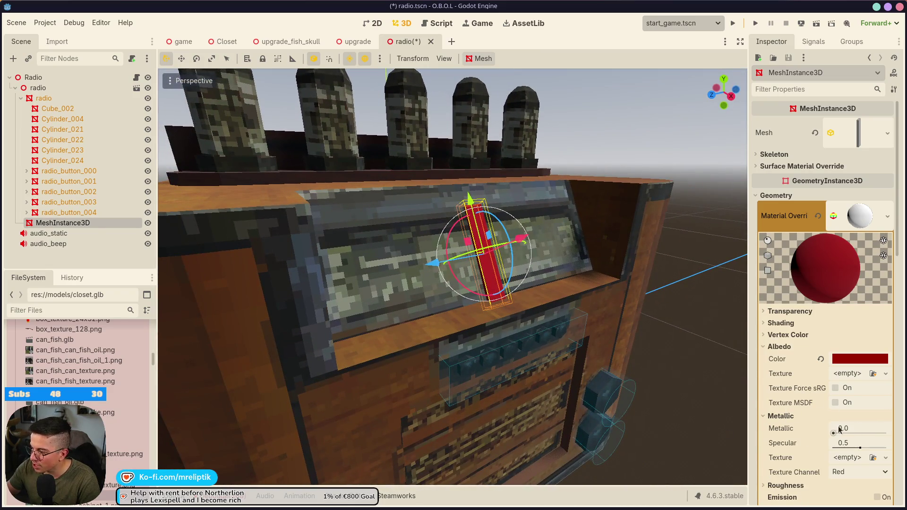
drag(840, 428, 880, 434)
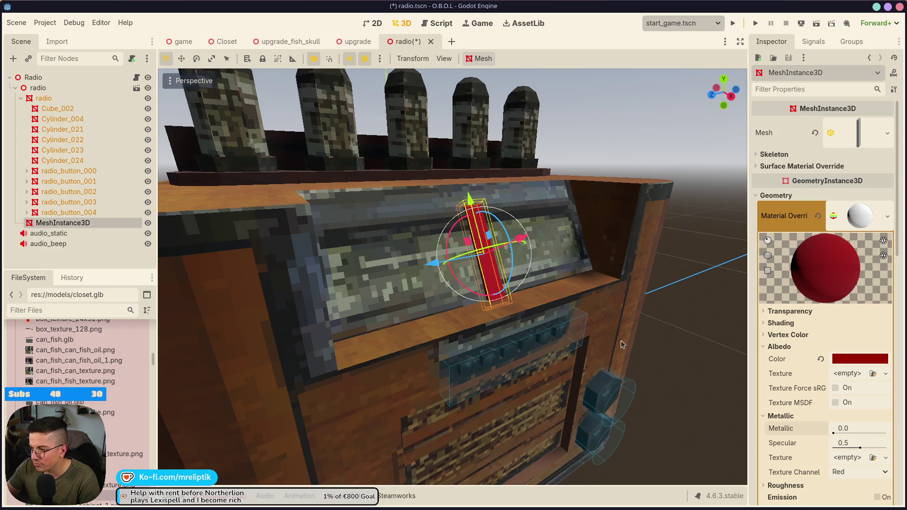
Step: Orbit the view to face the dial and select the MeshInstance3D needle node
mouse_move(624, 345)
mouse_down()
mouse_move(600, 343)
mouse_move(696, 404)
mouse_up()
click(654, 424)
mouse_move(655, 424)
mouse_down()
mouse_move(534, 409)
mouse_move(502, 297)
mouse_up()
click(502, 297)
drag(465, 348, 483, 355)
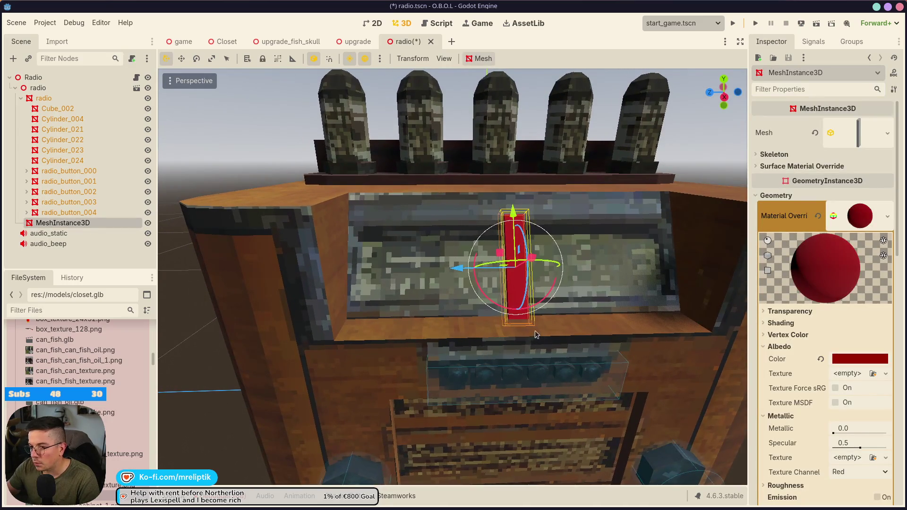
click(79, 233)
click(75, 225)
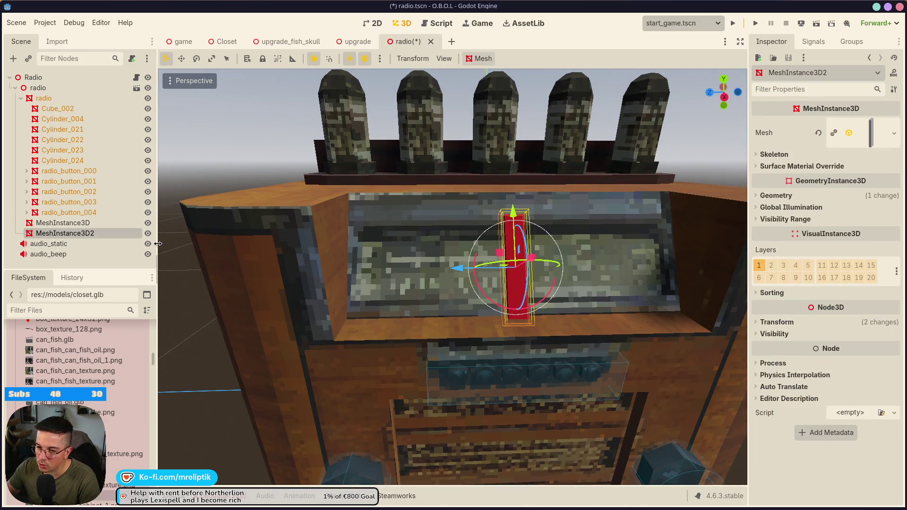
Step: Duplicate the needle, save, and nest MeshInstance3D2 as a child of MeshInstance3D
key(ctrl+d)
key(ctrl+s)
click(90, 225)
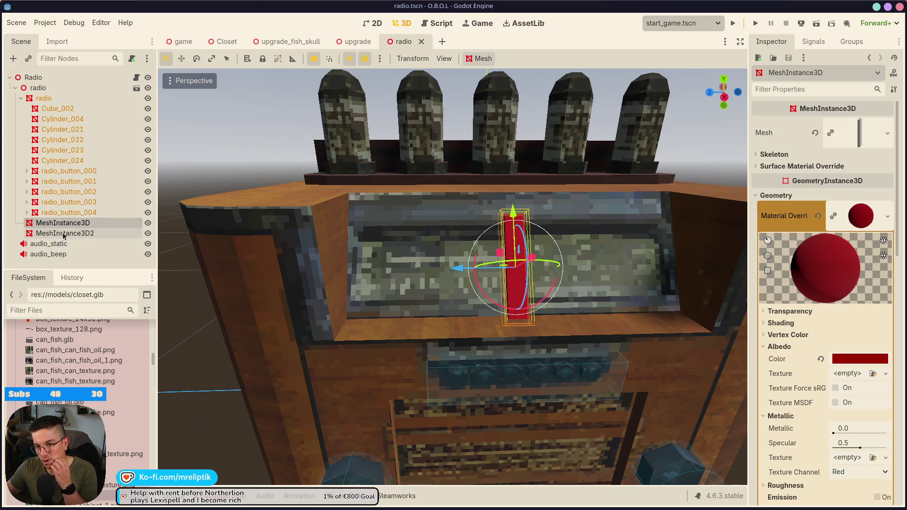
drag(73, 233, 70, 223)
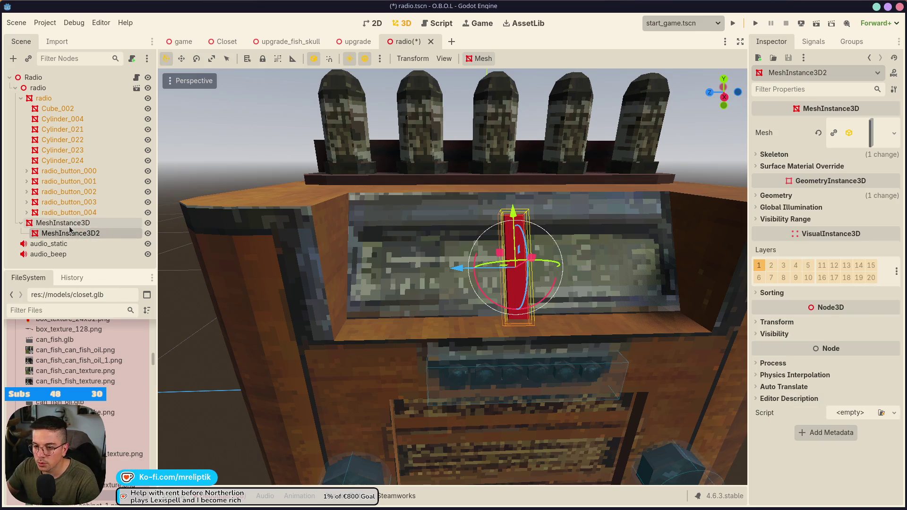
click(70, 224)
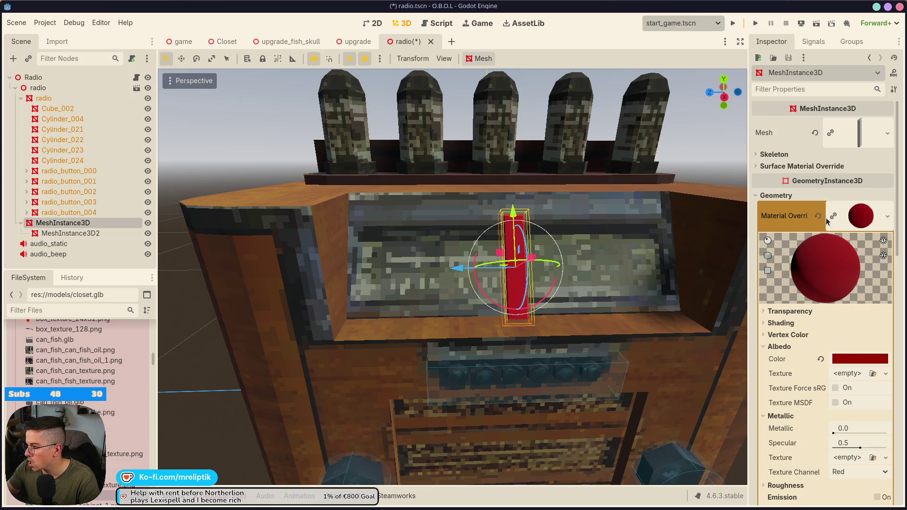
Step: Make the original's material override unique and darken its albedo to near-black (hex 120000)
click(887, 216)
click(834, 330)
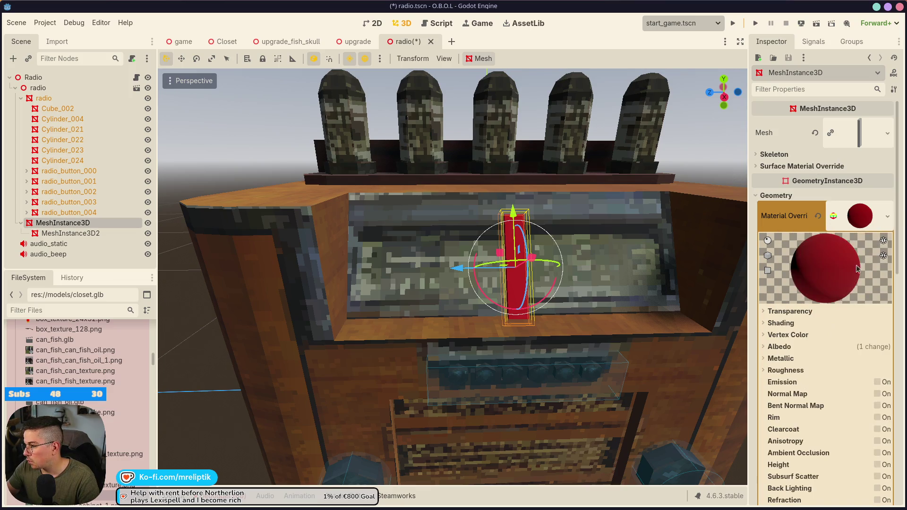
click(781, 358)
click(779, 347)
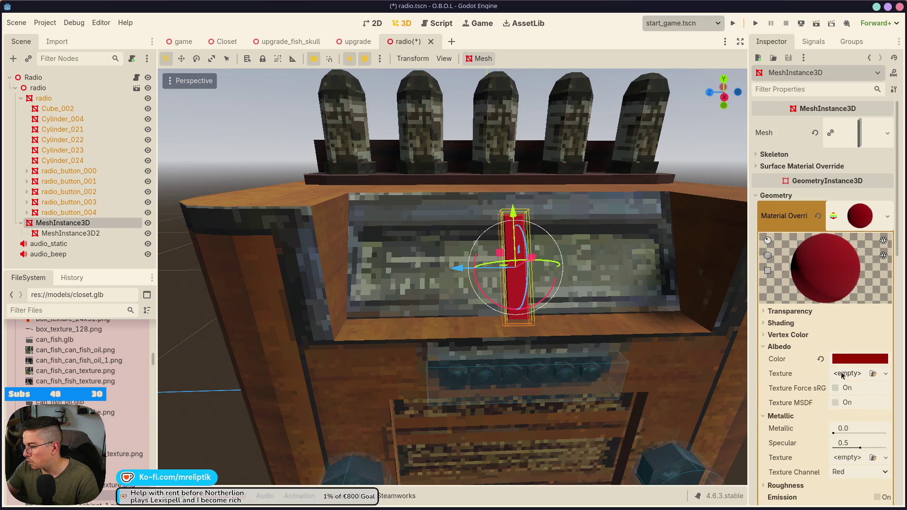
click(856, 360)
drag(811, 263, 786, 263)
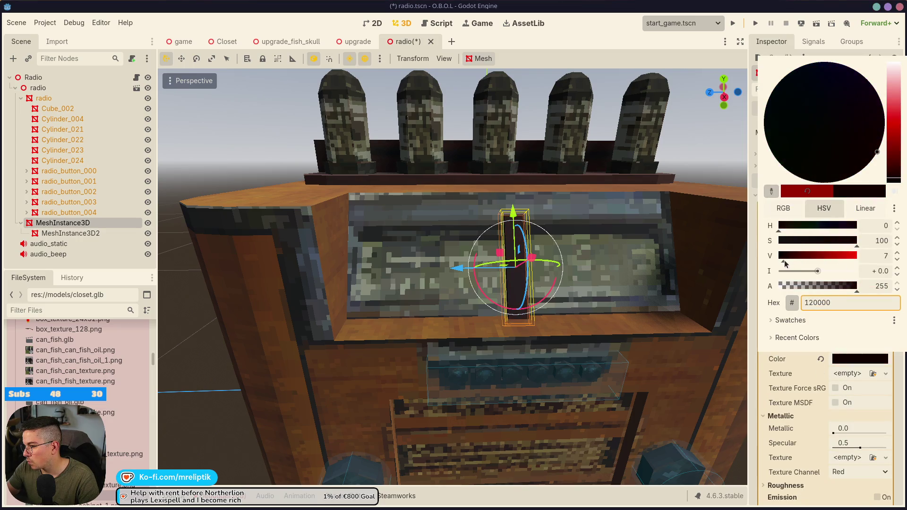
click(70, 244)
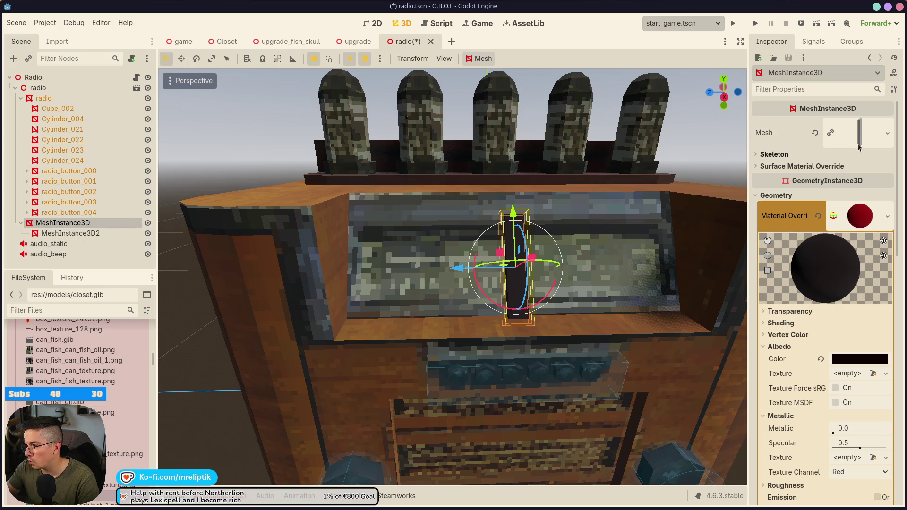
click(838, 138)
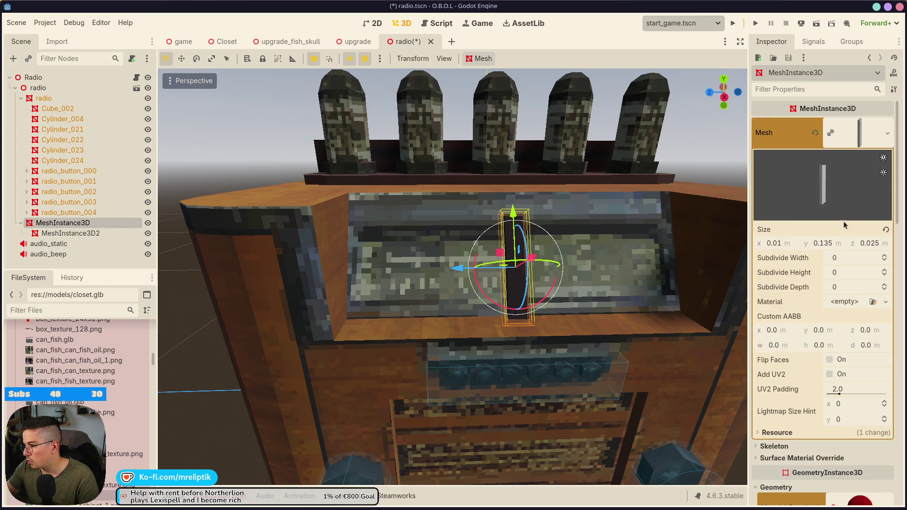
Step: Make the BoxMesh unique, shorten its height to 0.035 and set width to 0.012
click(830, 133)
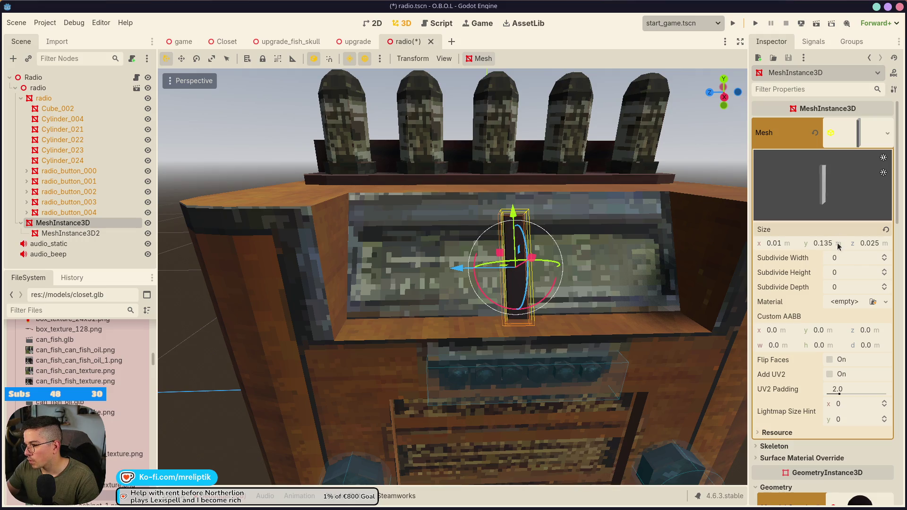
drag(838, 247, 784, 249)
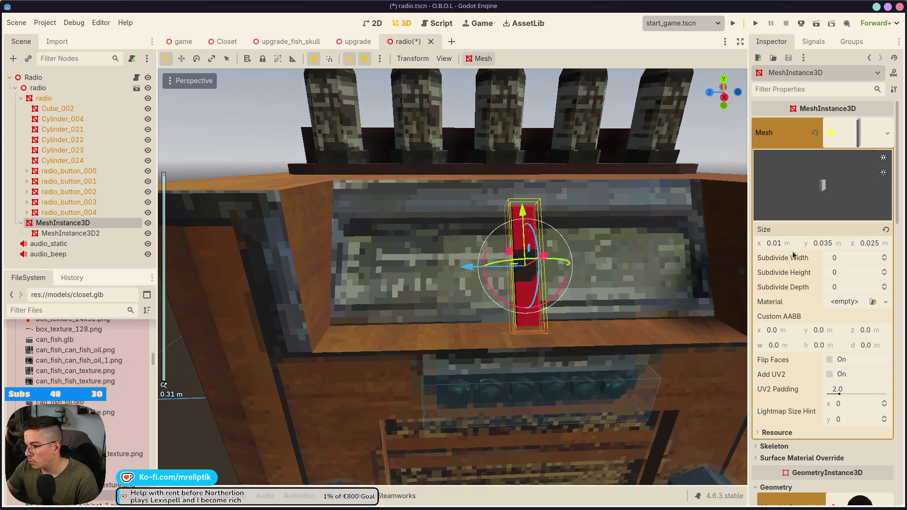
double_click(792, 243)
text(012)
key(Return)
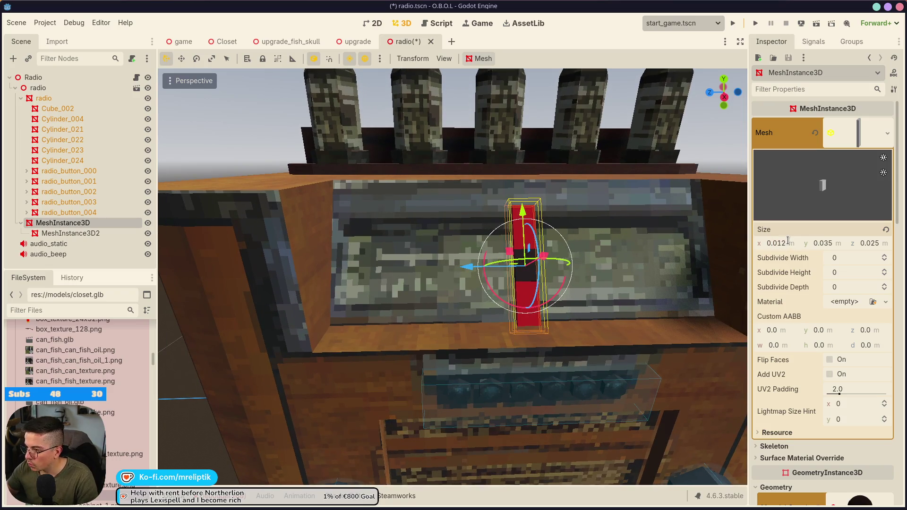
Step: Set the dark block's box depth to 0.03
scroll(510, 277, up, 5)
mouse_move(510, 277)
mouse_down()
mouse_move(529, 344)
mouse_move(518, 338)
mouse_up()
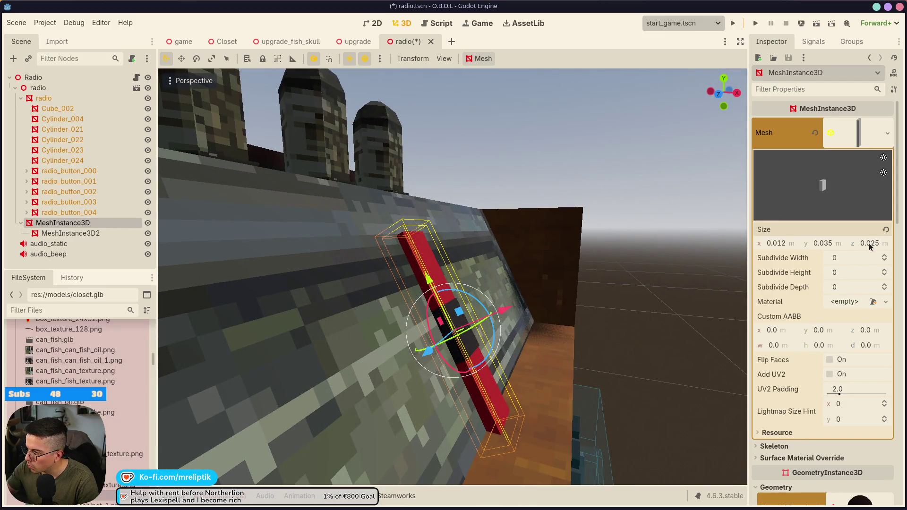
drag(870, 247, 891, 246)
drag(473, 330, 447, 327)
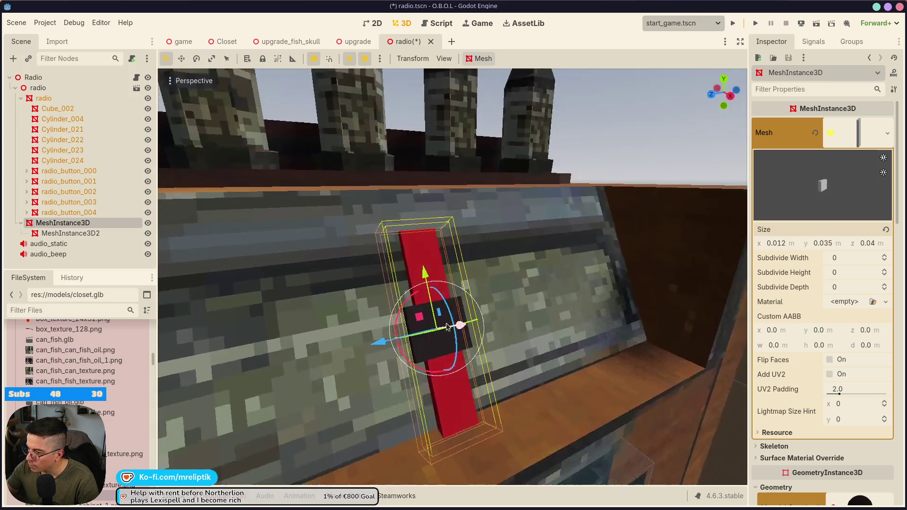
click(871, 243)
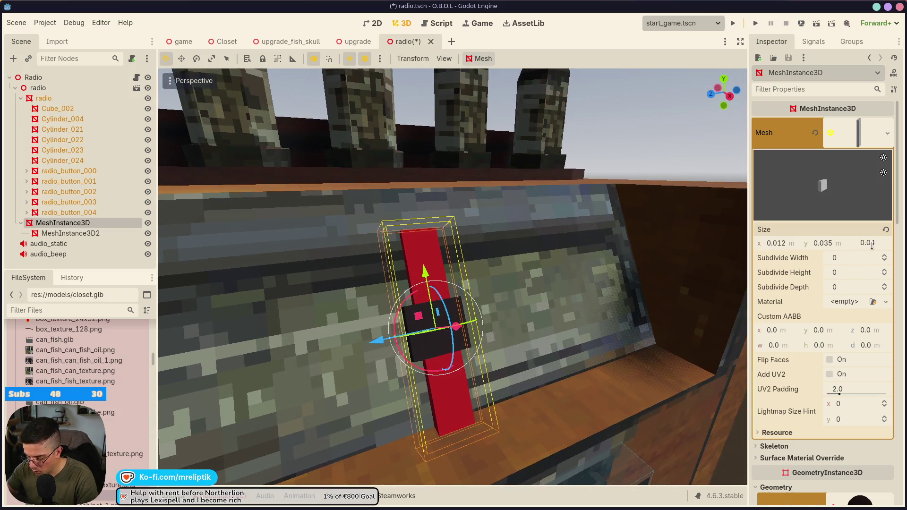
key(BackSpace)
text(3)
key(Return)
Step: Keep the height at 0.035, change the width to 0.013, and save the scene
drag(584, 331, 680, 295)
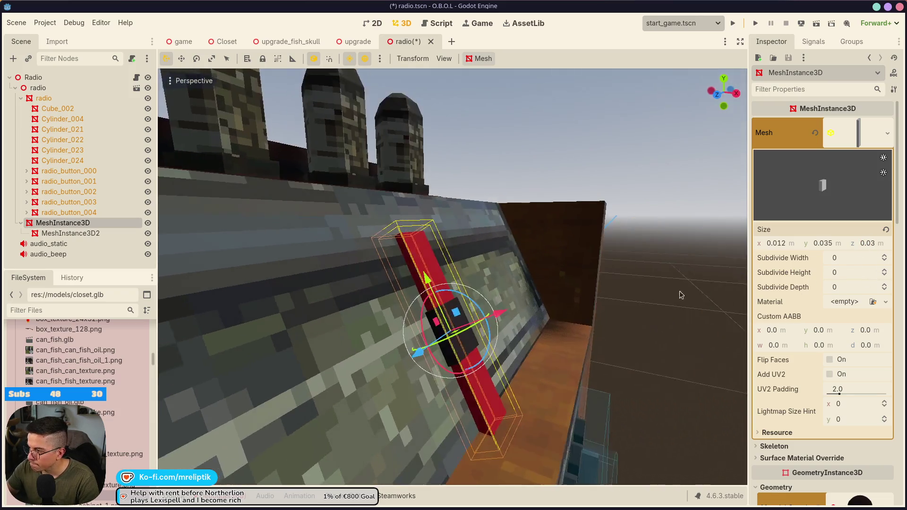
drag(801, 244, 789, 244)
key(ctrl+z)
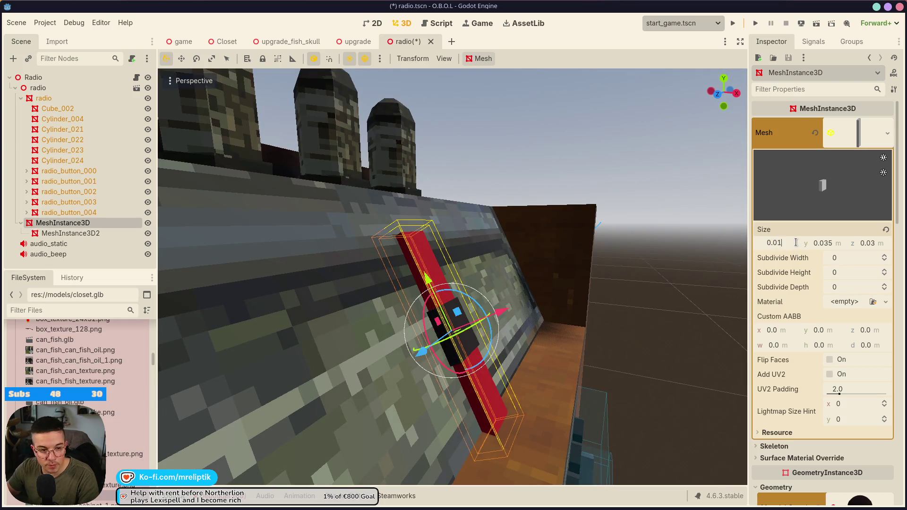
text(3)
key(Return)
key(ctrl+s)
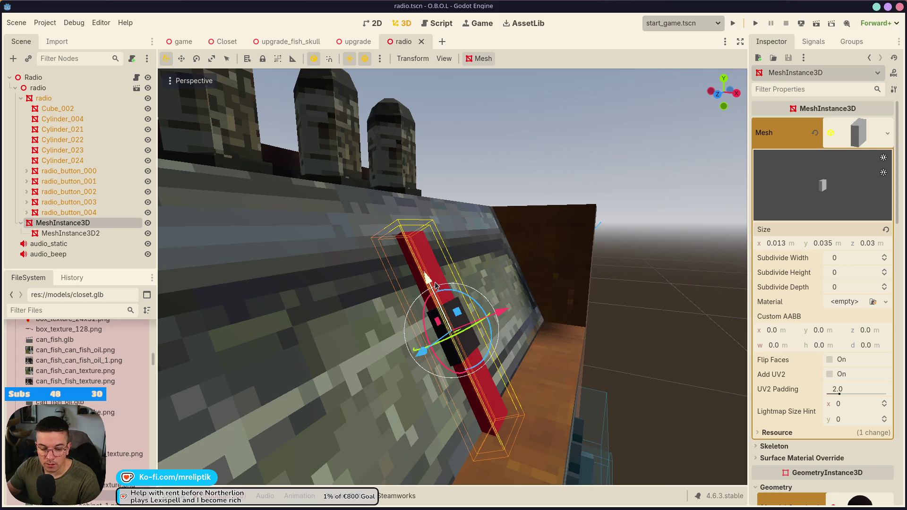
Step: Move the dark block along the dial and select the red needle copy
mouse_move(428, 278)
mouse_down()
mouse_move(465, 362)
mouse_move(396, 272)
mouse_move(432, 244)
mouse_move(463, 390)
mouse_up()
click(71, 233)
scroll(433, 245, down, 5)
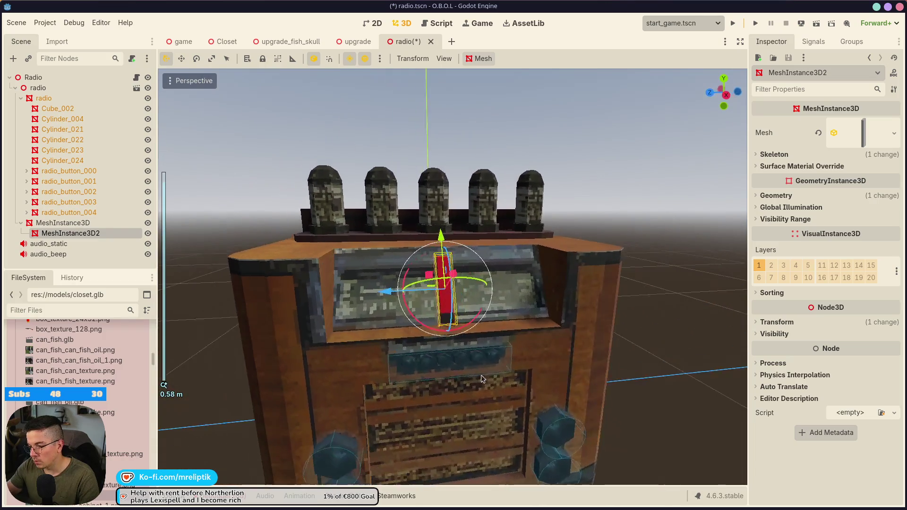
Step: Reduce MeshInstance3D2's box depth from 0.025 to 0.01
scroll(463, 390, up, 5)
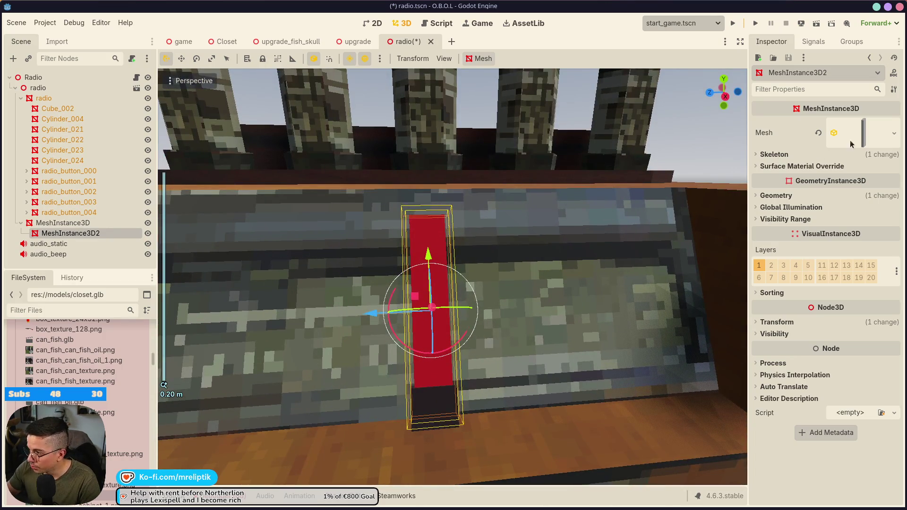
click(845, 133)
mouse_move(868, 243)
mouse_down()
mouse_move(836, 244)
mouse_move(860, 244)
mouse_up()
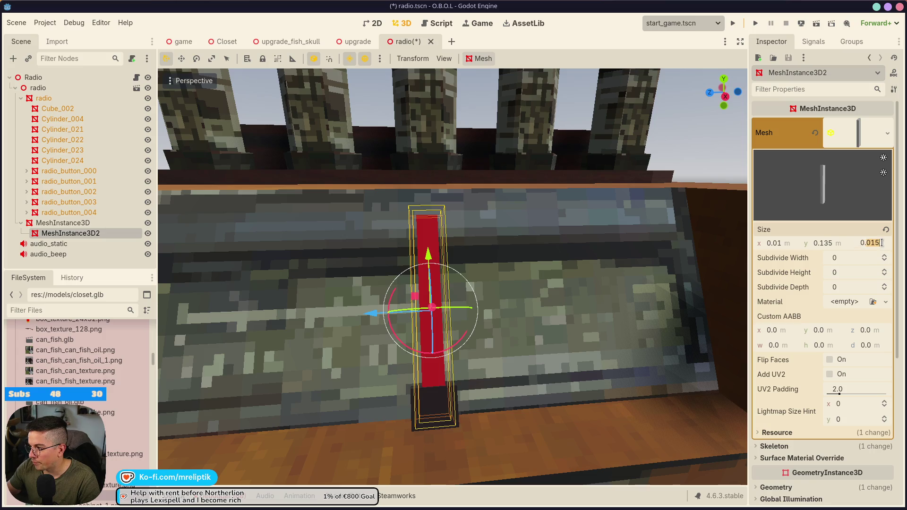
click(883, 242)
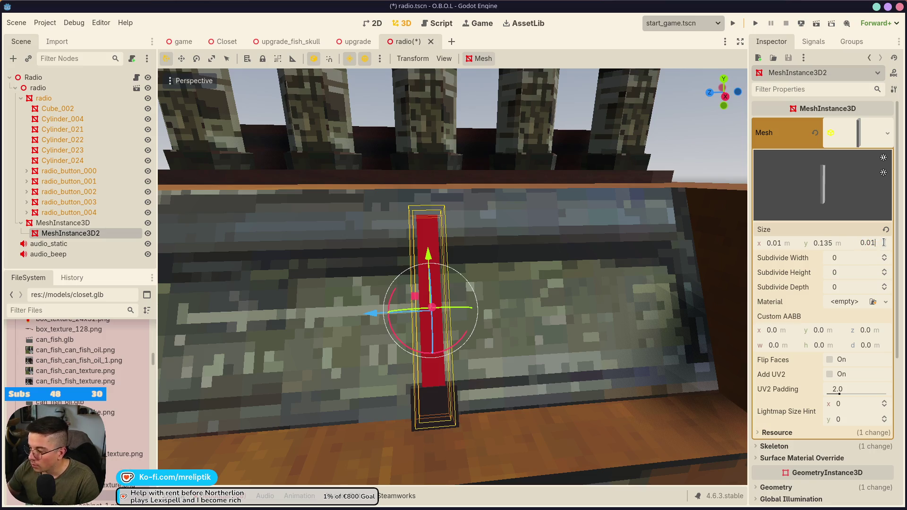
key(Return)
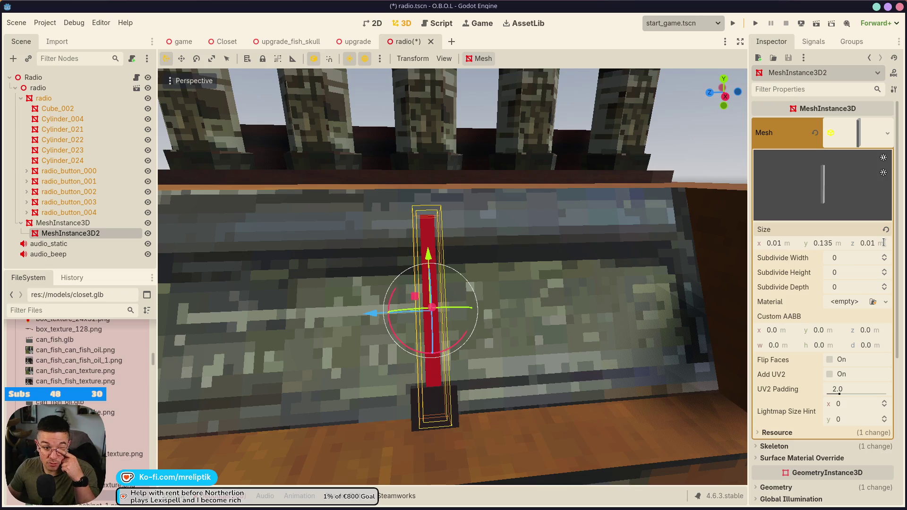
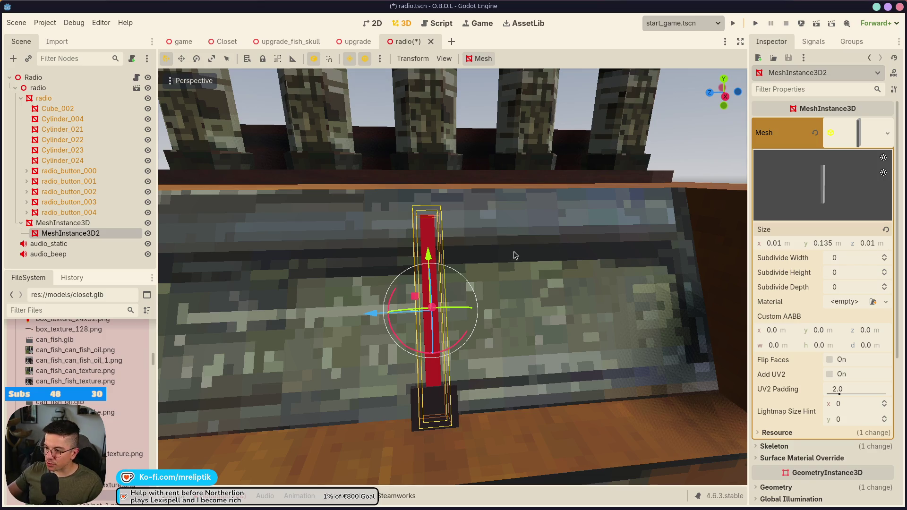
Step: Set the needle base MeshInstance3D's box Size z (depth) to 0.015
scroll(429, 290, up, 2)
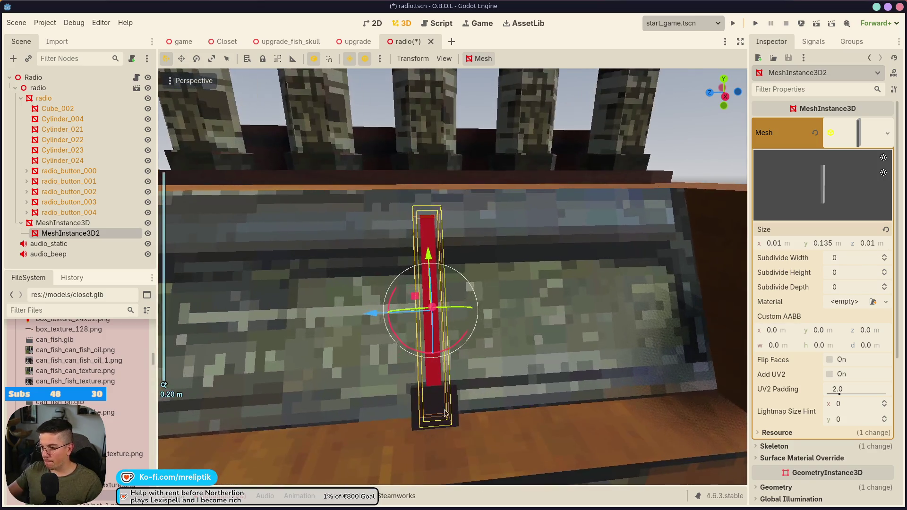
click(94, 222)
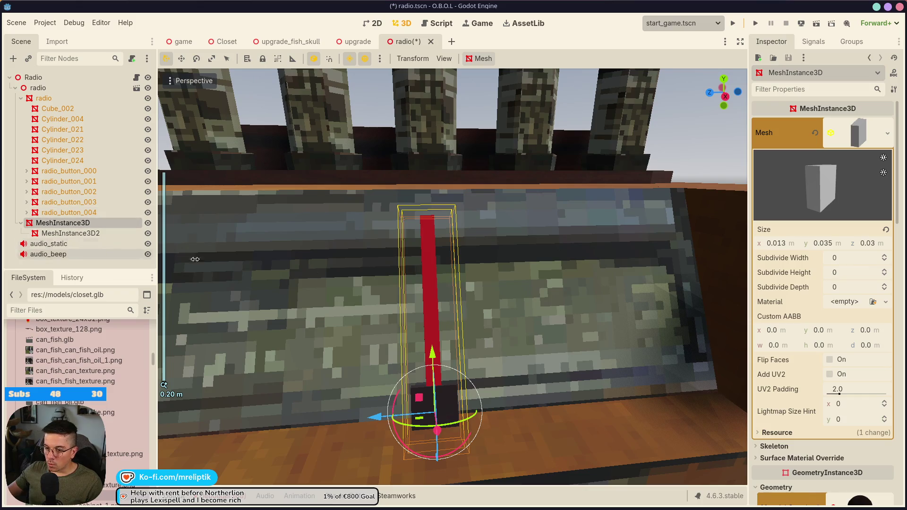
click(868, 243)
text(-0.02)
key(Return)
text(0.015)
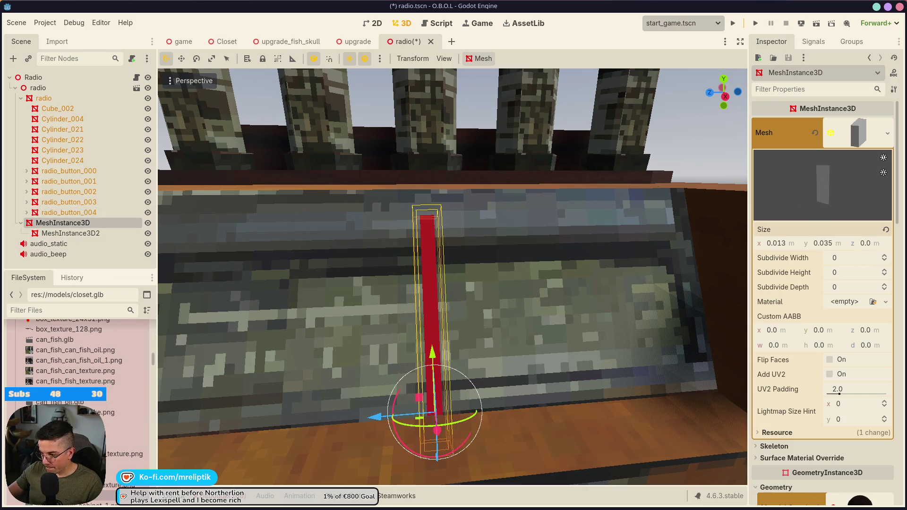
key(Return)
scroll(428, 381, down, 4)
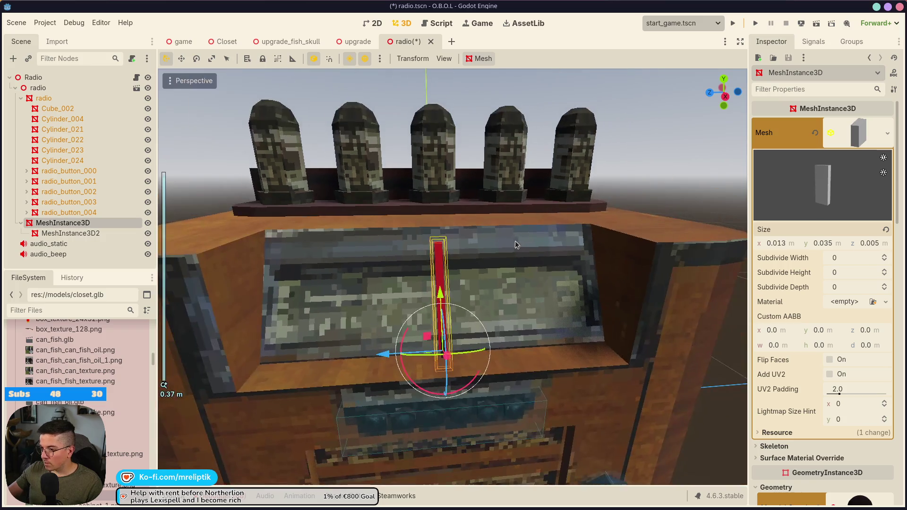
scroll(428, 380, up, 2)
scroll(426, 380, down, 5)
click(473, 392)
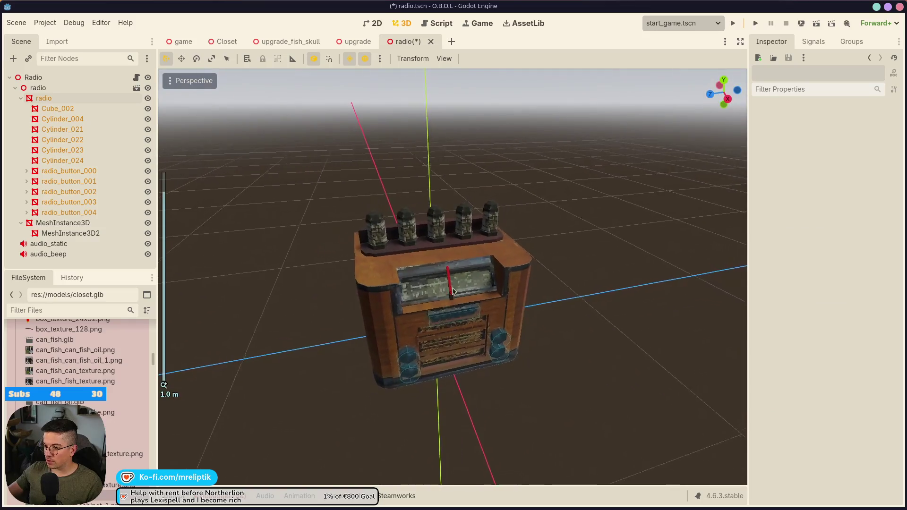
Step: Shorten the red needle MeshInstance3D2 to Size y 0.11 and save the radio scene
scroll(455, 296, up, 6)
mouse_move(450, 298)
mouse_down()
mouse_move(459, 345)
mouse_move(498, 341)
mouse_up()
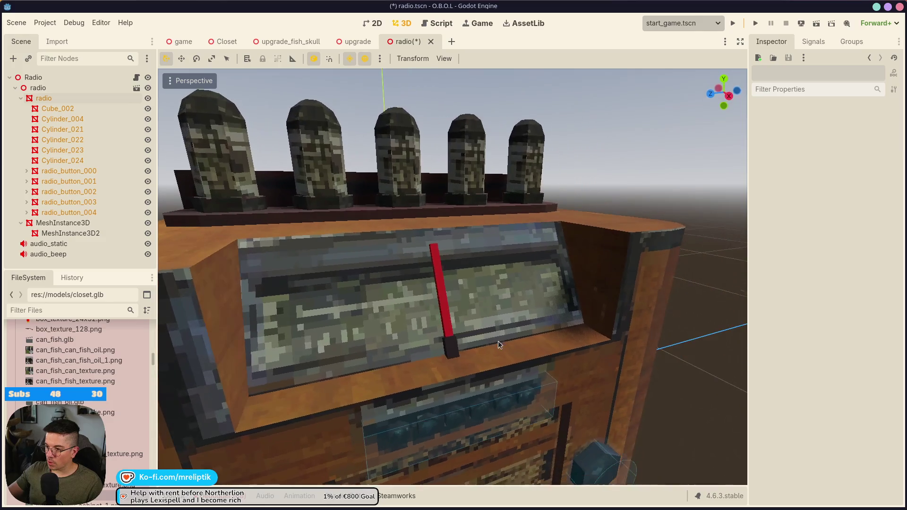
click(461, 329)
scroll(451, 279, up, 3)
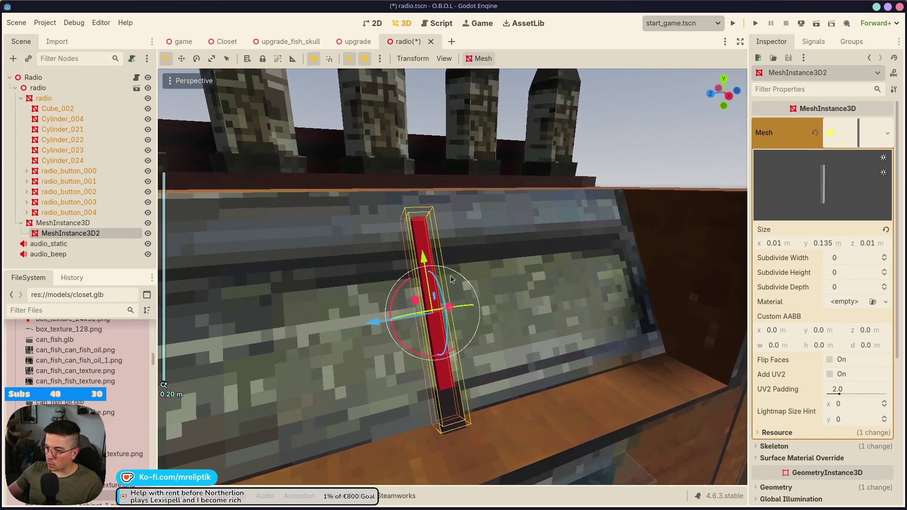
click(97, 224)
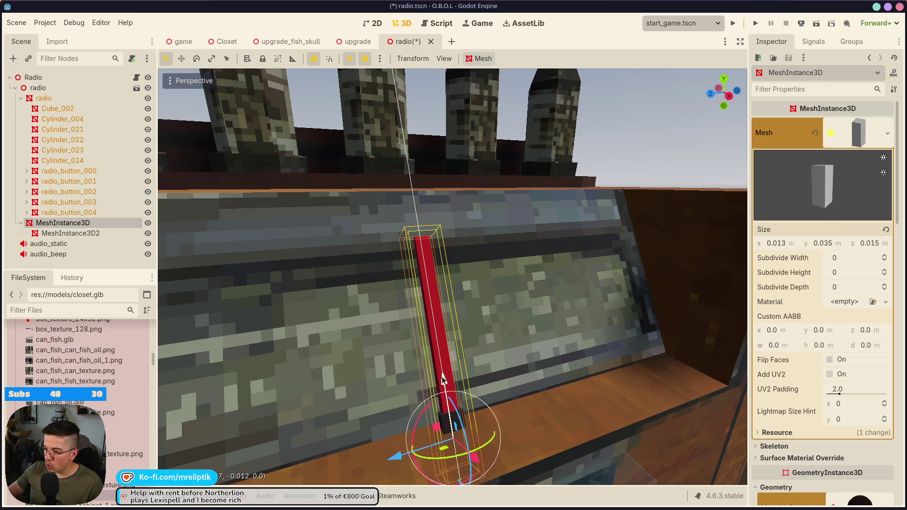
mouse_move(417, 390)
mouse_down()
mouse_move(538, 385)
mouse_move(369, 368)
mouse_move(307, 349)
mouse_up()
click(88, 233)
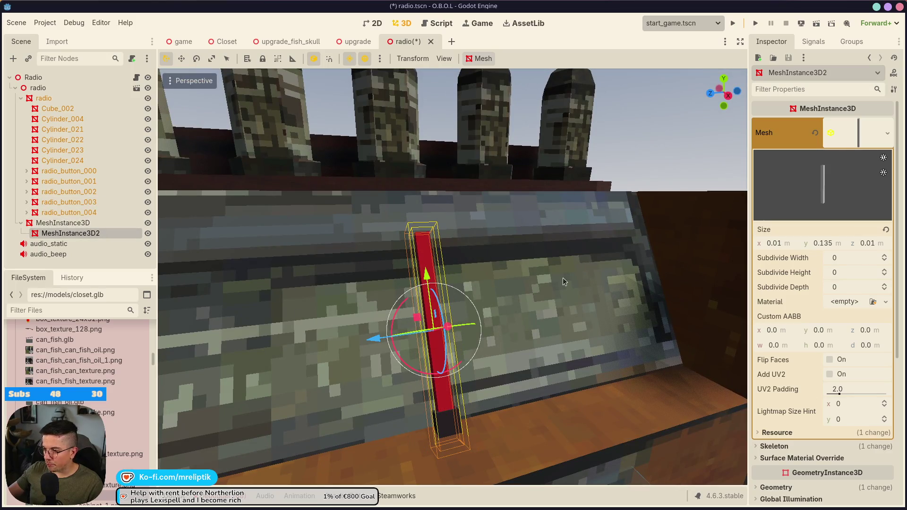
mouse_move(829, 244)
mouse_down()
mouse_move(813, 243)
mouse_move(844, 243)
mouse_up()
click(841, 241)
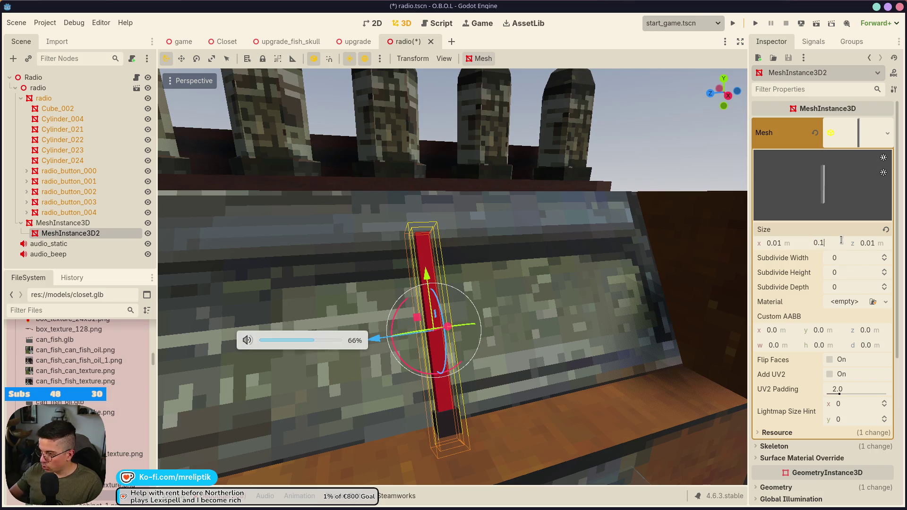
key(Return)
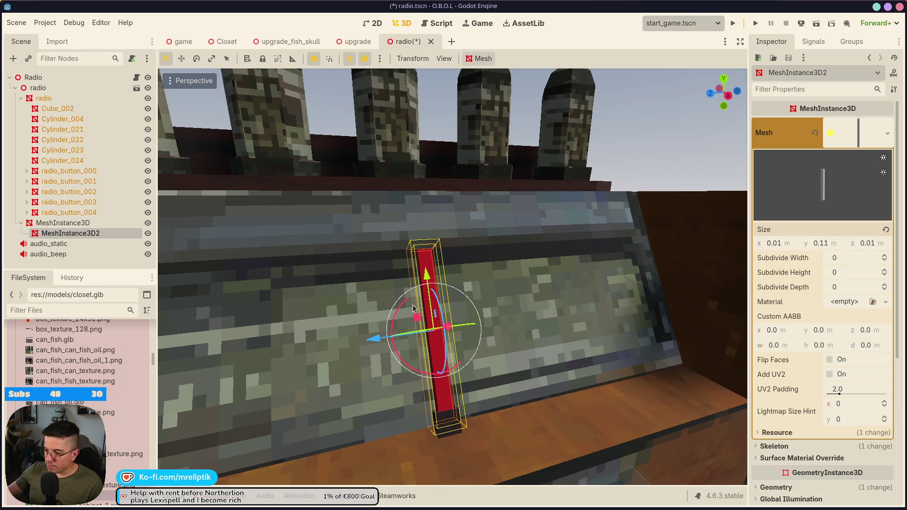
scroll(325, 312, down, 5)
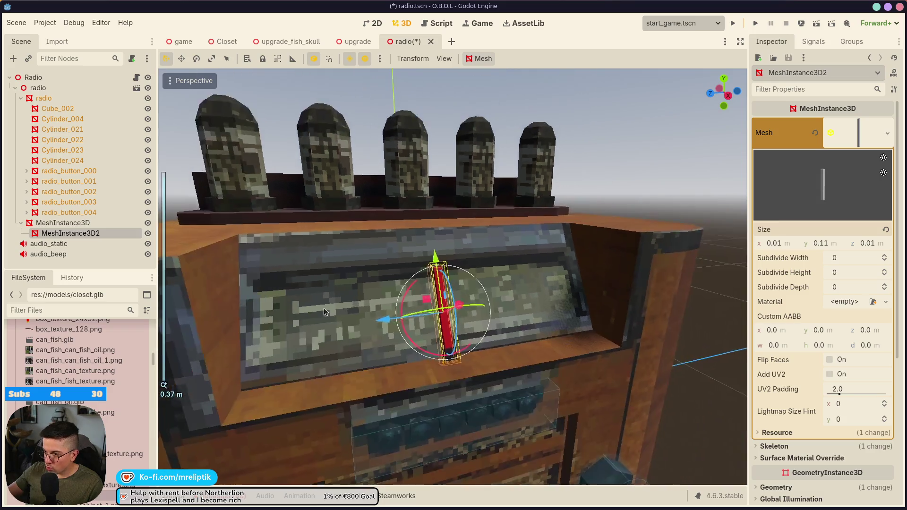
drag(325, 312, 430, 276)
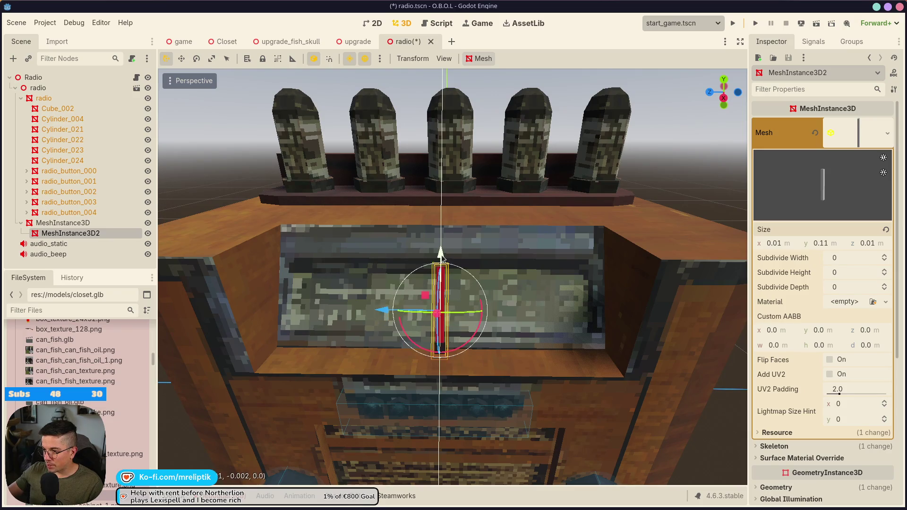
scroll(452, 350, down, 5)
mouse_move(453, 349)
mouse_down()
mouse_move(472, 342)
mouse_move(413, 357)
mouse_up()
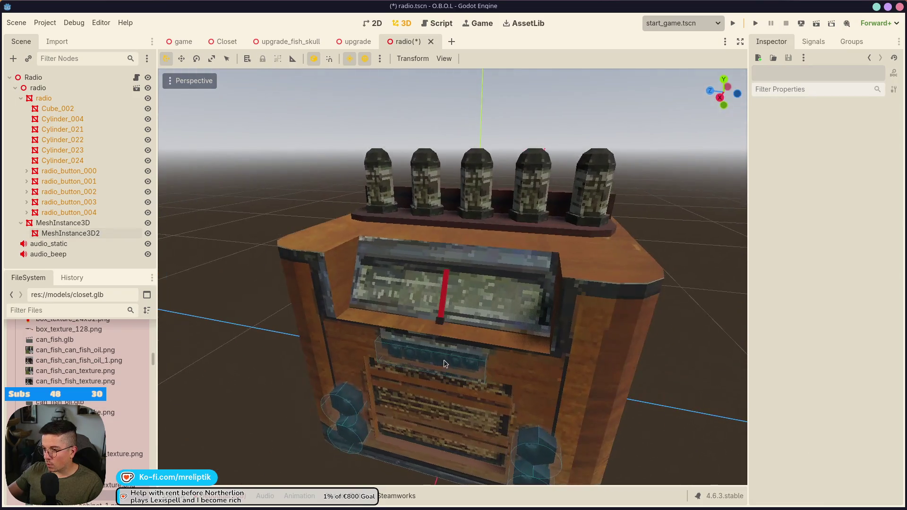
key(ctrl+s)
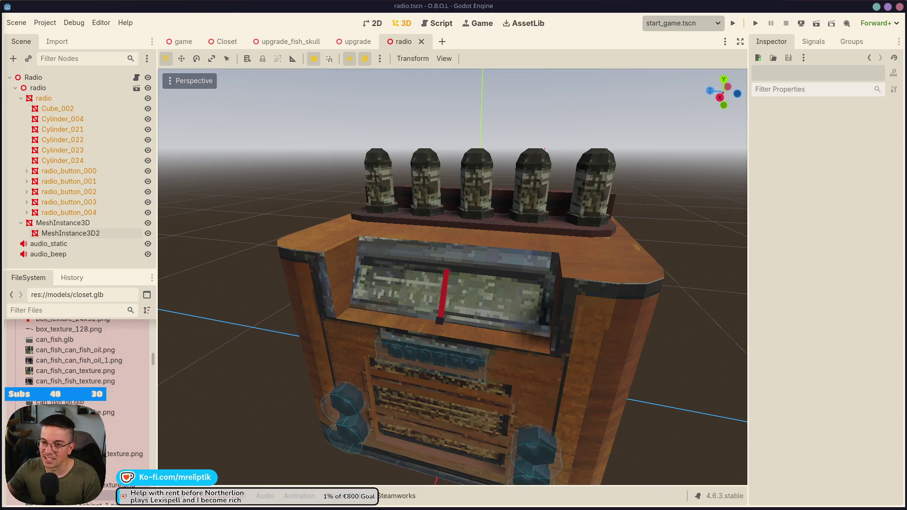
click(15, 88)
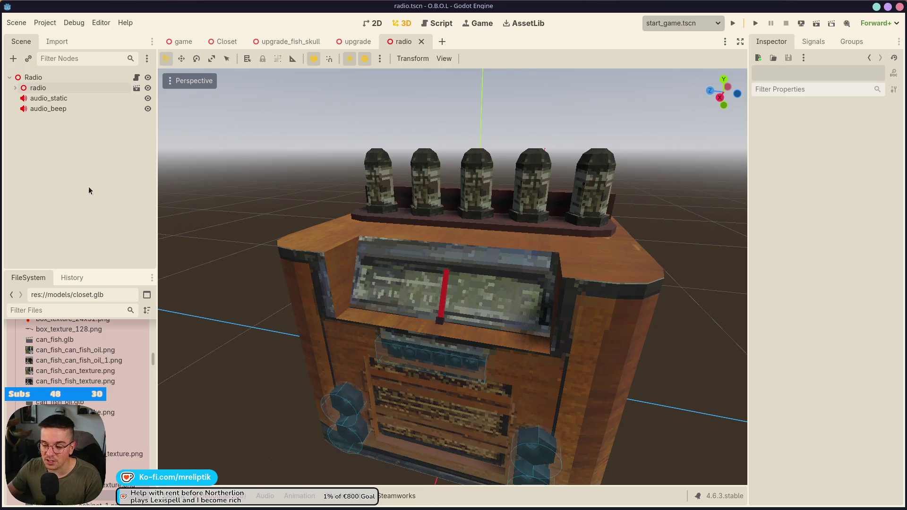
Step: Rename the needle's parent node MeshInstance3D to 'Selector' in the Scene dock and save the scene
click(15, 88)
click(59, 221)
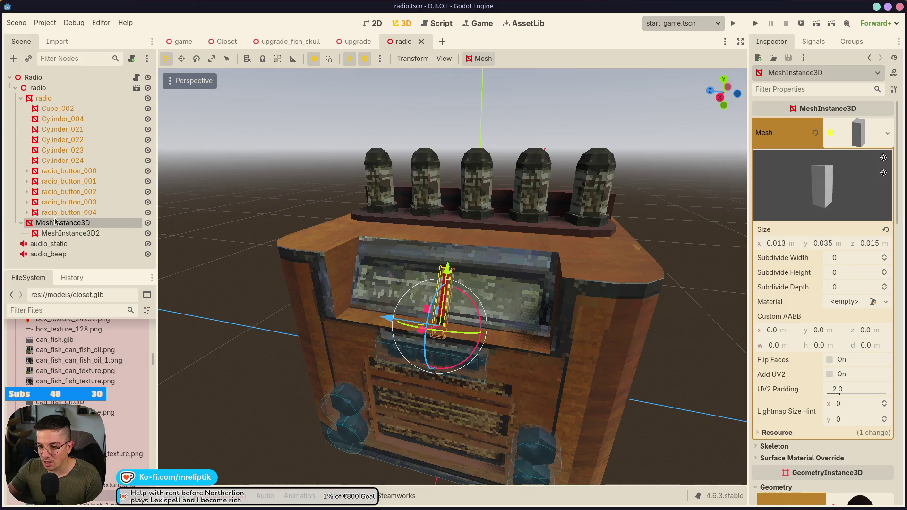
click(109, 222)
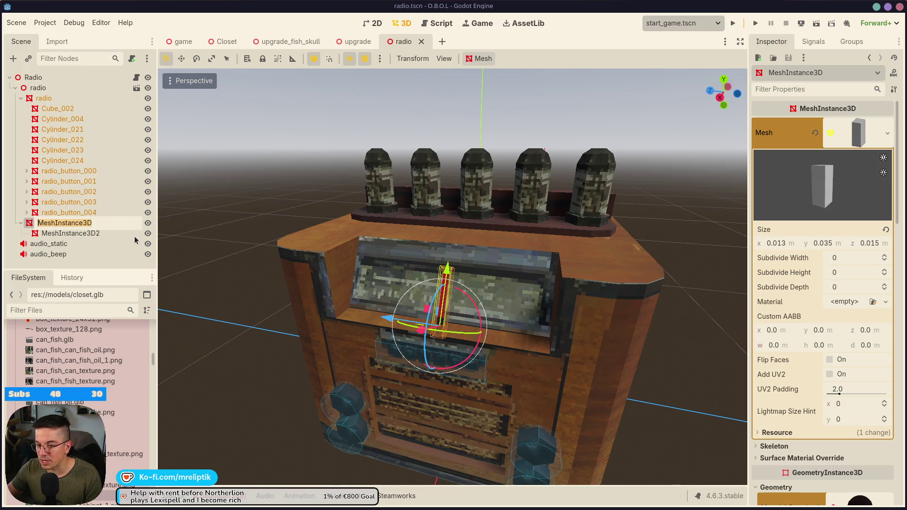
key(Home)
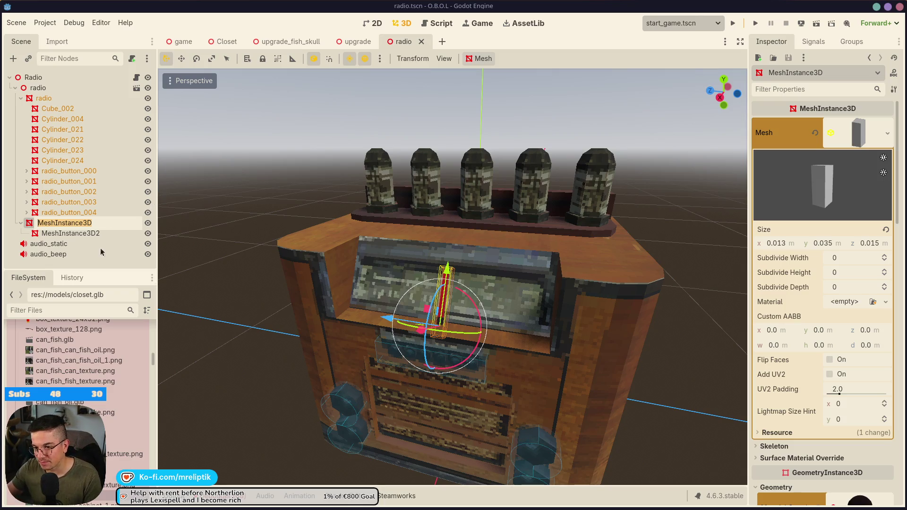
double_click(118, 224)
key(ctrl+a)
text(M)
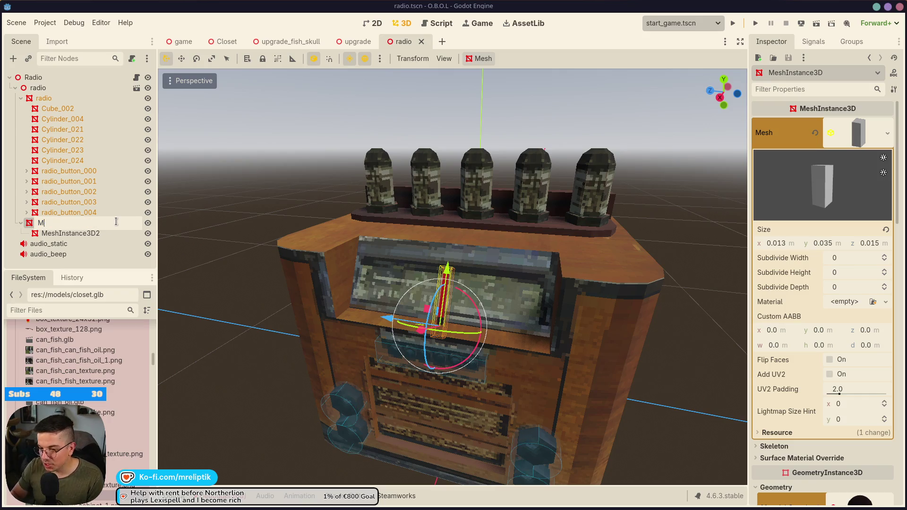
scroll(410, 311, up, 6)
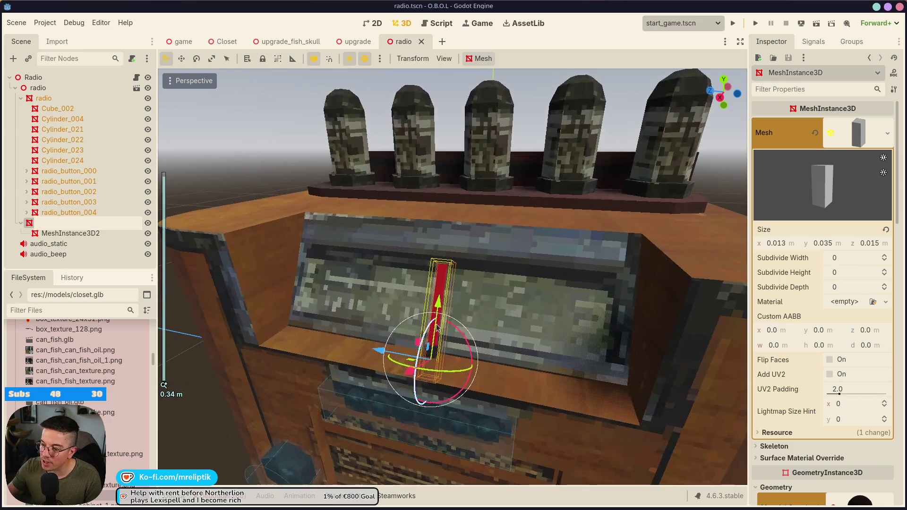
click(56, 223)
key(ctrl+s)
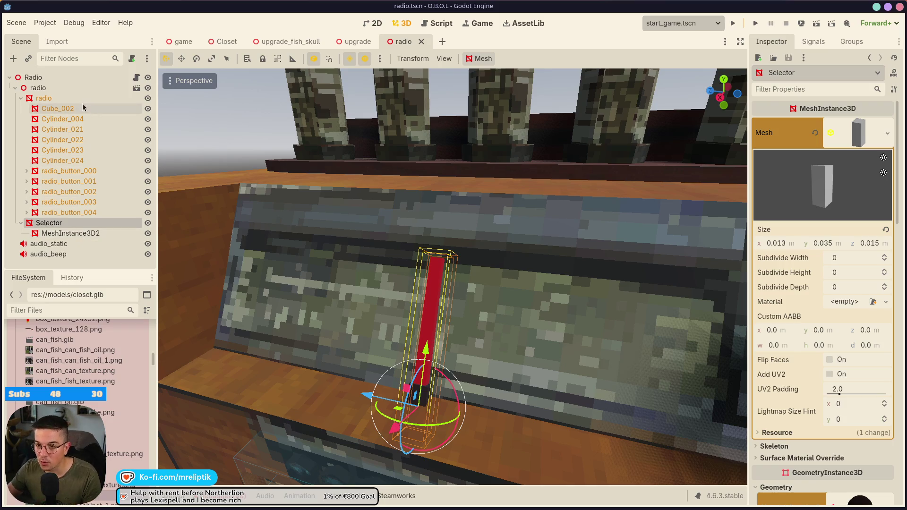
key(ctrl+s)
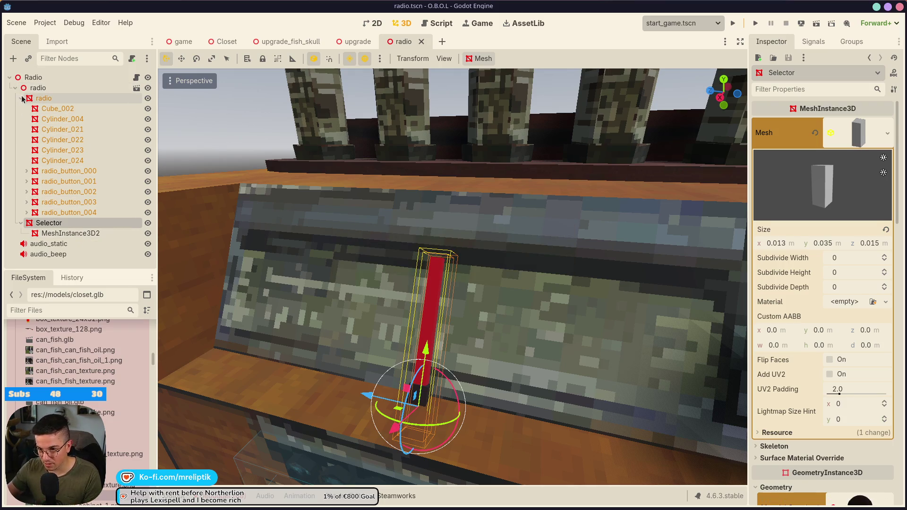
click(21, 98)
click(137, 77)
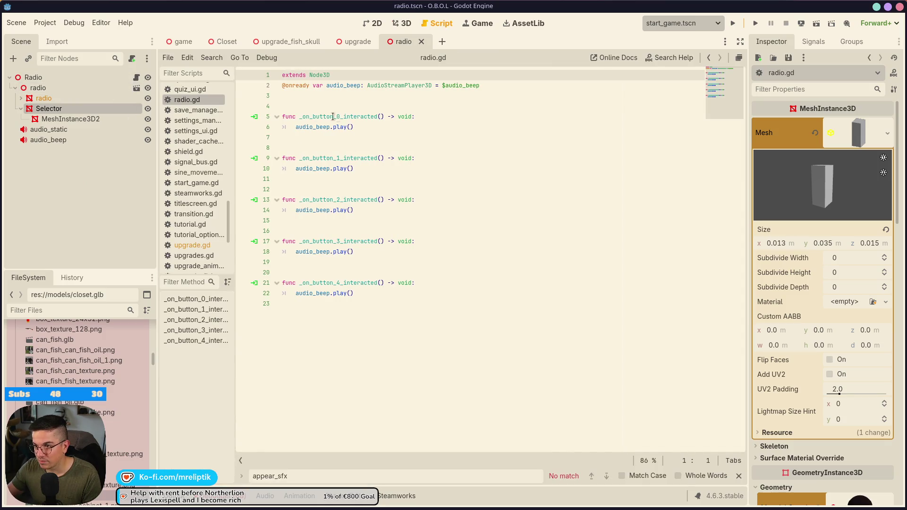
click(292, 96)
key(Return)
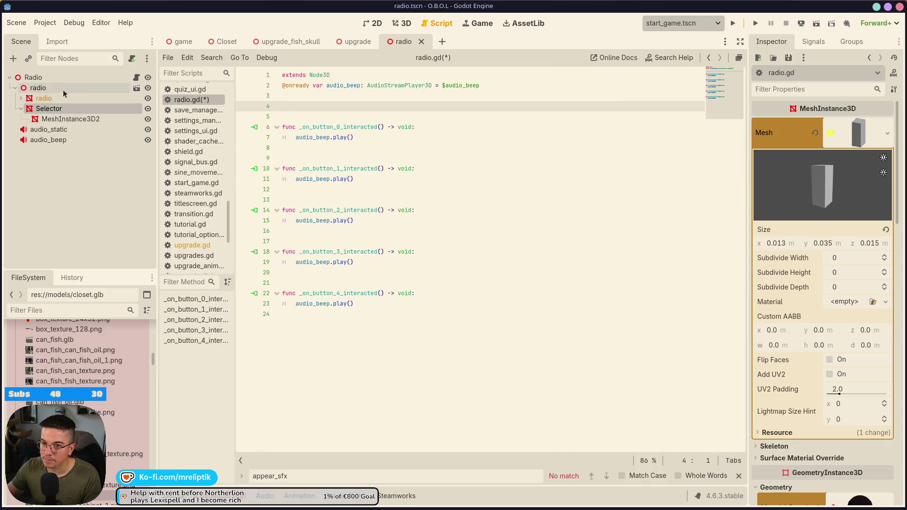
drag(47, 108, 312, 107)
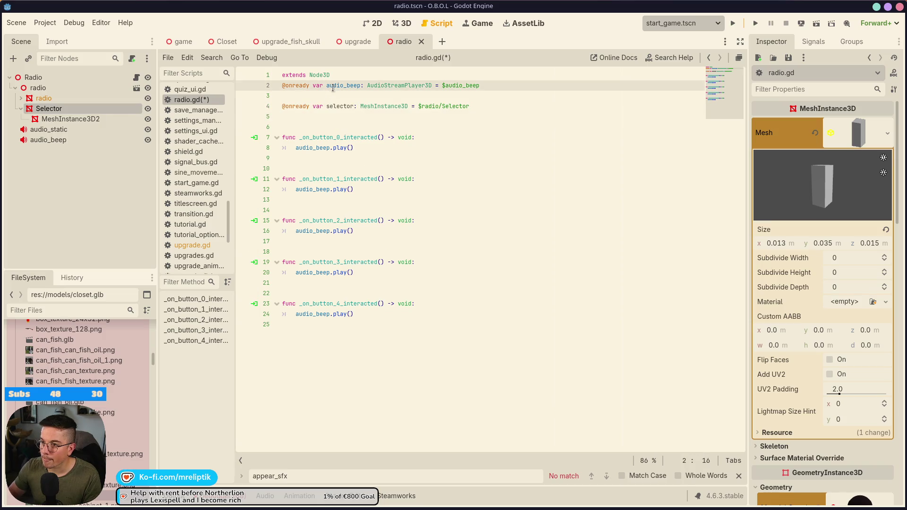
key(alt+Down)
key(alt+Down)
key(alt+Down)
key(alt+Up)
key(ctrl+shift+k)
key(Up)
key(Home)
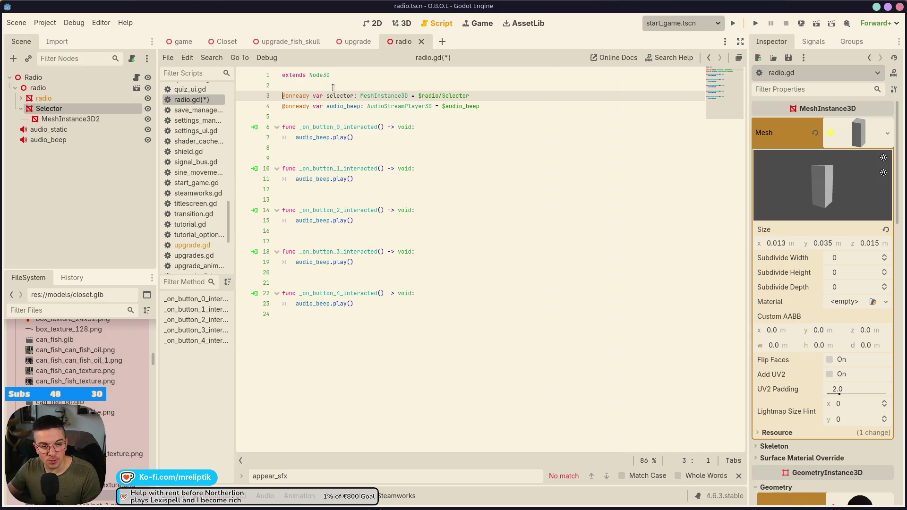
Step: Delete the four extra blank lines between functions in radio.gd and save it
click(350, 147)
key(ctrl+shift+k)
click(333, 179)
key(ctrl+shift+k)
click(313, 220)
key(ctrl+shift+k)
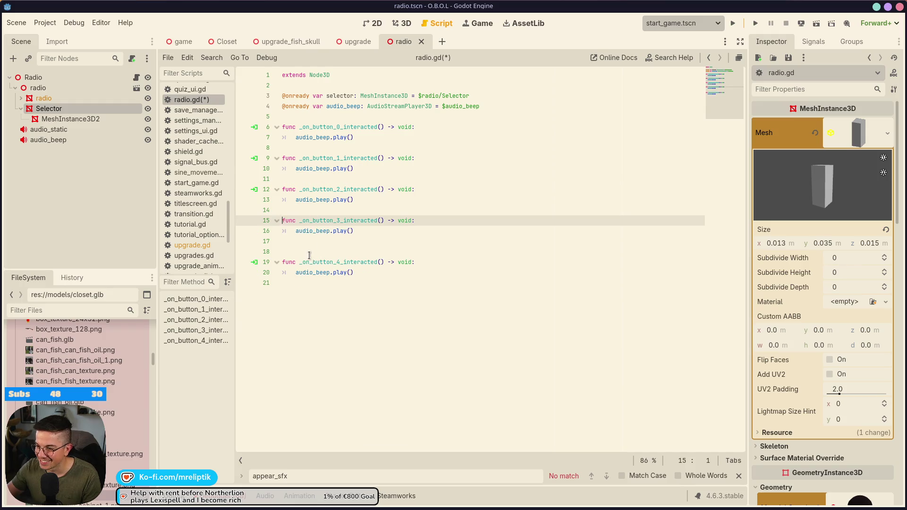
click(310, 255)
key(ctrl+shift+k)
key(ctrl+s)
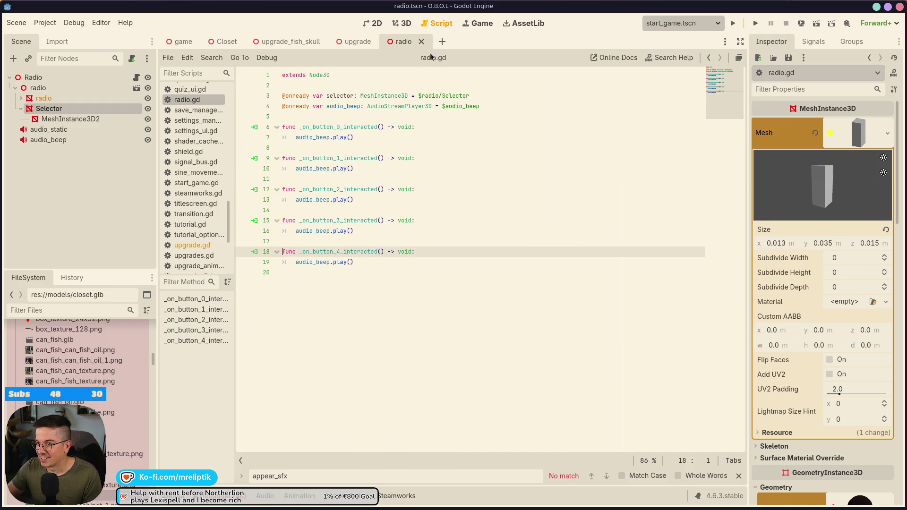
click(394, 22)
scroll(416, 199, down, 4)
scroll(416, 199, up, 4)
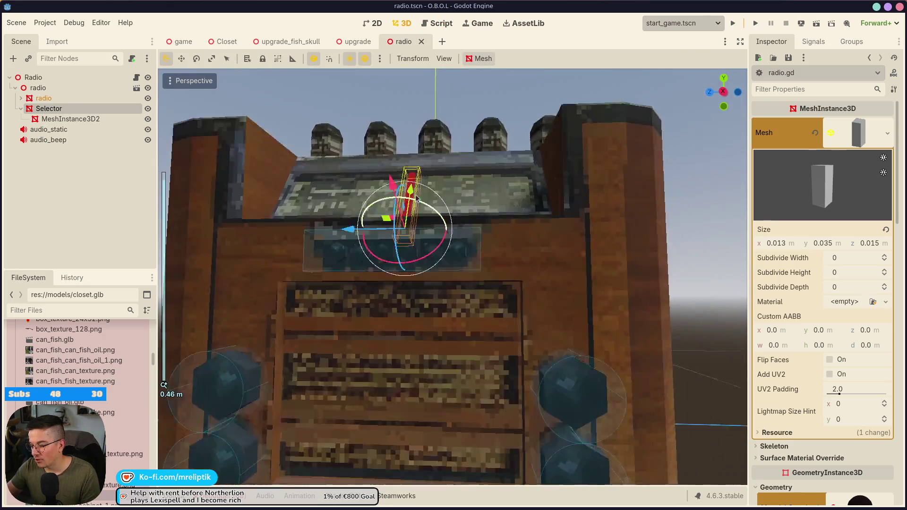
Step: View the radio from its right side and select the right-hand tuning knob
scroll(417, 197, up, 2)
scroll(438, 328, down, 4)
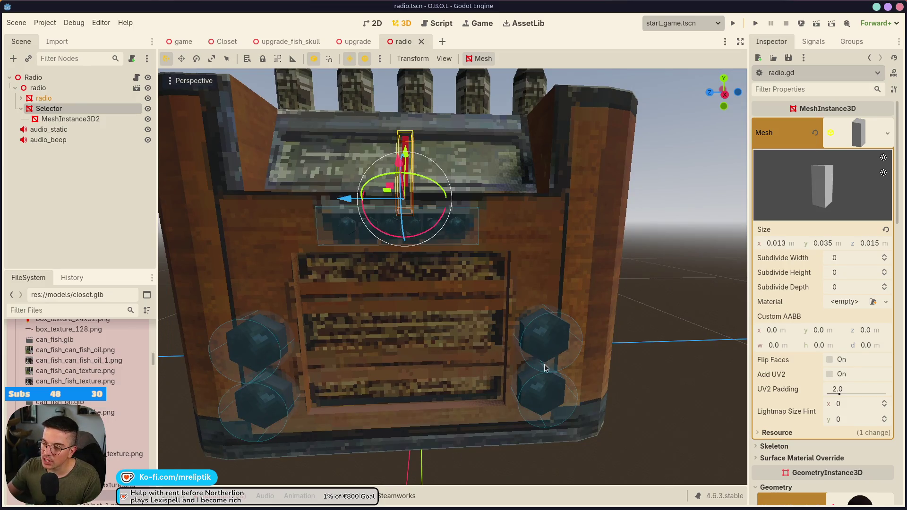
scroll(545, 368, down, 2)
mouse_move(546, 369)
mouse_down()
mouse_move(600, 345)
mouse_move(501, 342)
mouse_move(522, 397)
mouse_up()
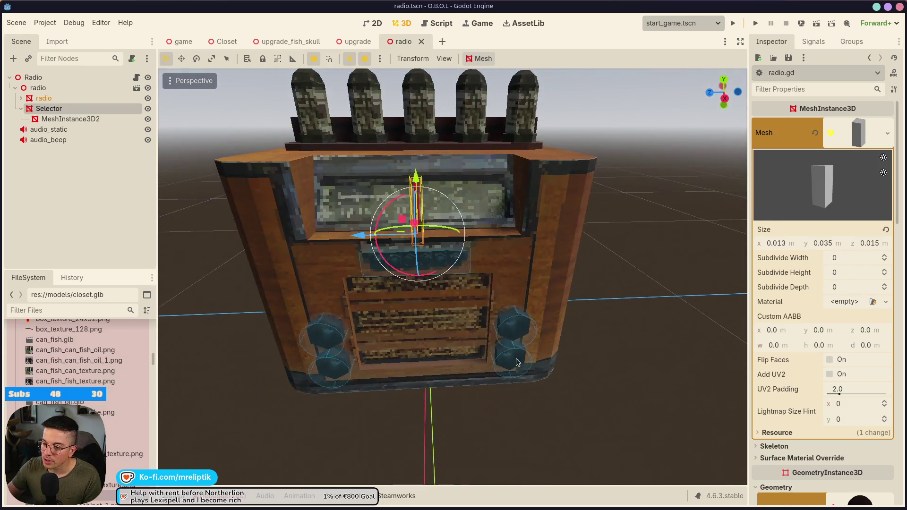
scroll(553, 392, up, 2)
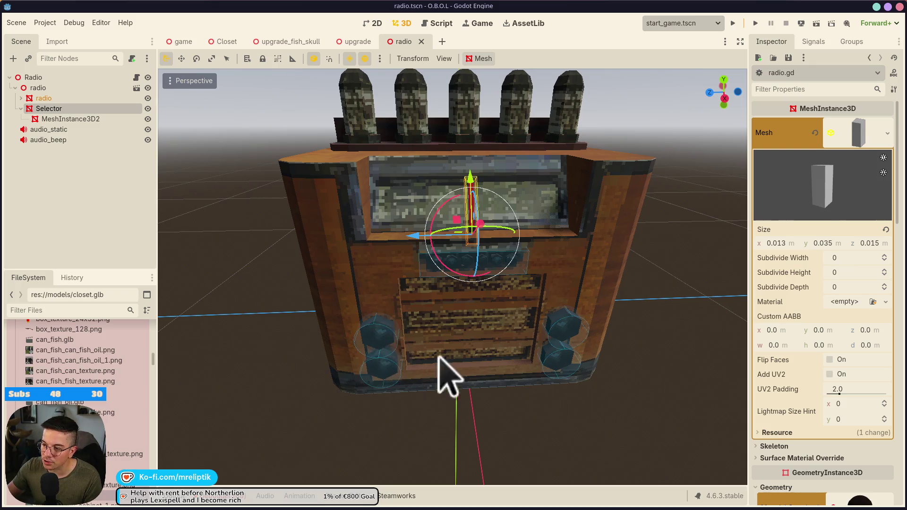
click(553, 330)
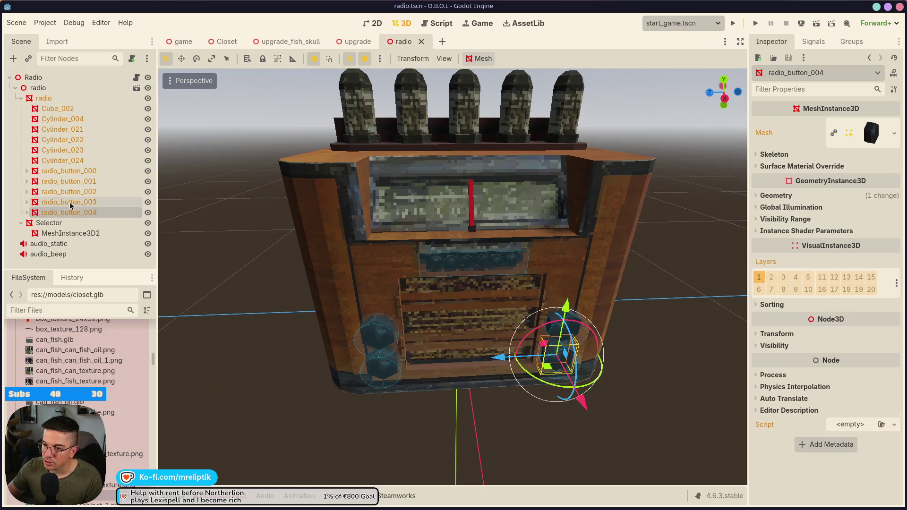
Step: Inspect the Area3D signal connections of radio_button_003 and radio_button_004, then bring up radio.gd
click(27, 202)
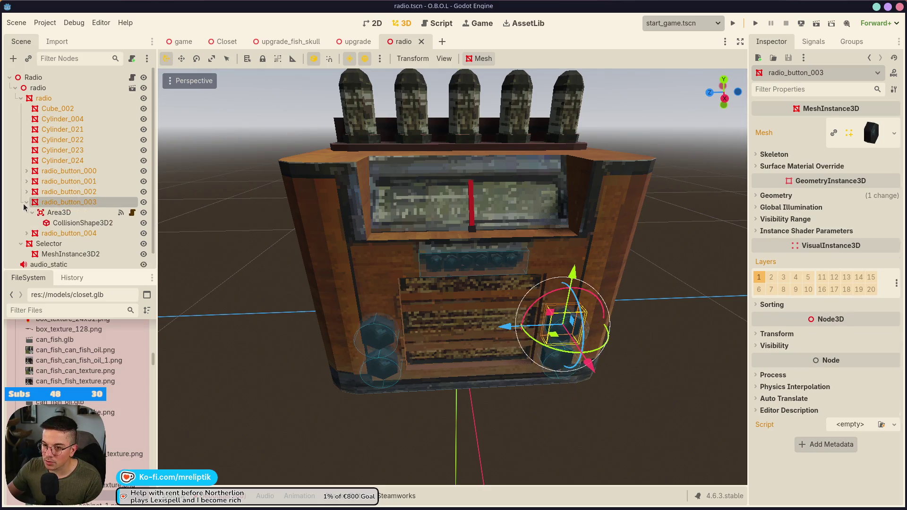
click(26, 233)
click(107, 217)
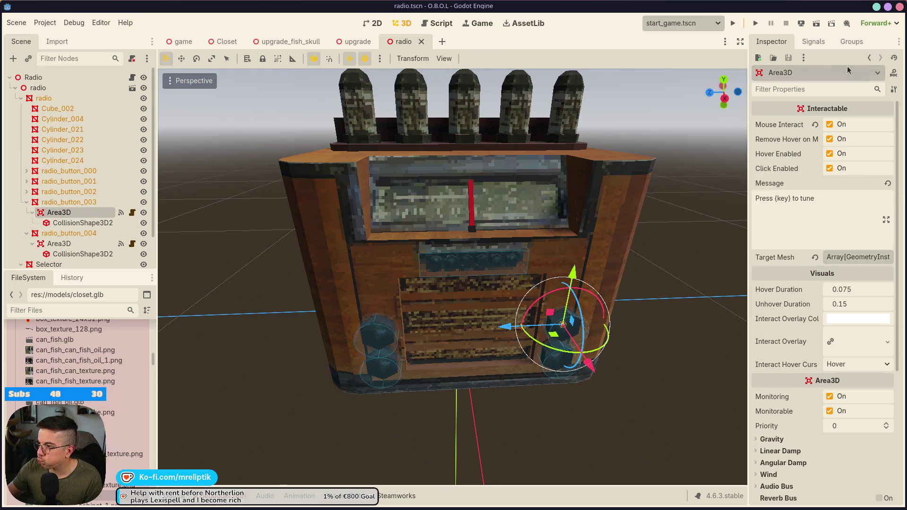
click(814, 41)
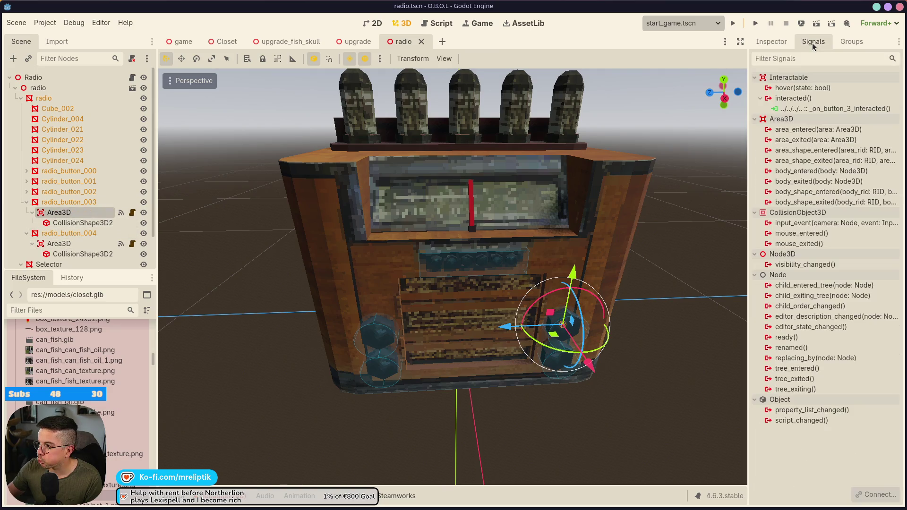
click(81, 244)
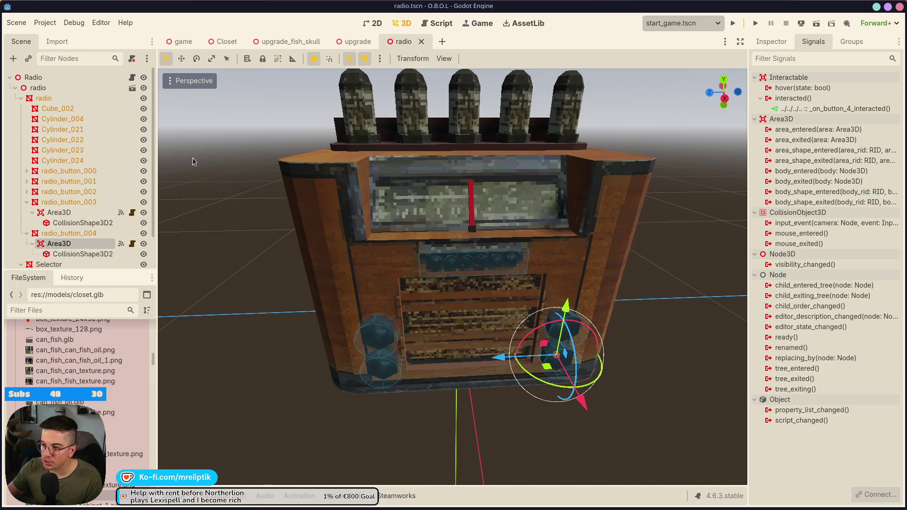
click(131, 77)
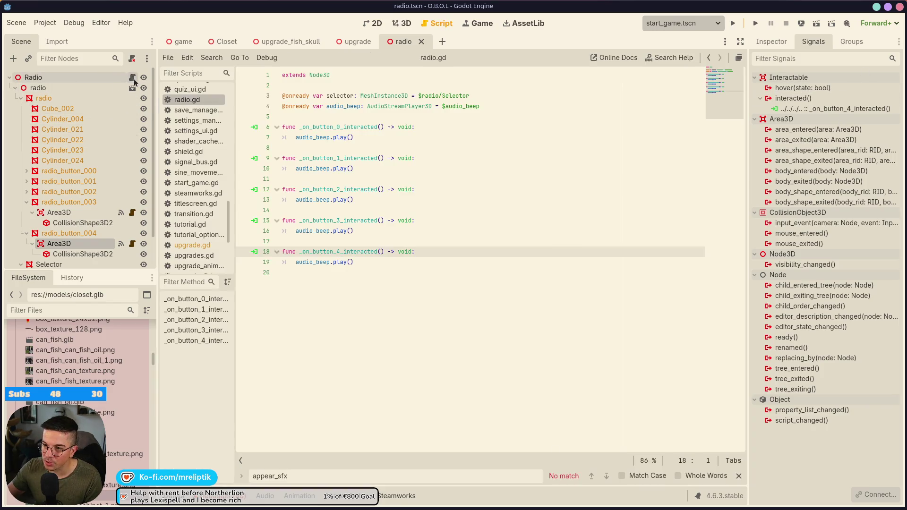
click(355, 232)
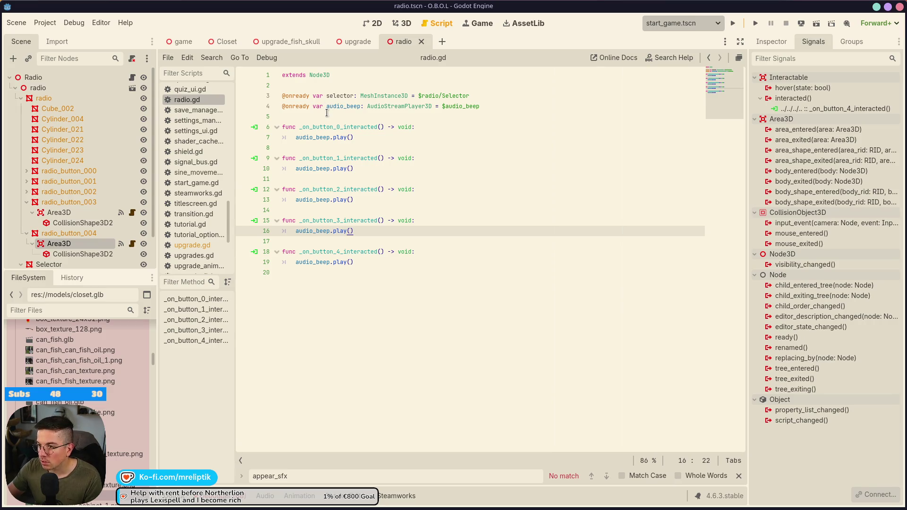
click(331, 95)
key(ctrl+shift+Return)
key(ctrl+shift+Return)
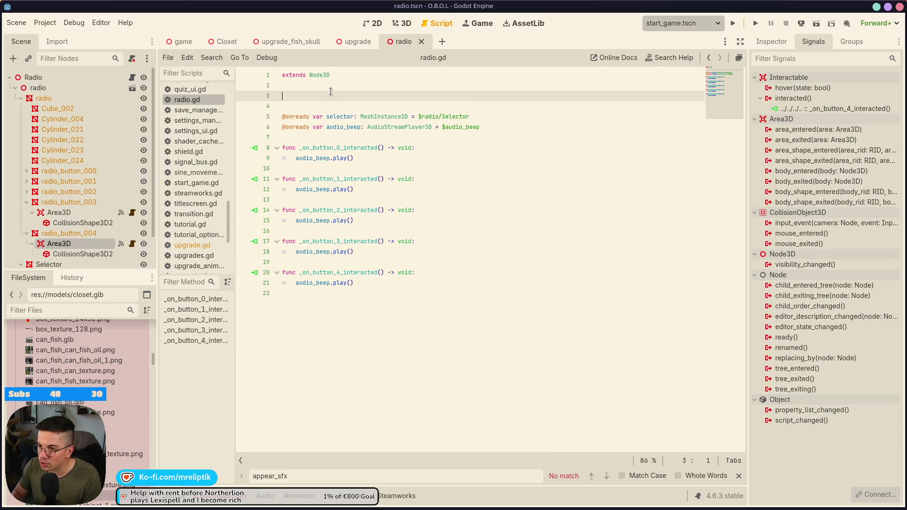
text(@x)
key(BackSpace)
text(export )
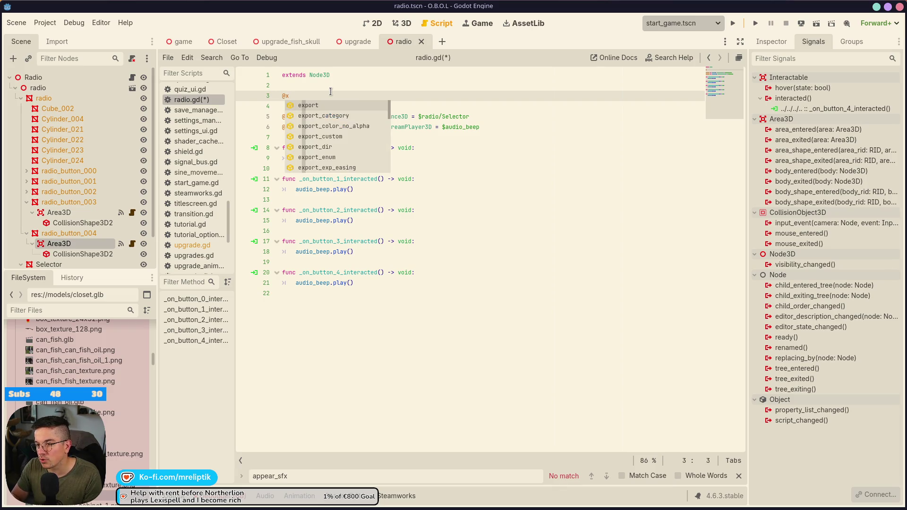
text(selector_)
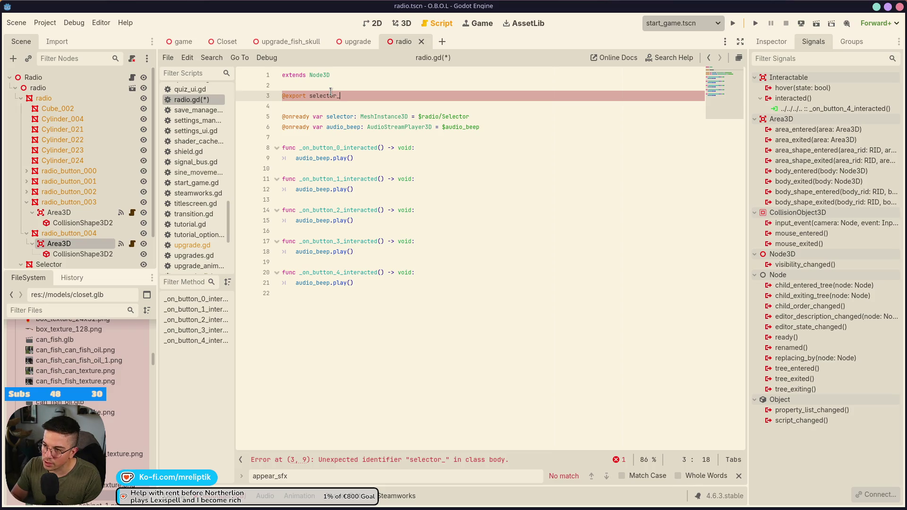
text(left)
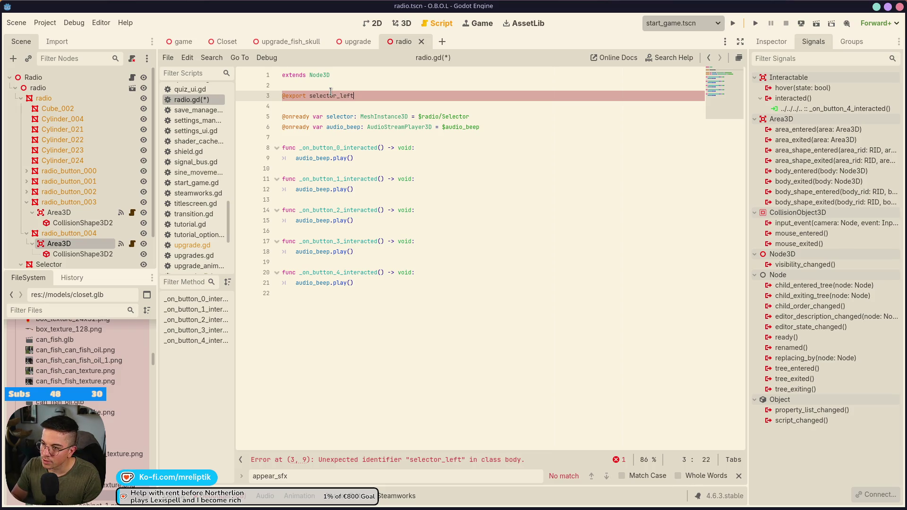
text(_p)
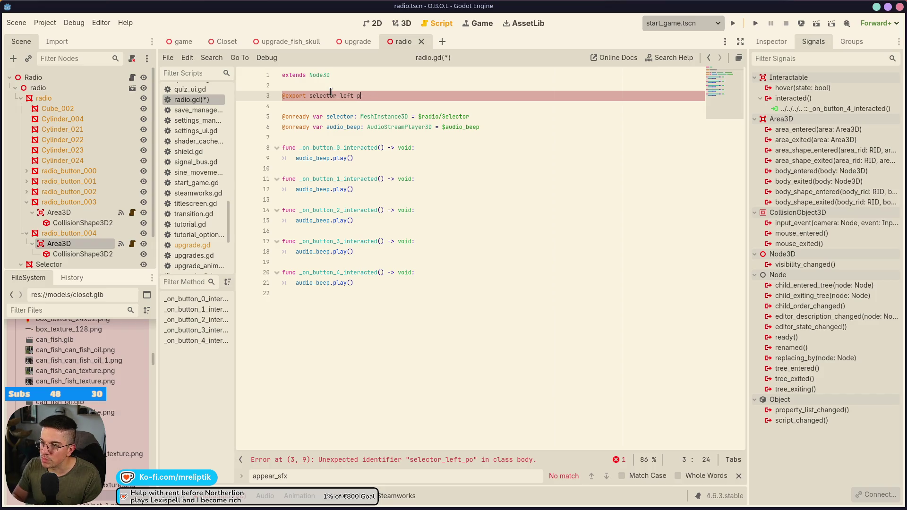
key(BackSpace)
text(mi)
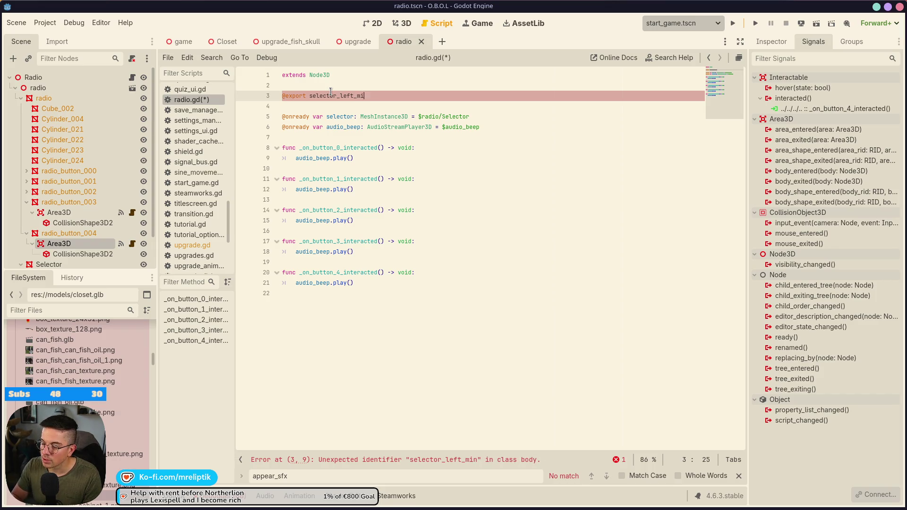
key(BackSpace)
key(BackSpace)
key(BackSpace)
text(mion_)
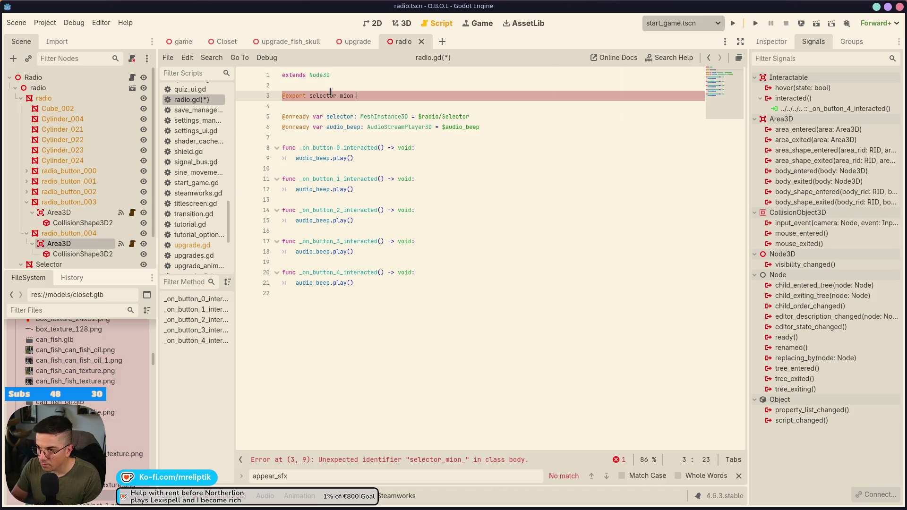
key(BackSpace)
key(BackSpace)
key(BackSpace)
text(n_pos: )
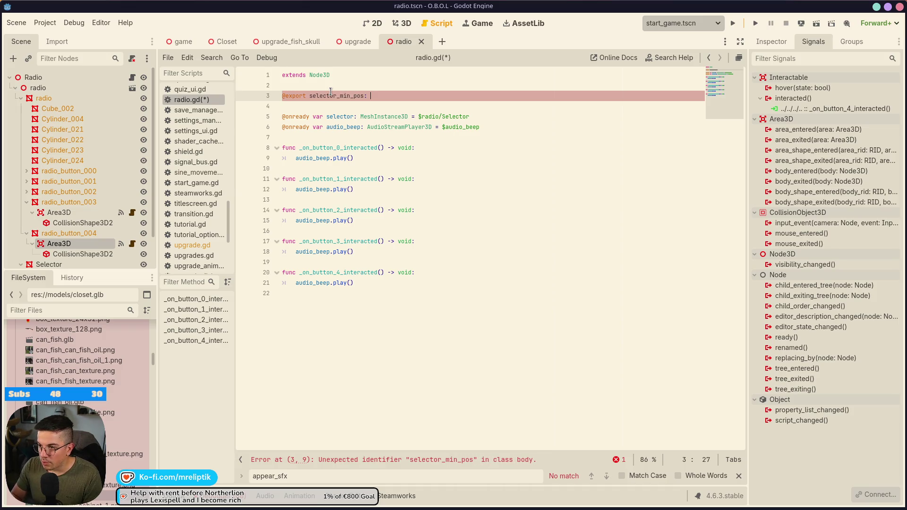
text(VEc)
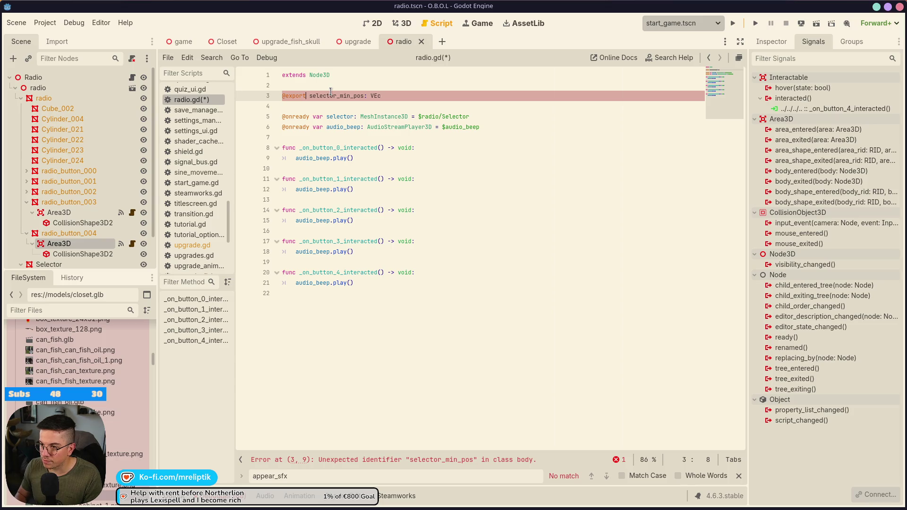
text(var)
key(End)
key(BackSpace)
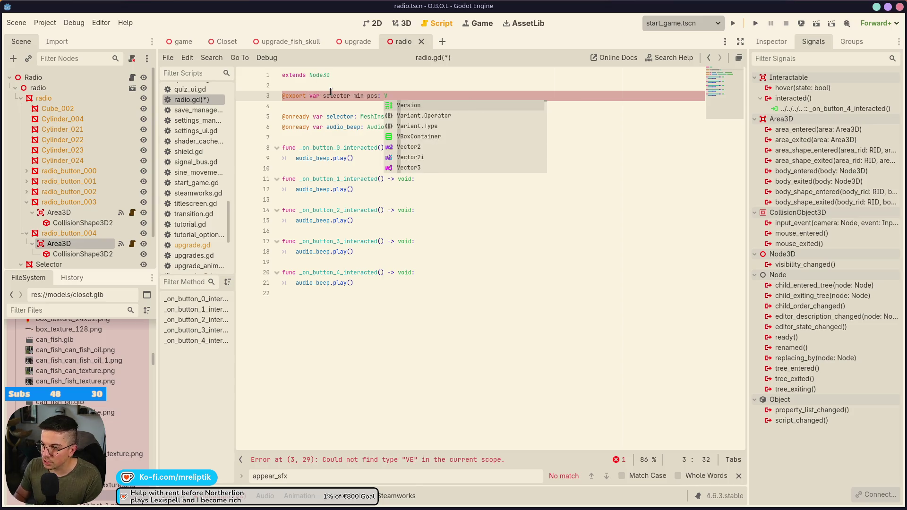
text(c)
key(Return)
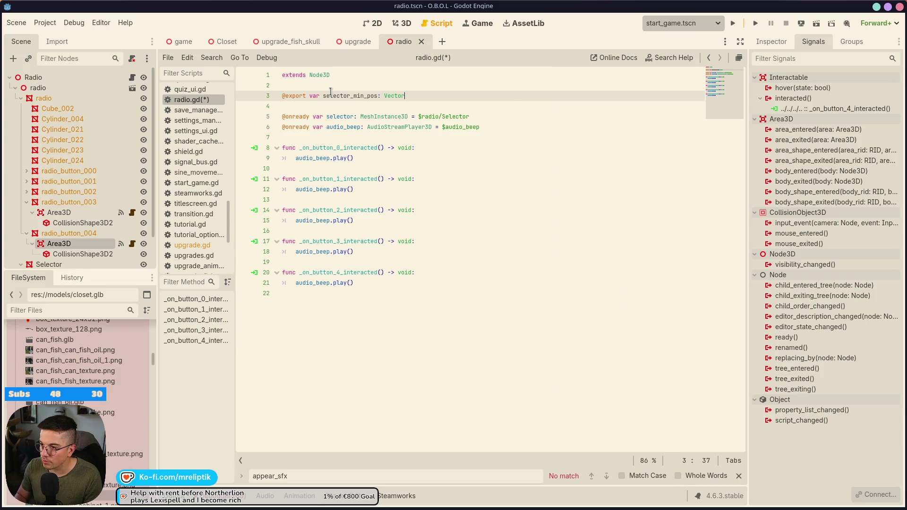
text(3)
key(ctrl+shift+d)
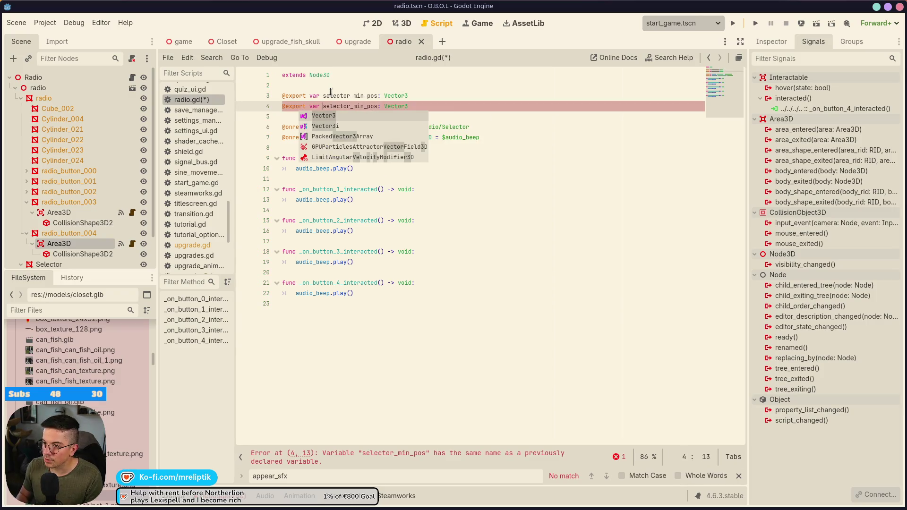
key(Right)
key(Right)
key(Right)
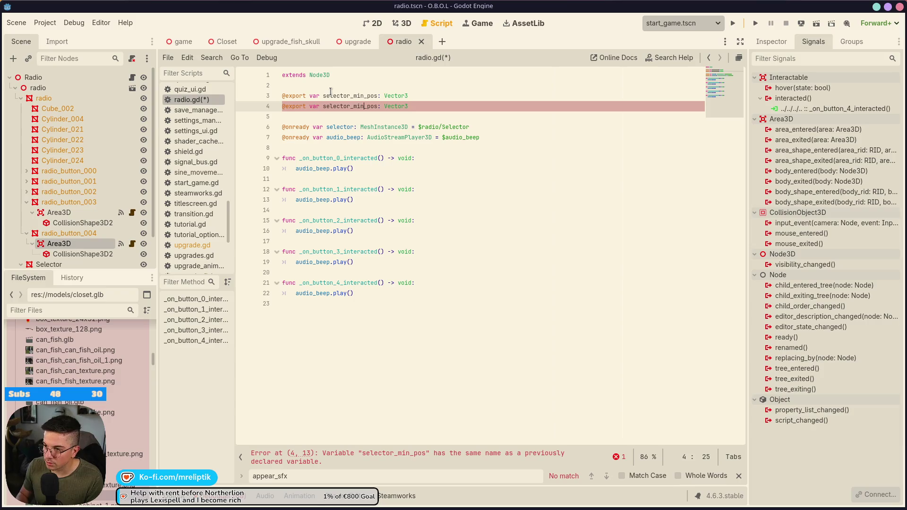
key(BackSpace)
key(BackSpace)
text(ax)
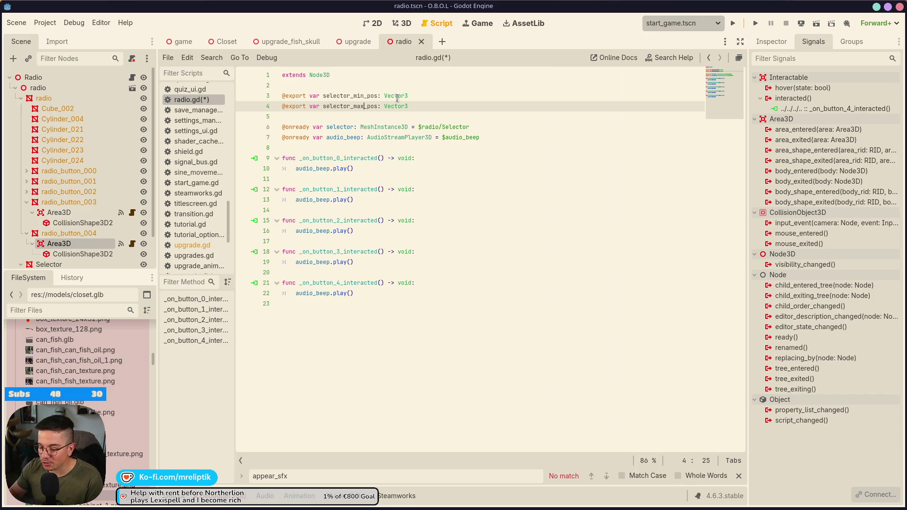
mouse_move(397, 98)
key(End)
key(ctrl+s)
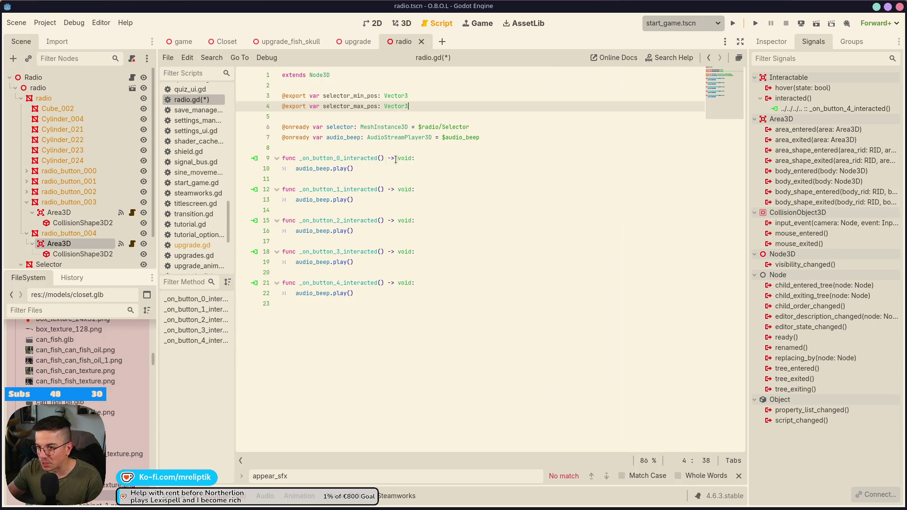
click(402, 24)
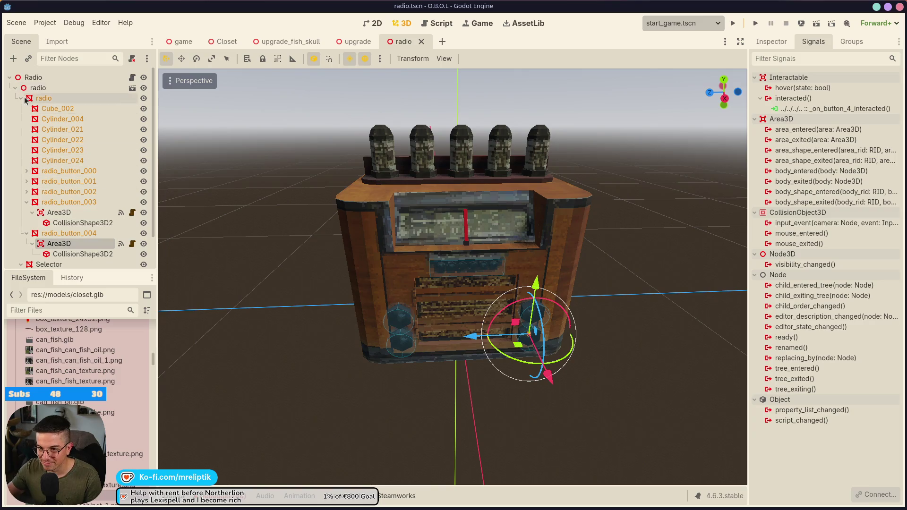
Step: Slide the Selector needle left along its X axis and view the radio's left side
scroll(47, 123, down, 2)
scroll(373, 253, up, 5)
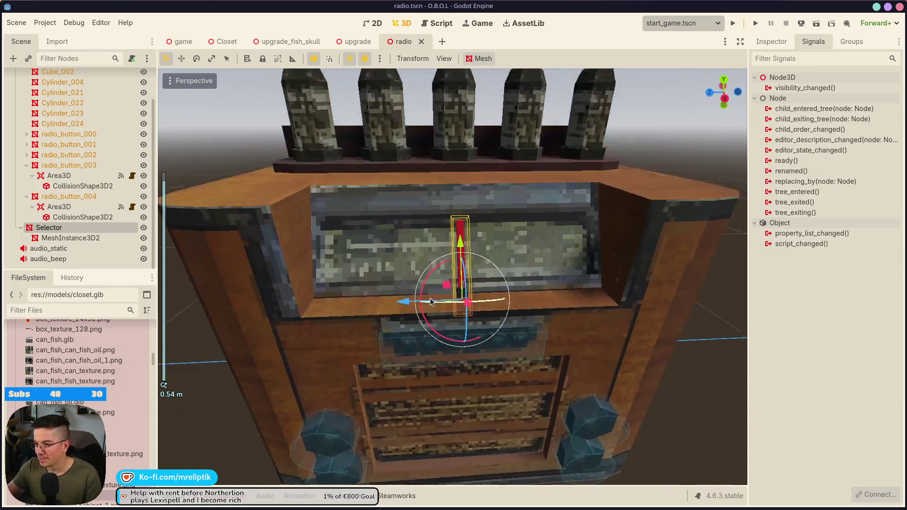
drag(401, 326, 256, 329)
scroll(348, 352, up, 3)
drag(348, 352, 425, 326)
Step: Copy the Selector's Transform Position value and select the Radio root node
click(771, 42)
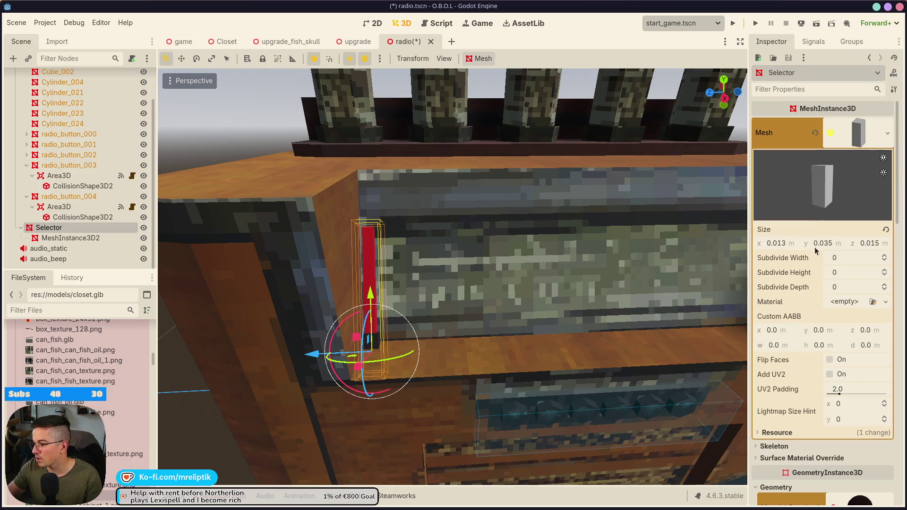
scroll(805, 335, down, 8)
scroll(799, 347, down, 6)
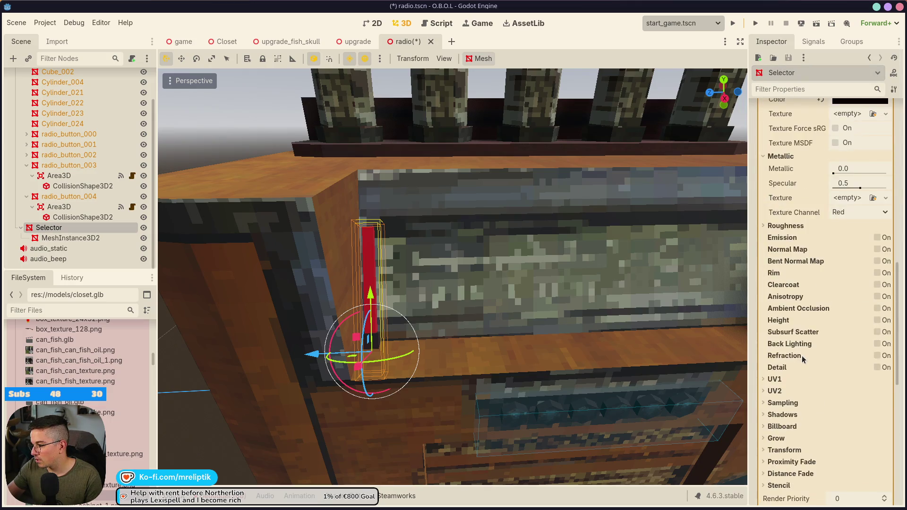
scroll(784, 410, down, 10)
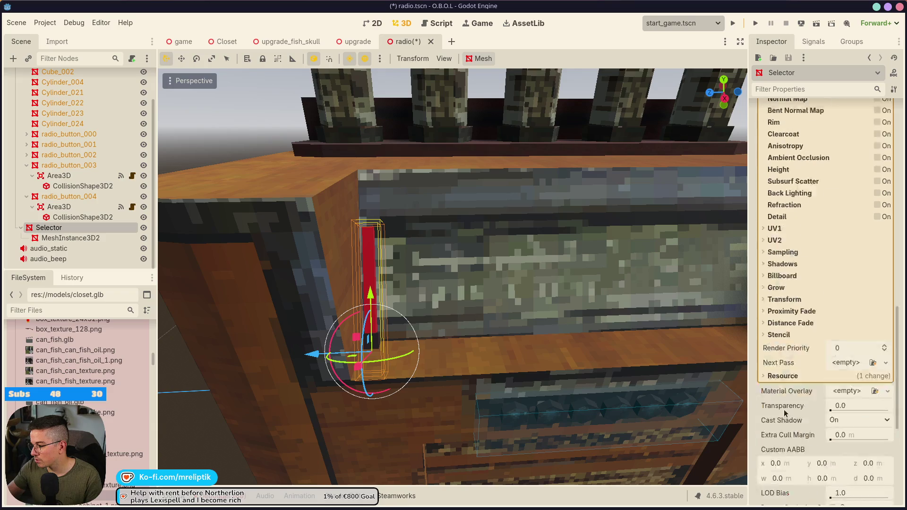
click(778, 383)
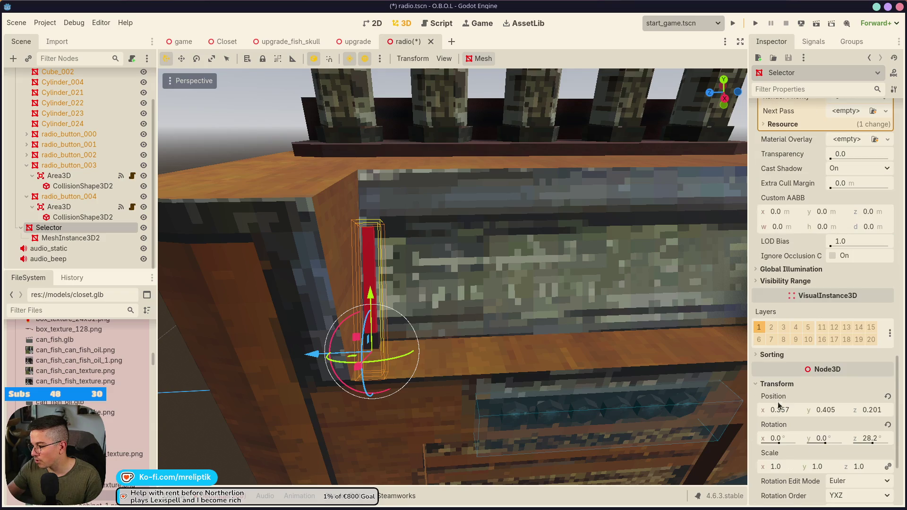
right_click(779, 399)
click(785, 405)
scroll(74, 125, up, 2)
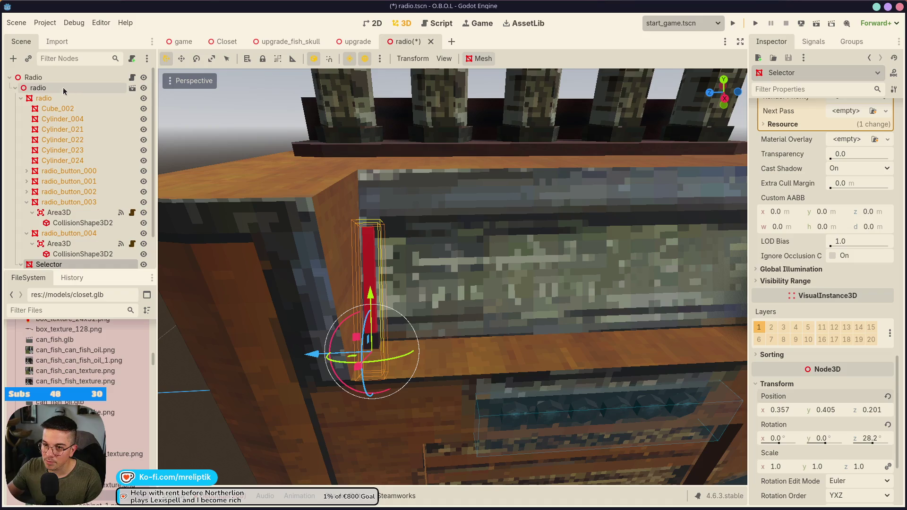
click(52, 77)
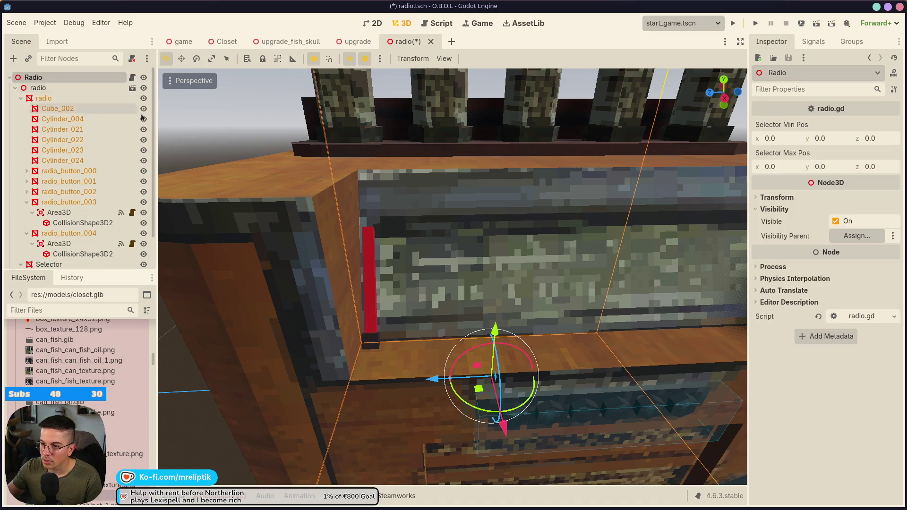
Step: Paste the copied position into Selector Min Pos (0.357, 0.405, 0.201) and save
right_click(775, 125)
click(787, 146)
key(ctrl+s)
scroll(465, 258, up, 1)
scroll(465, 258, down, 2)
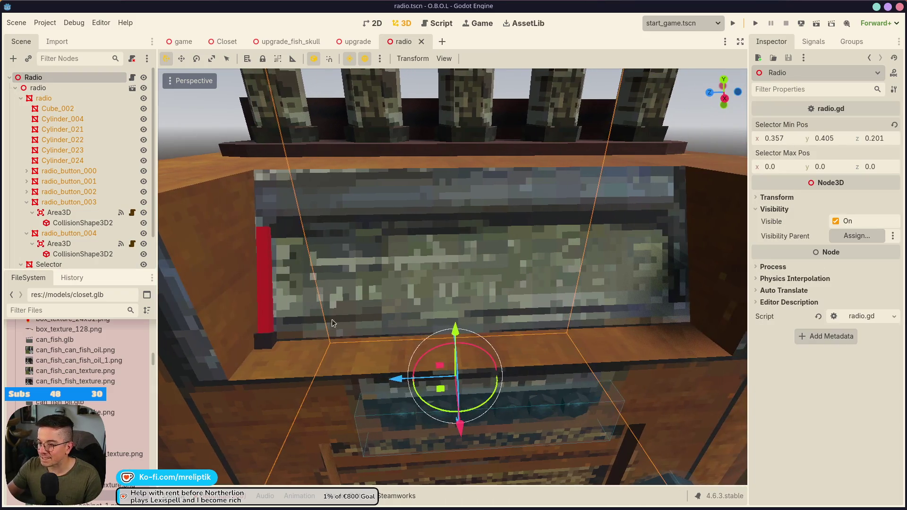
scroll(330, 289, down, 3)
Step: Slide the Selector node to the dial's other end along Z and copy its Position value
click(330, 289)
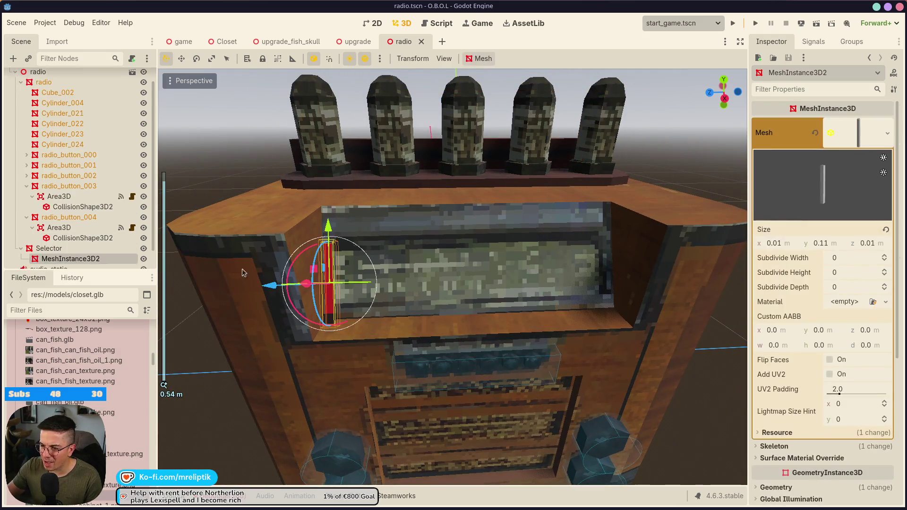
click(49, 248)
drag(475, 328, 570, 312)
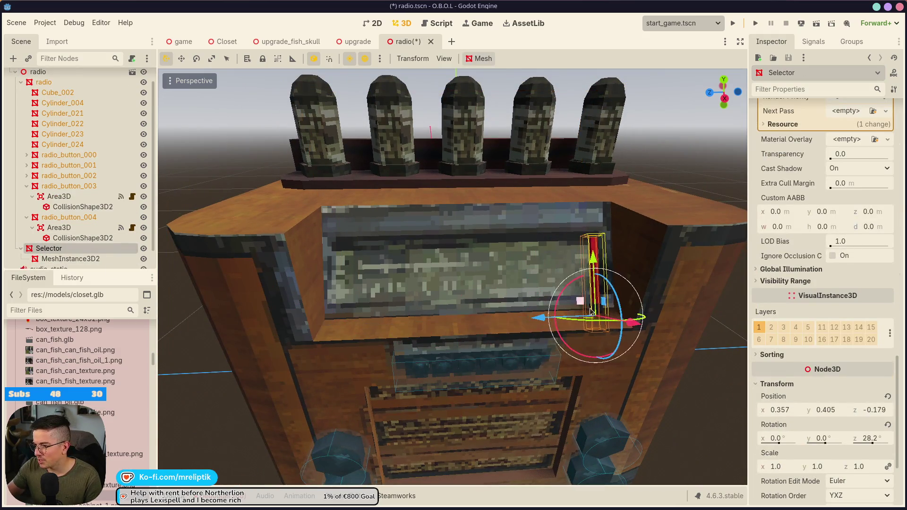
scroll(306, 331, up, 6)
scroll(306, 331, down, 8)
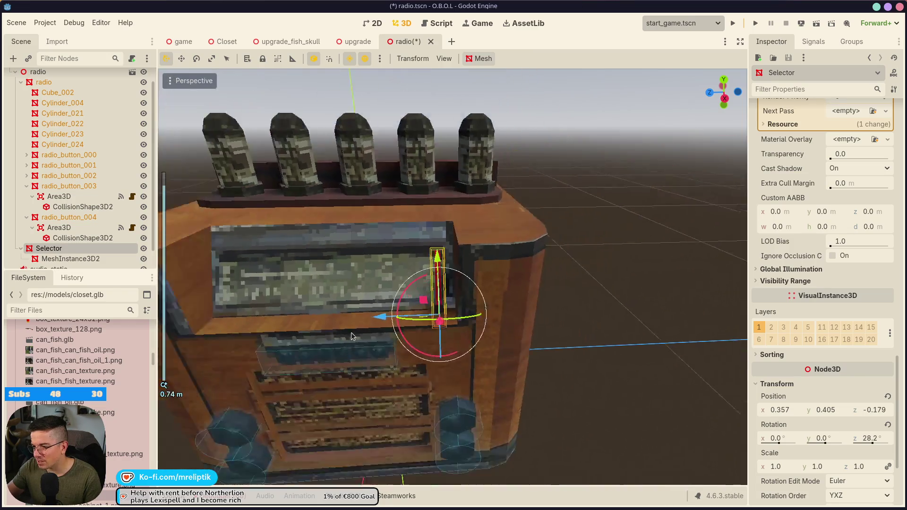
scroll(393, 339, up, 6)
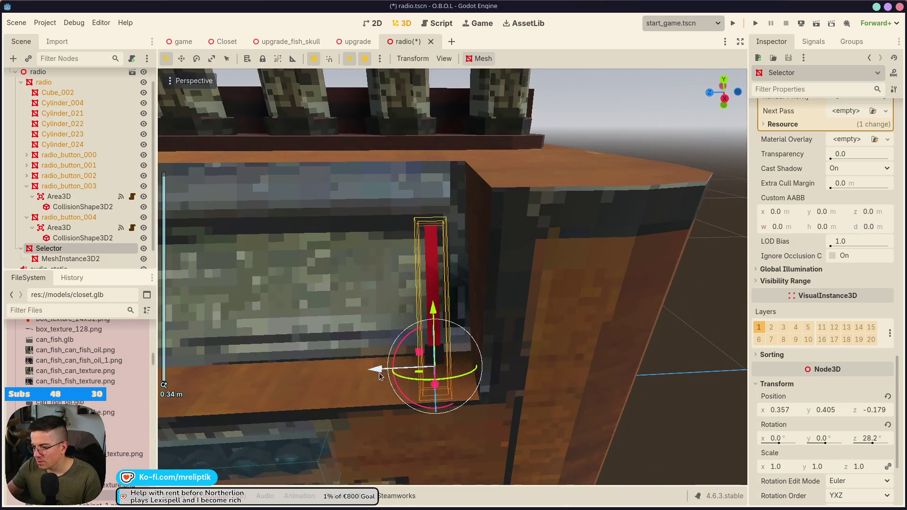
drag(384, 352, 377, 353)
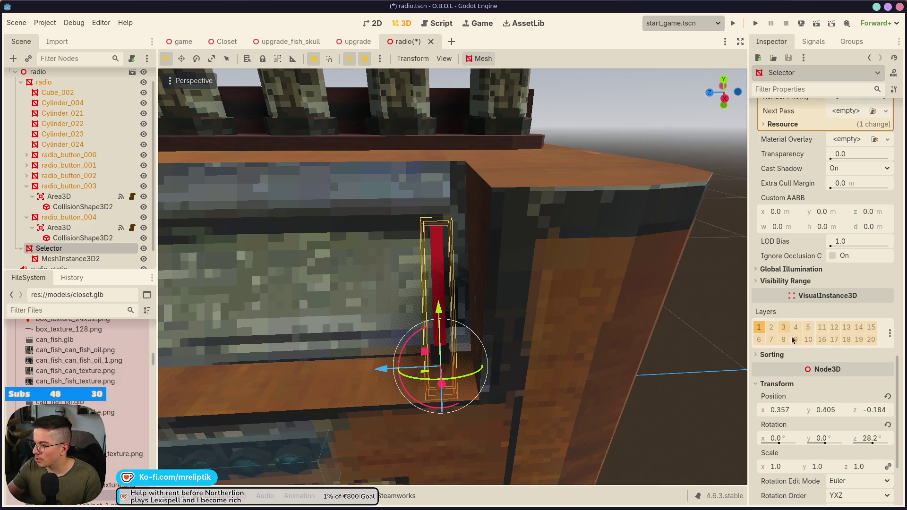
right_click(779, 399)
click(431, 295)
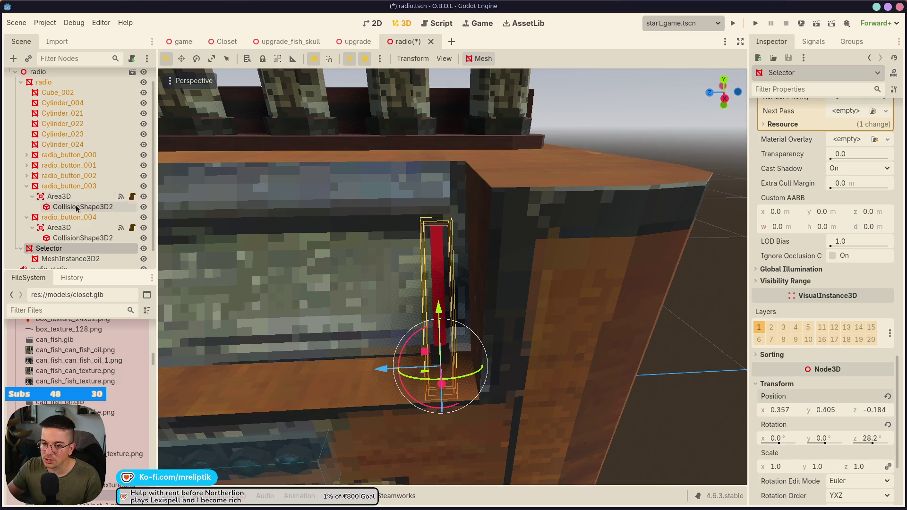
Step: Paste that position into the Radio's Selector Max Pos (0.357, 0.405, -0.184) and save
scroll(71, 165, up, 1)
click(33, 77)
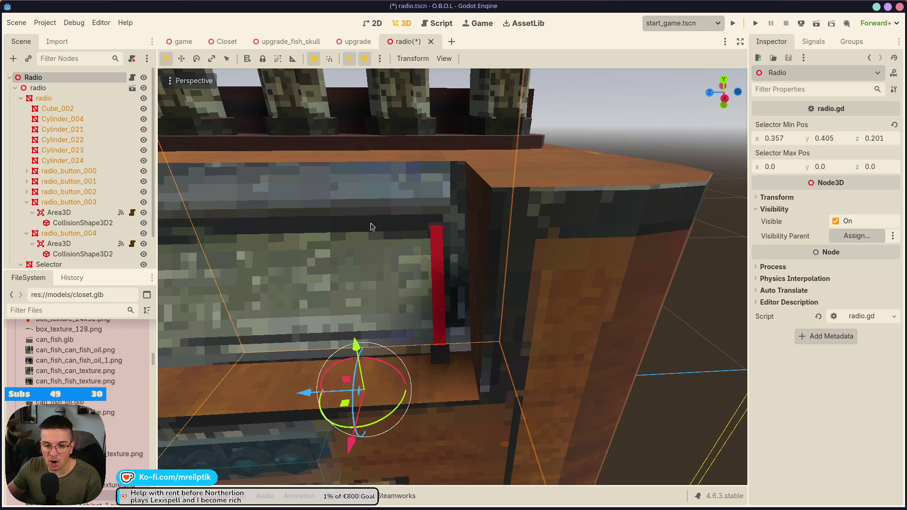
right_click(777, 154)
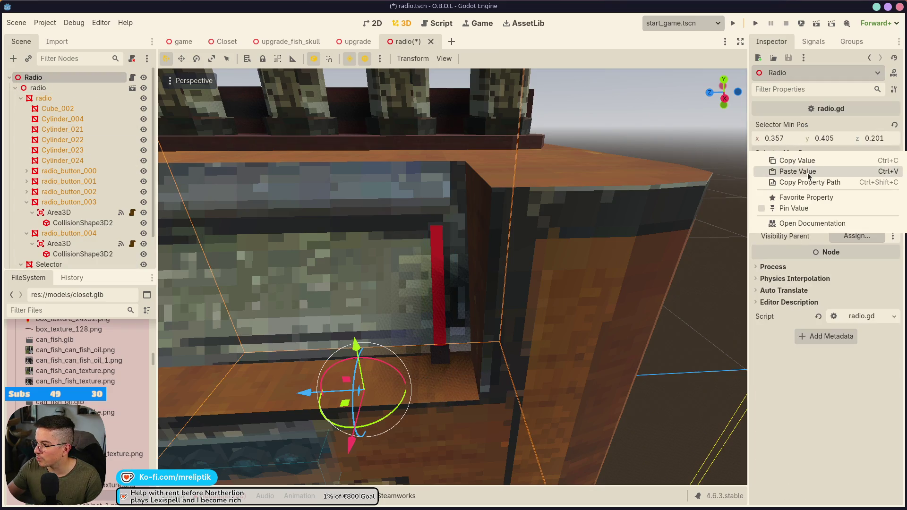
click(779, 172)
key(ctrl+s)
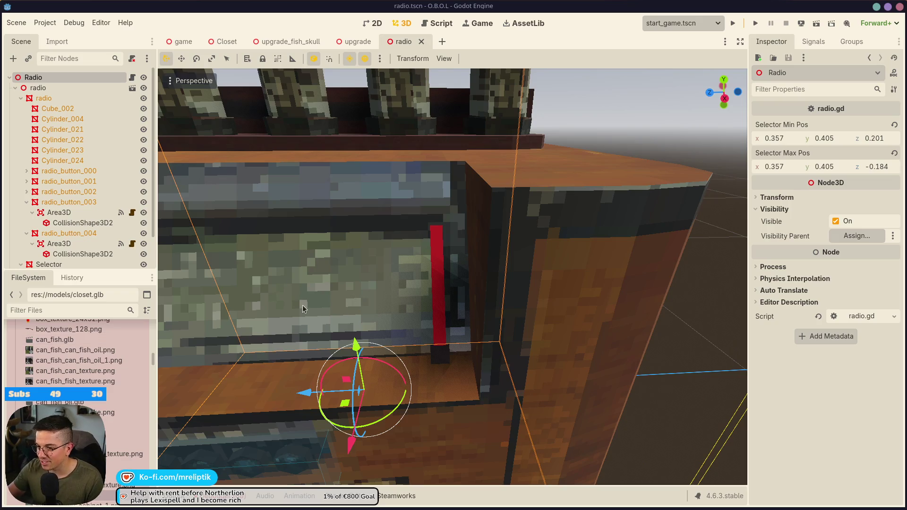
Step: Slide the Selector along its Z axis to the left end of the radio dial
drag(304, 310, 352, 297)
scroll(352, 297, down, 5)
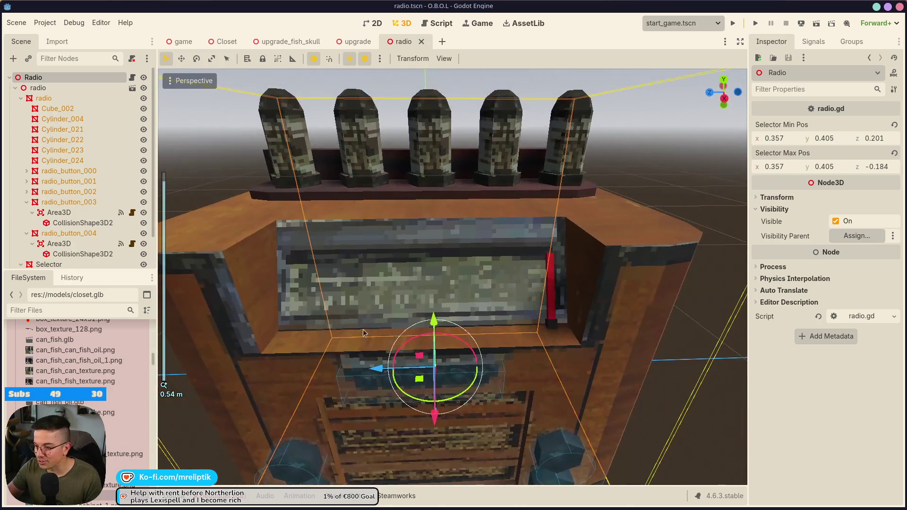
scroll(78, 230, down, 2)
click(78, 229)
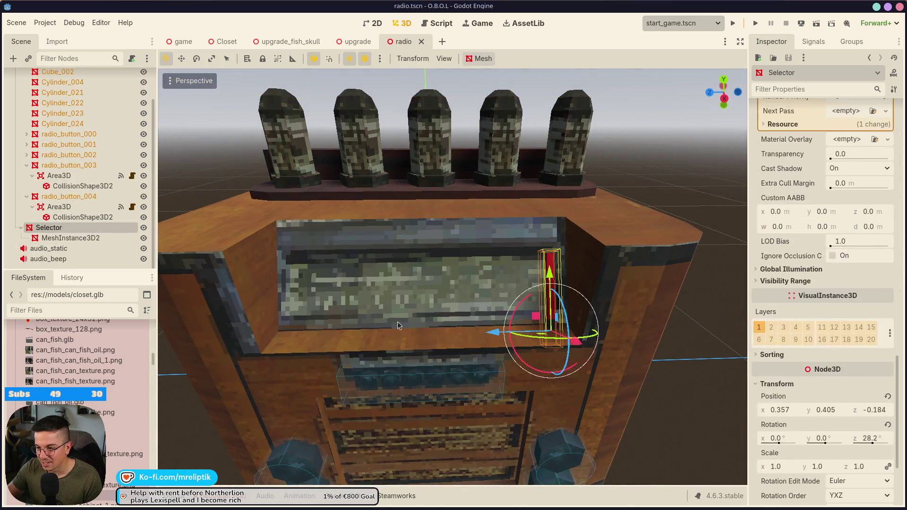
drag(482, 331, 208, 338)
scroll(388, 350, up, 6)
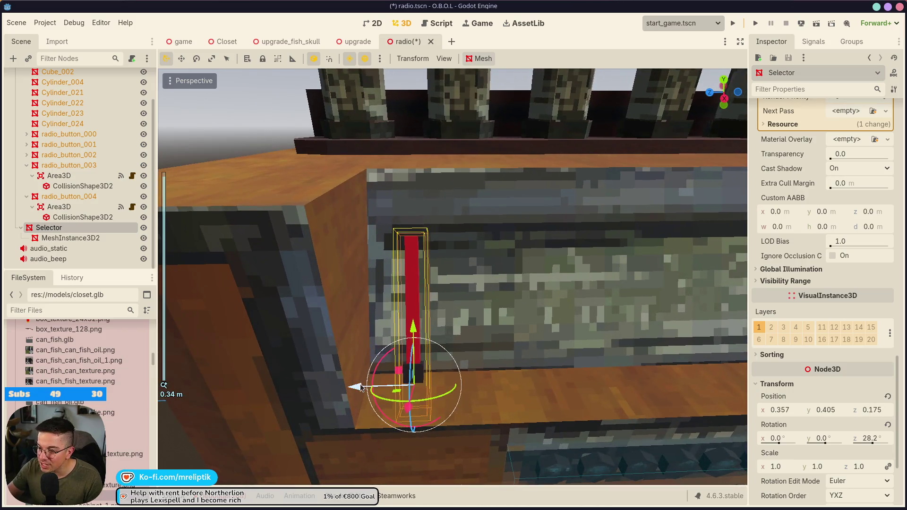
drag(362, 386, 339, 387)
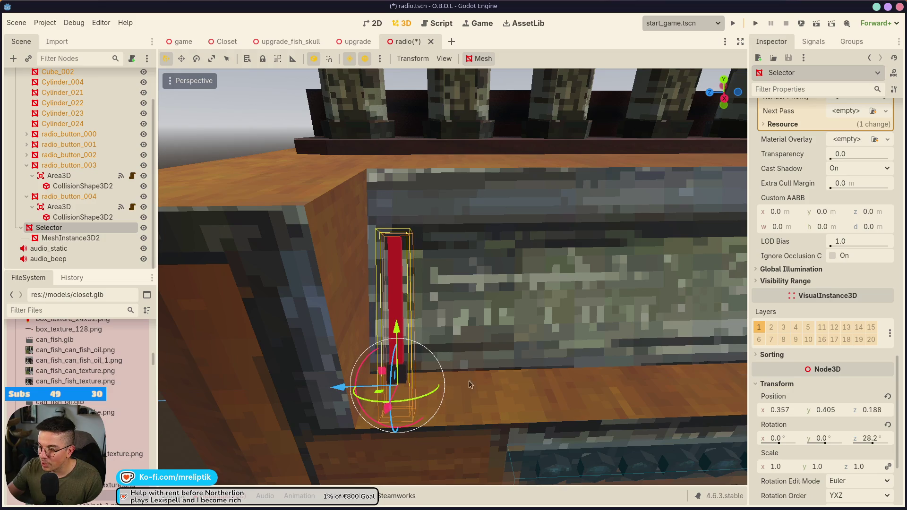
Step: Copy the Selector's position into the Radio's Selector Min Pos (z 0.188) and save the scene
right_click(775, 406)
click(797, 410)
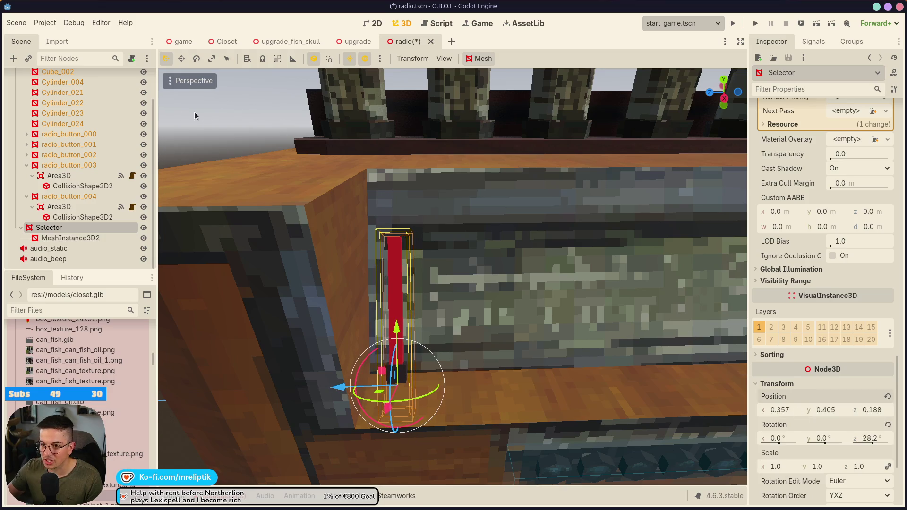
scroll(71, 118, up, 3)
click(66, 88)
click(33, 77)
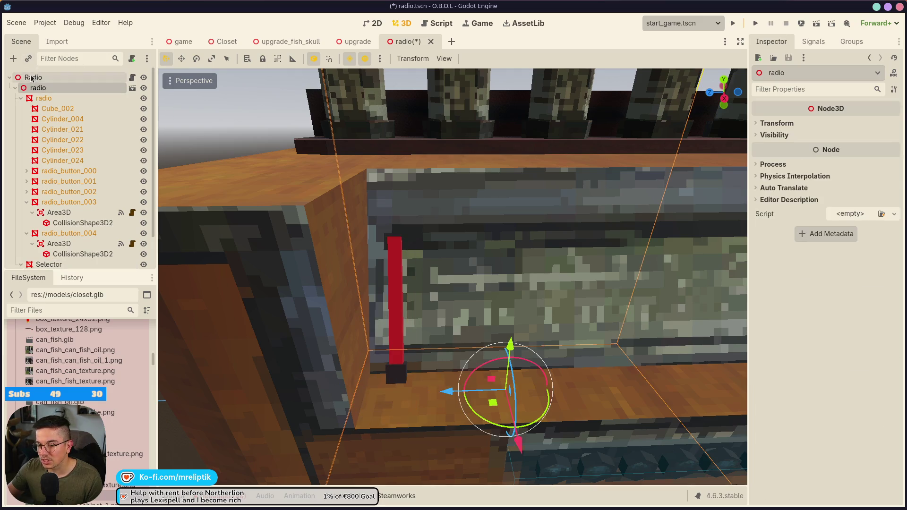
right_click(757, 131)
click(798, 142)
key(ctrl+s)
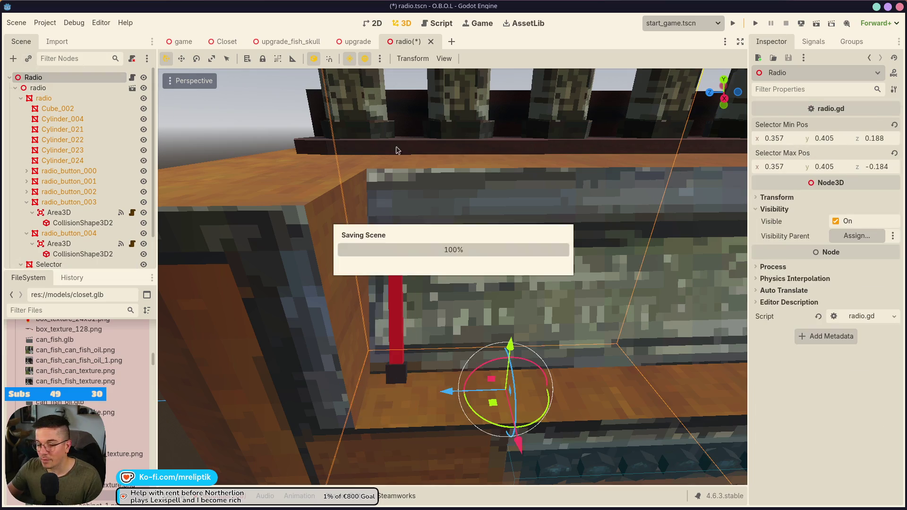
Step: Collapse the radio_button_003 and radio_button_004 branches and return to the radio.gd script
scroll(330, 231, up, 3)
scroll(331, 231, down, 5)
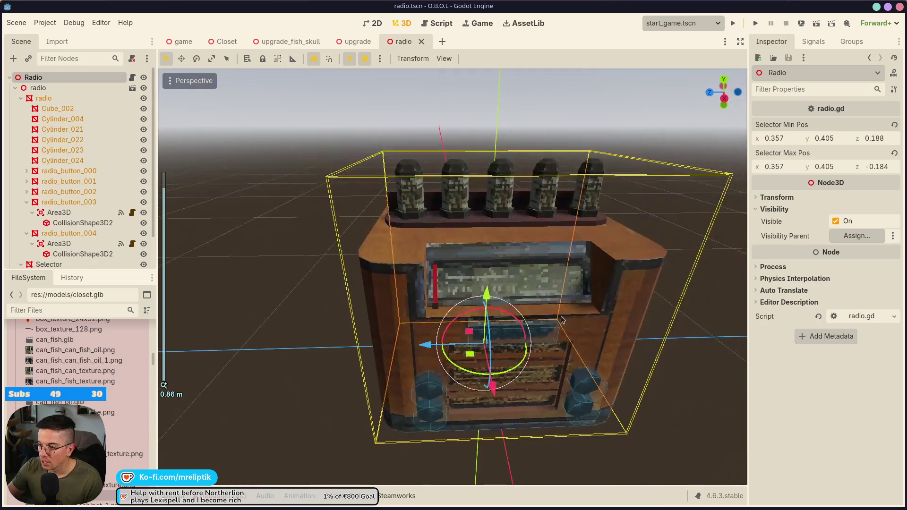
key(ctrl+s)
scroll(329, 273, up, 3)
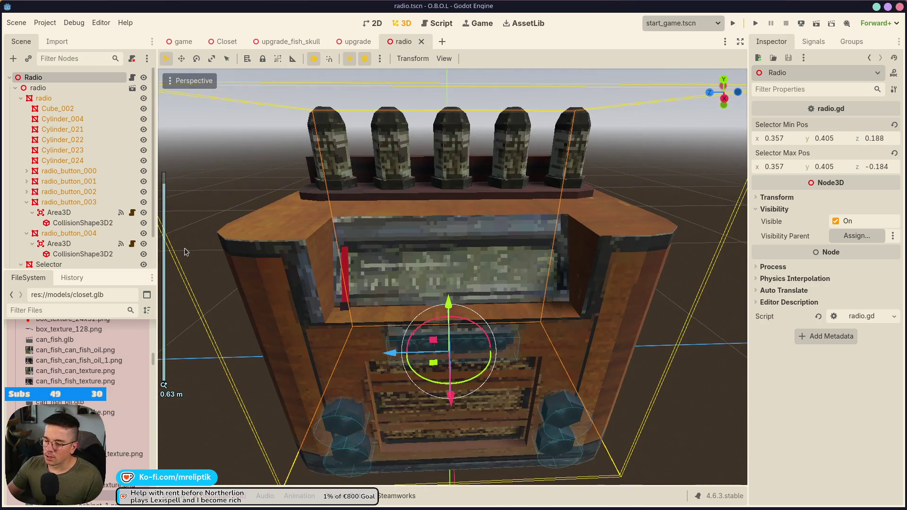
click(26, 202)
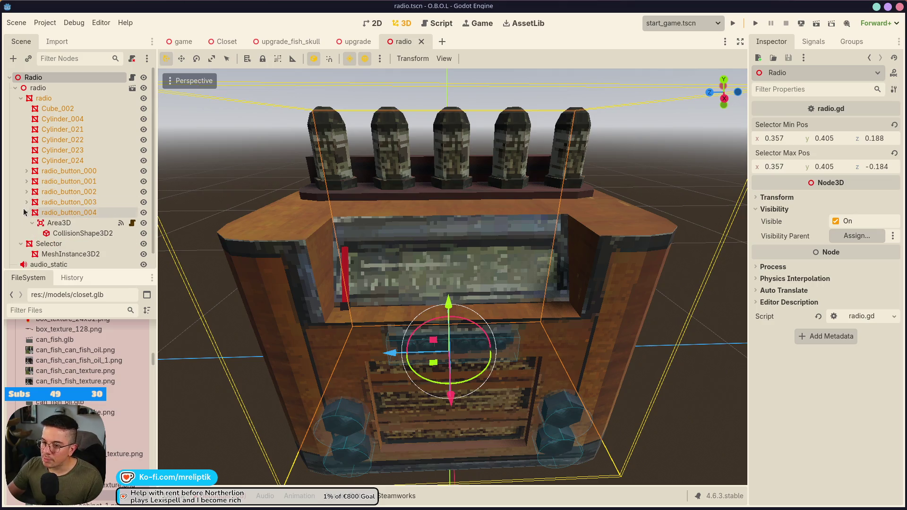
click(27, 212)
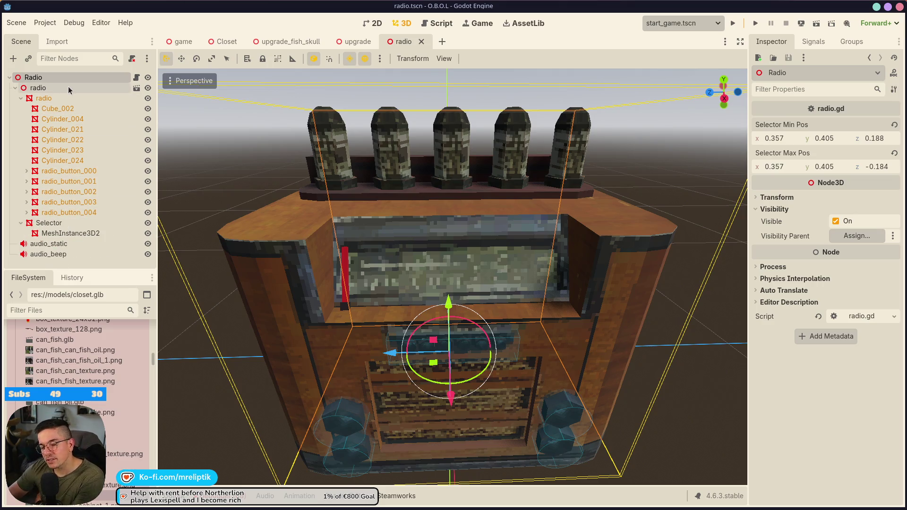
click(137, 78)
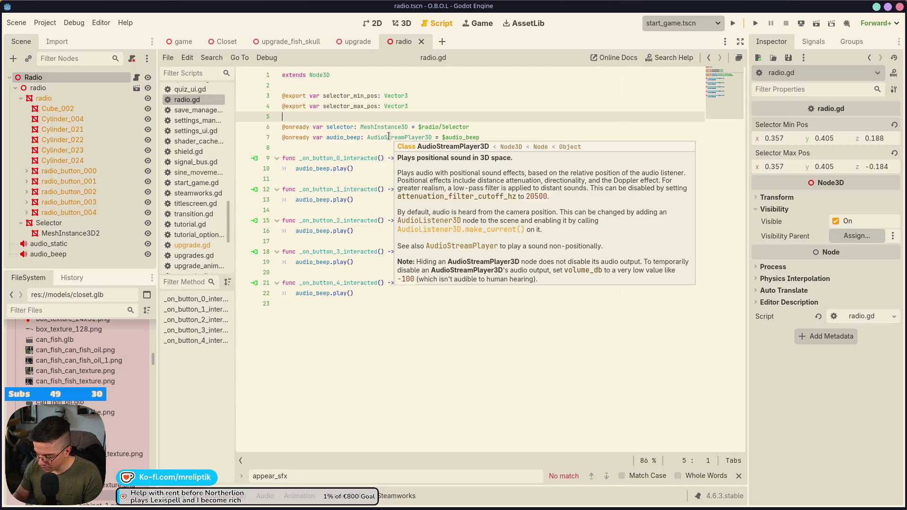
key(Up)
key(Down)
key(Return)
key(Return)
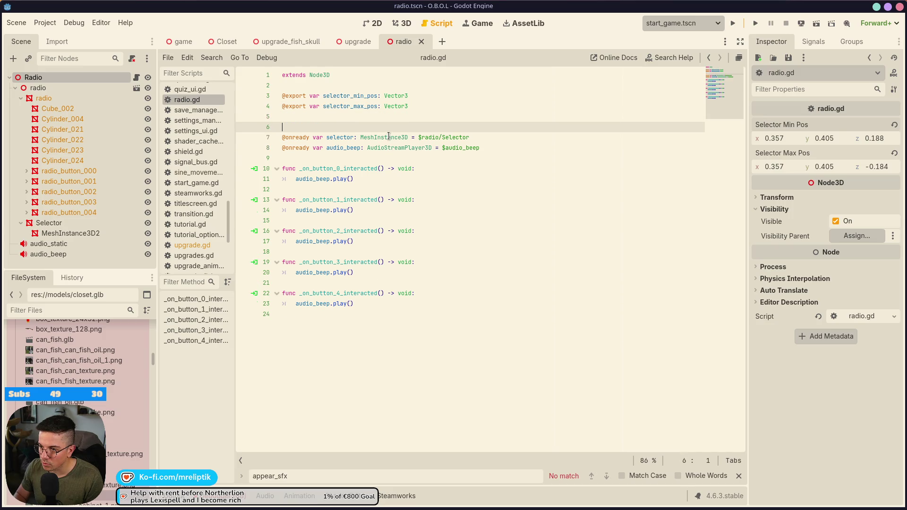
key(Up)
text(@export var fre)
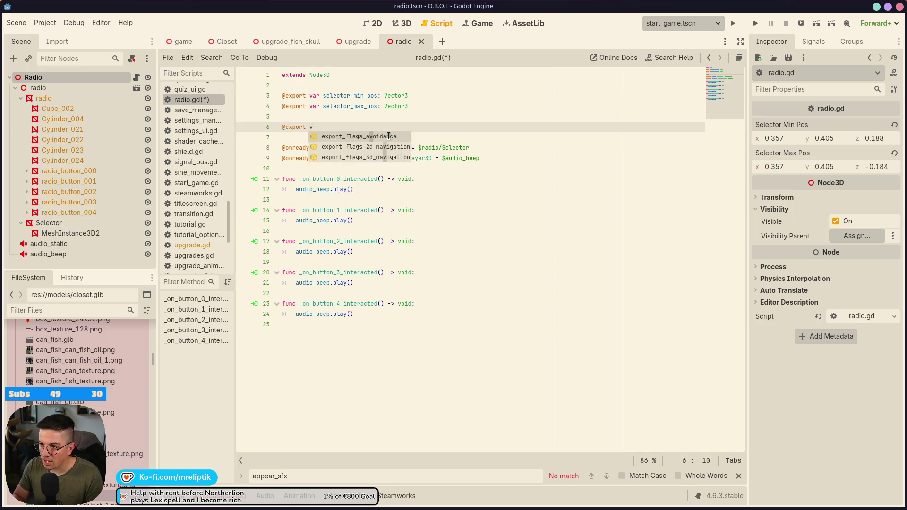
text(quencies)
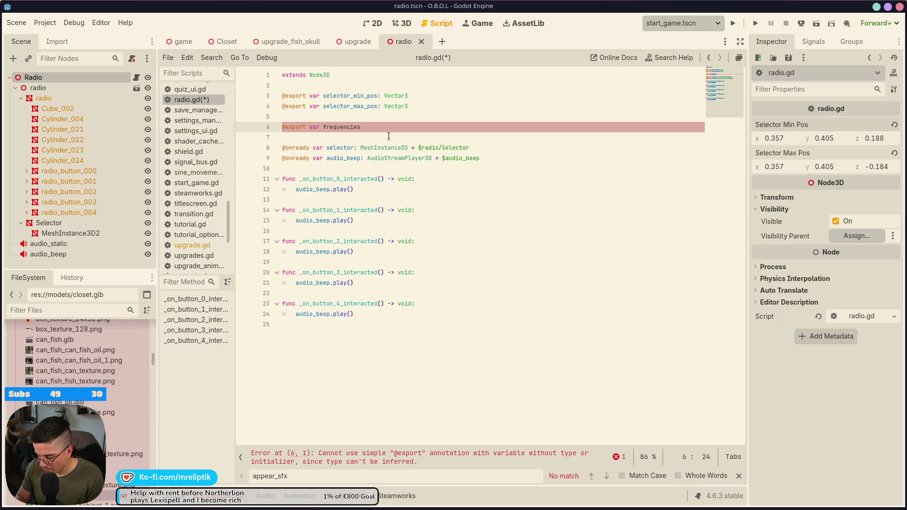
text(: )
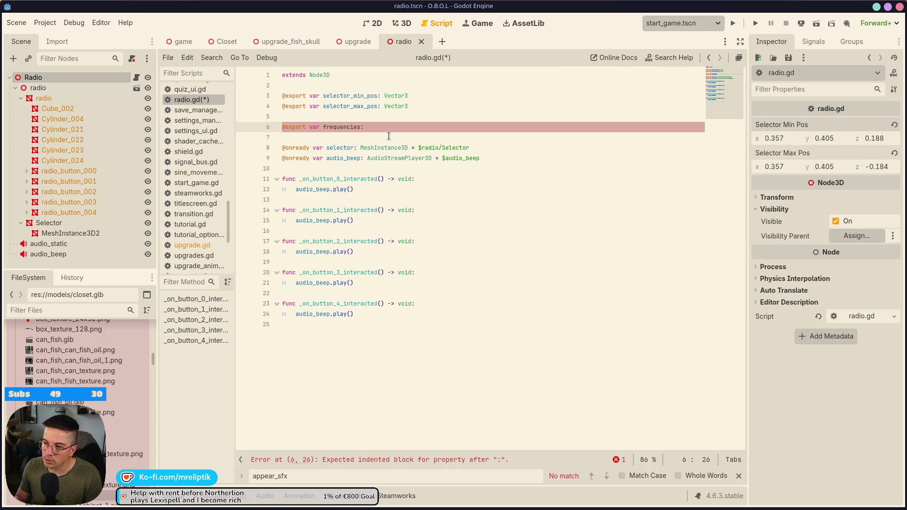
text(Arra)
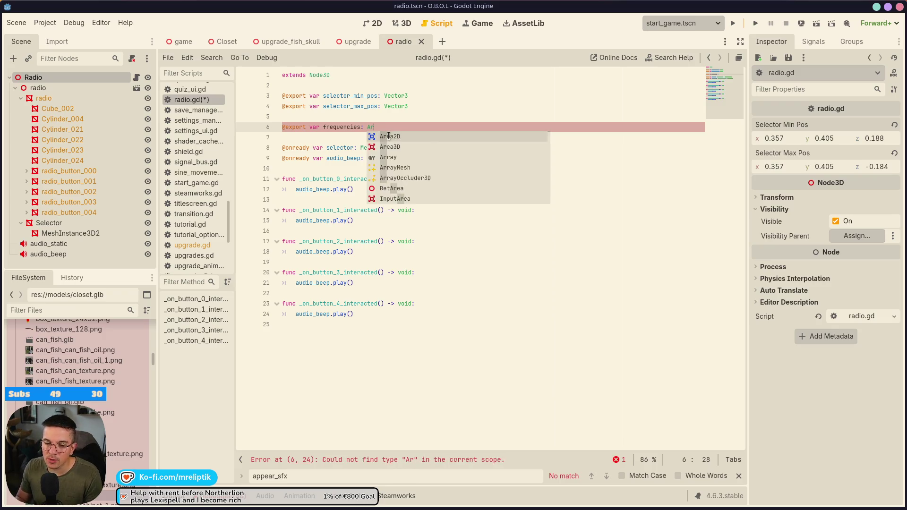
key(Return)
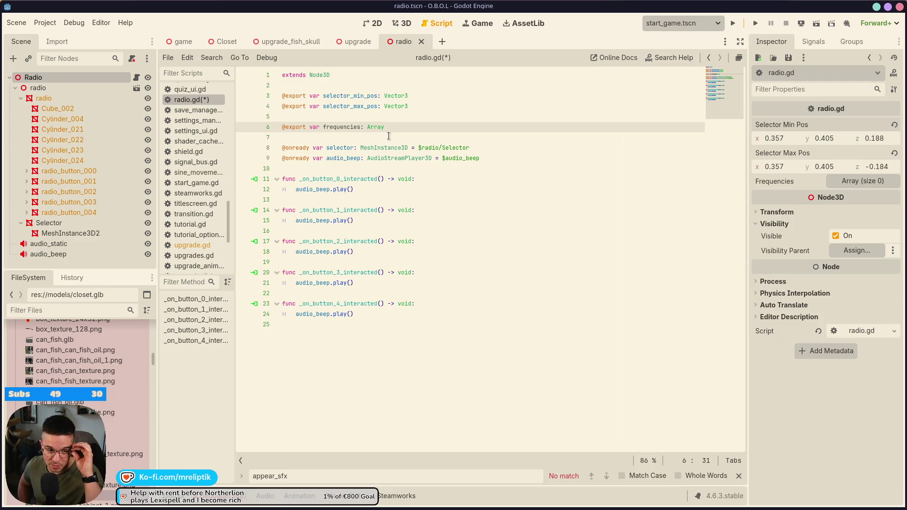
key(XF86AudioLowerVolume)
key(XF86AudioLowerVolume)
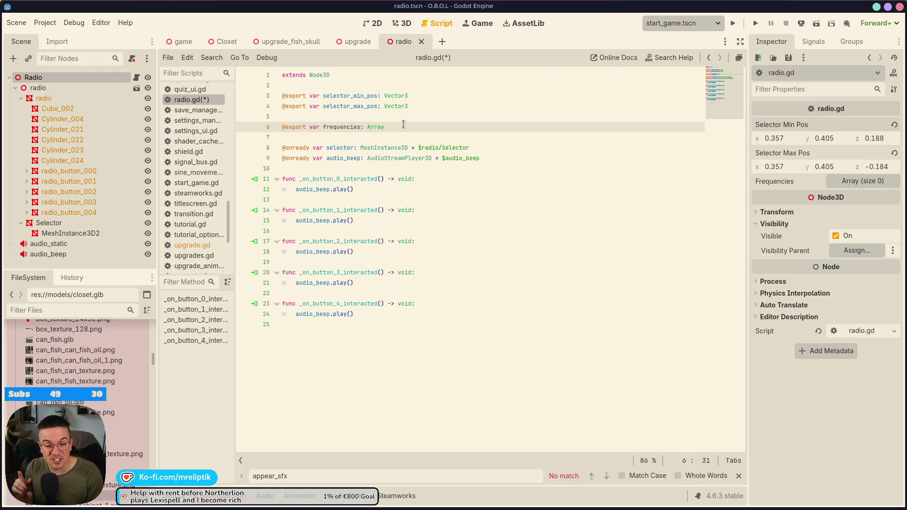
text(=)
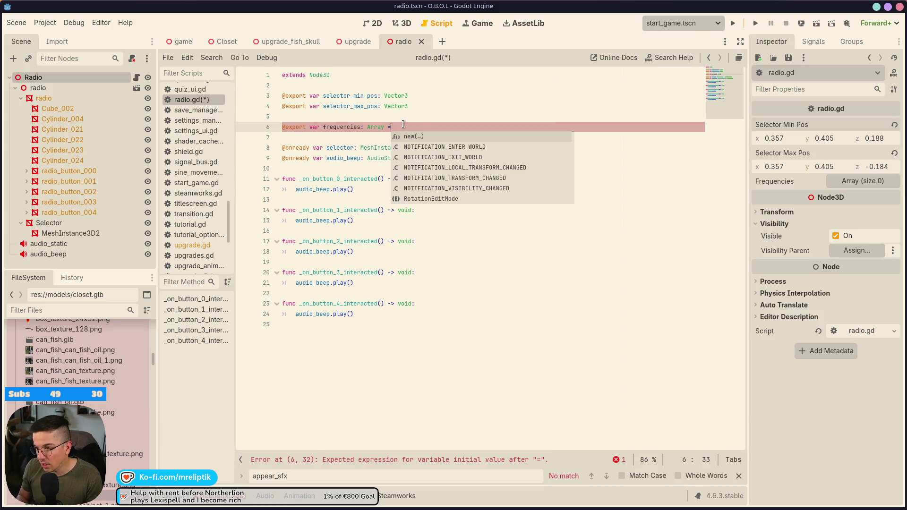
text([)
Step: Give the frequencies array on line 6 an empty [] default
key(ctrl+s)
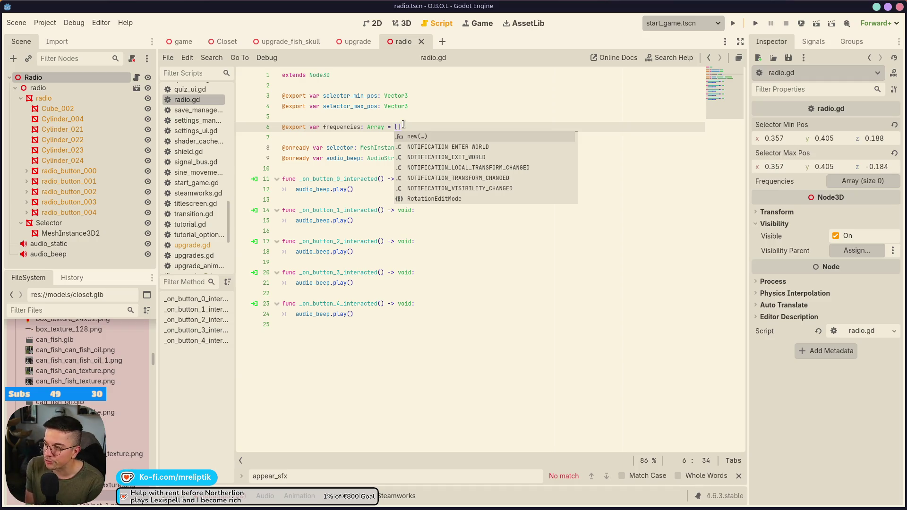
click(444, 124)
key(Left)
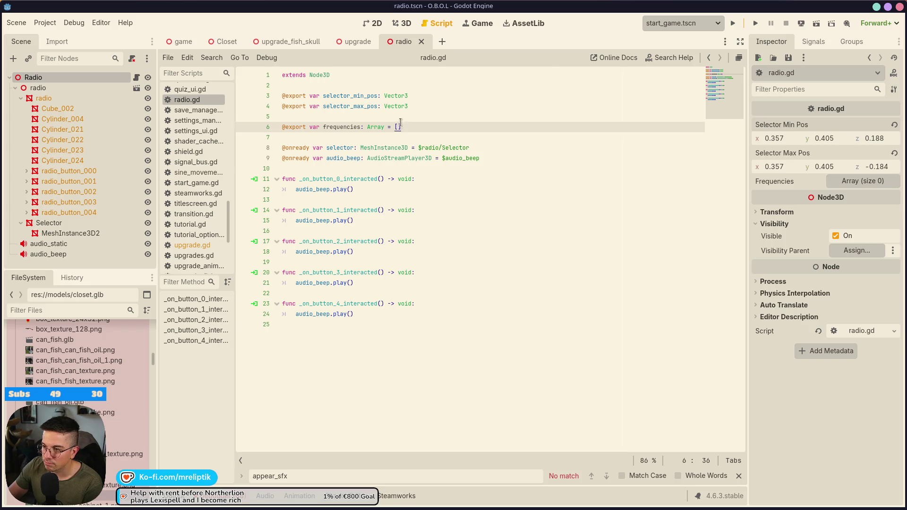
Step: Declare enum FREQ {NOISE, MSG, WISHLIST} below the extends line and save radio.gd
click(336, 86)
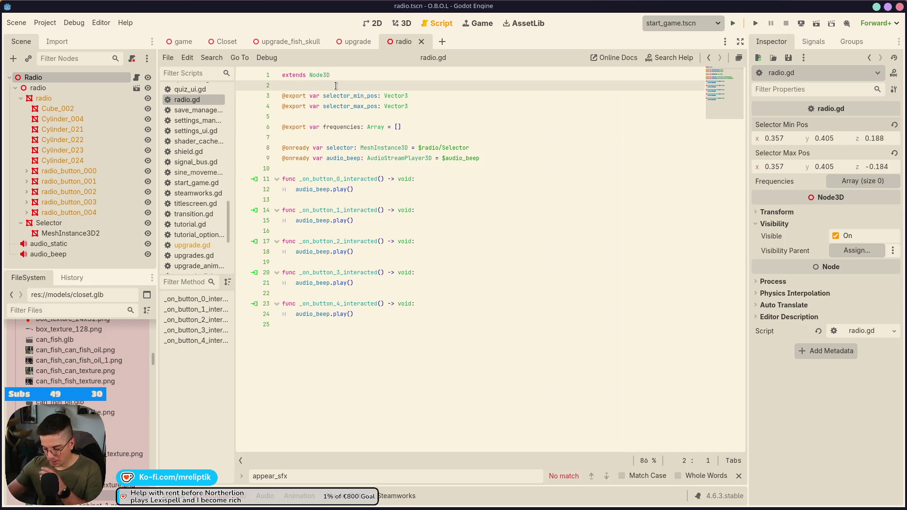
key(Return)
key(Return)
key(Up)
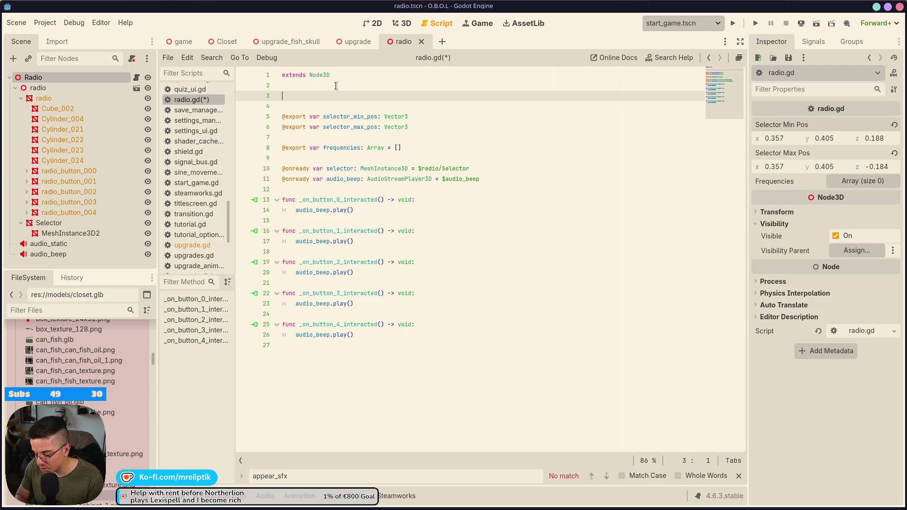
text(ENUM)
key(BackSpace)
key(BackSpace)
key(BackSpace)
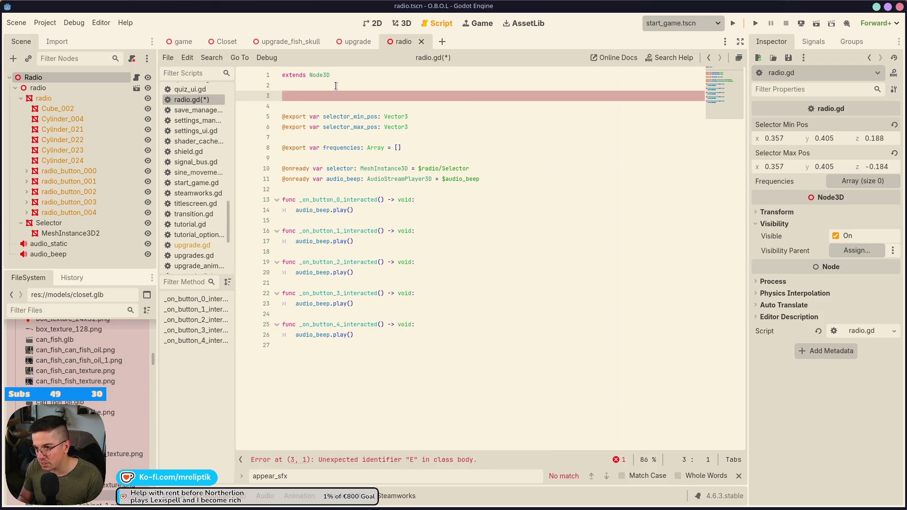
text(fr)
key(BackSpace)
key(BackSpace)
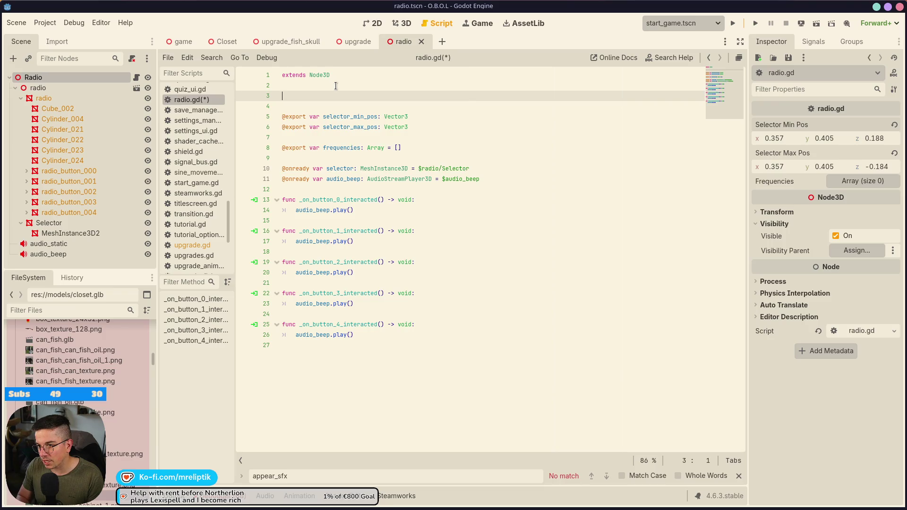
text(enum freque)
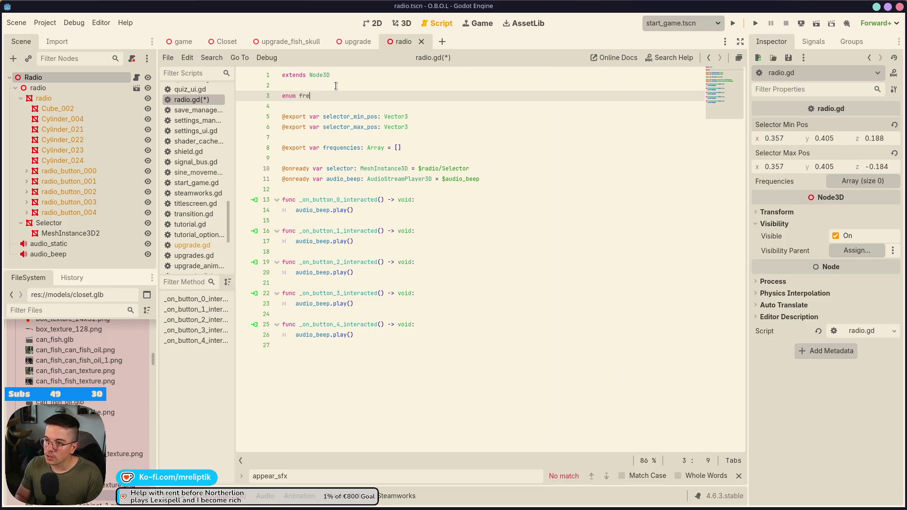
text(ncy)
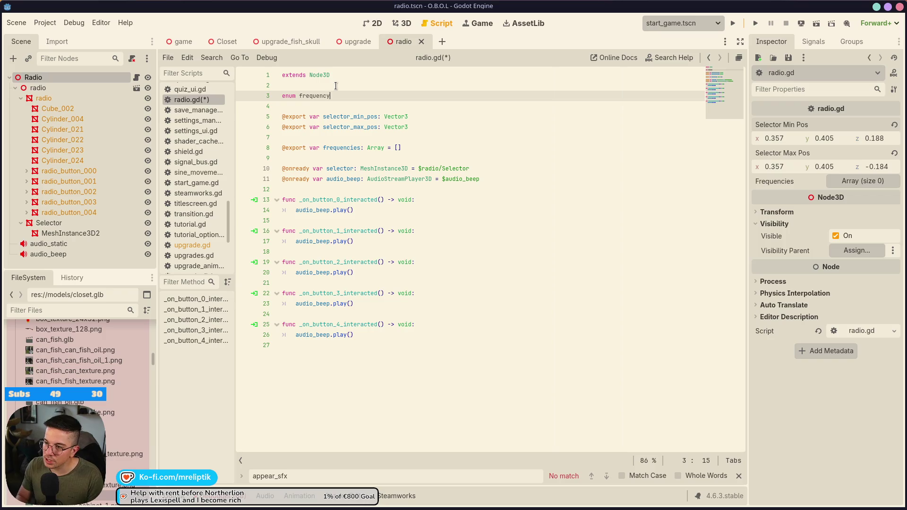
key(ctrl+shift+Left)
text(FREQ {NOISE, )
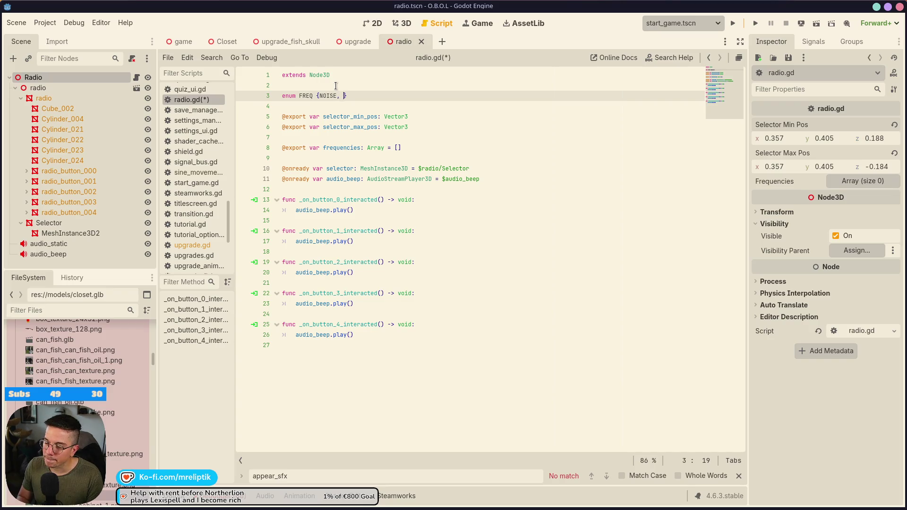
text(MSG, WISHLIST)
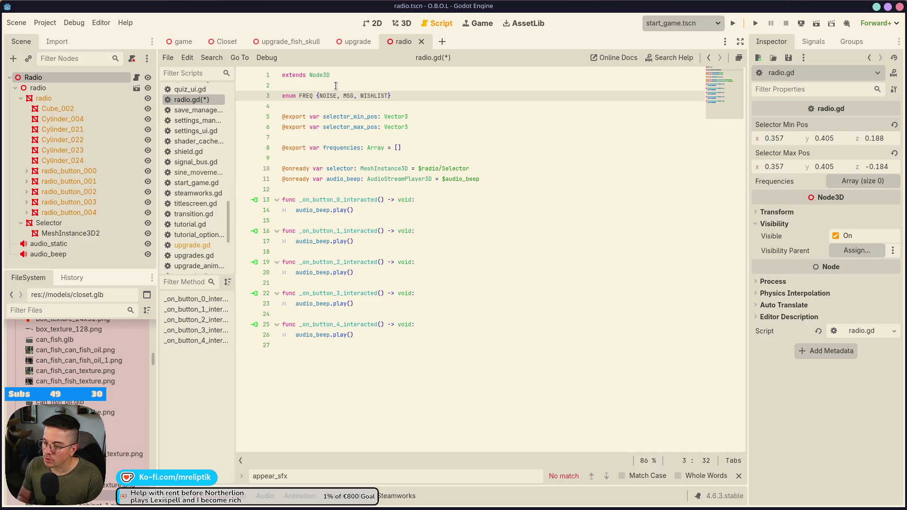
key(ctrl+s)
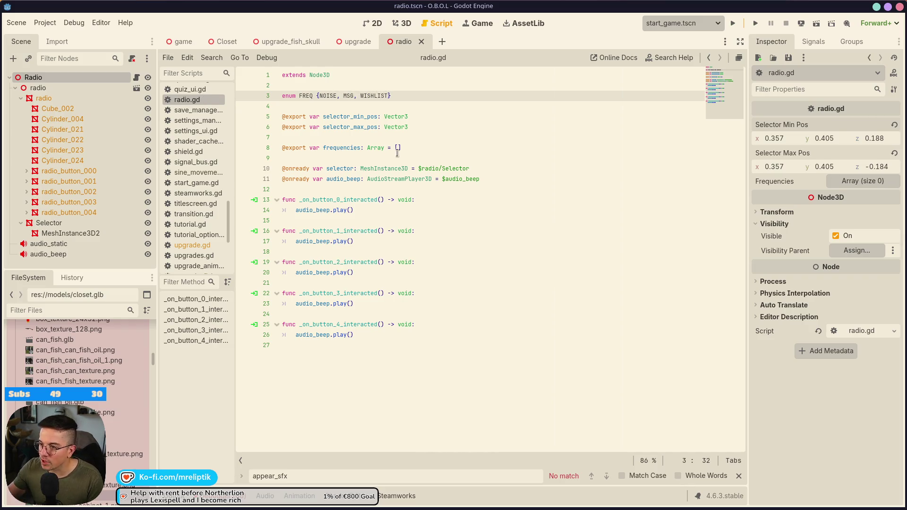
Step: Fill the first line of frequencies with FREQ.NOISE entries and FREQ.MSG fifth, then wrap the list
click(397, 148)
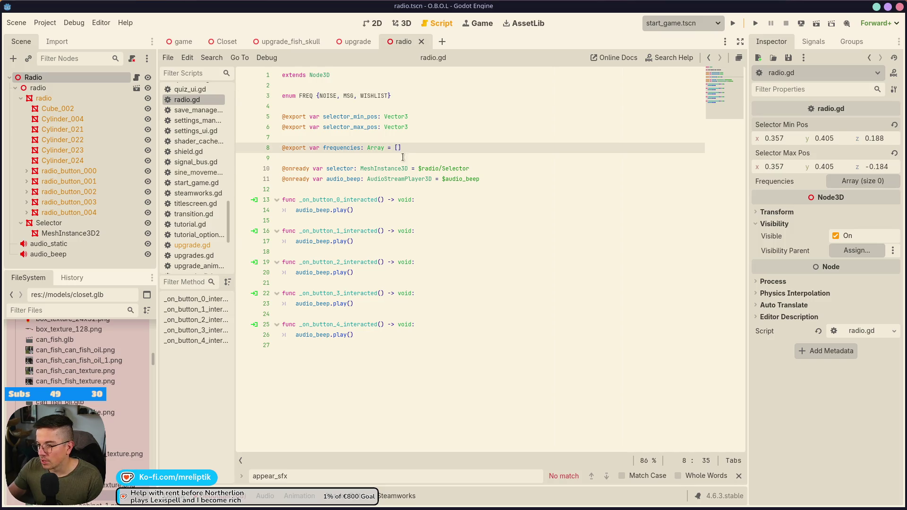
text(FREQ)
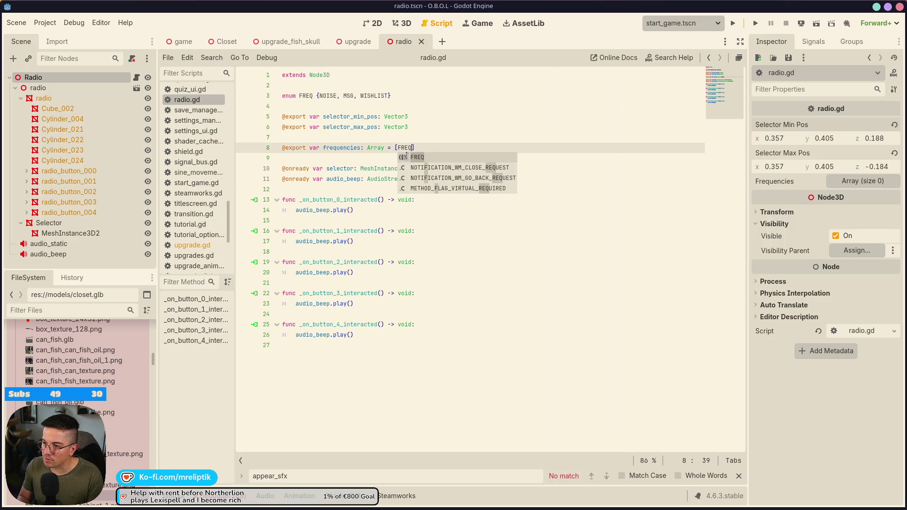
text(.)
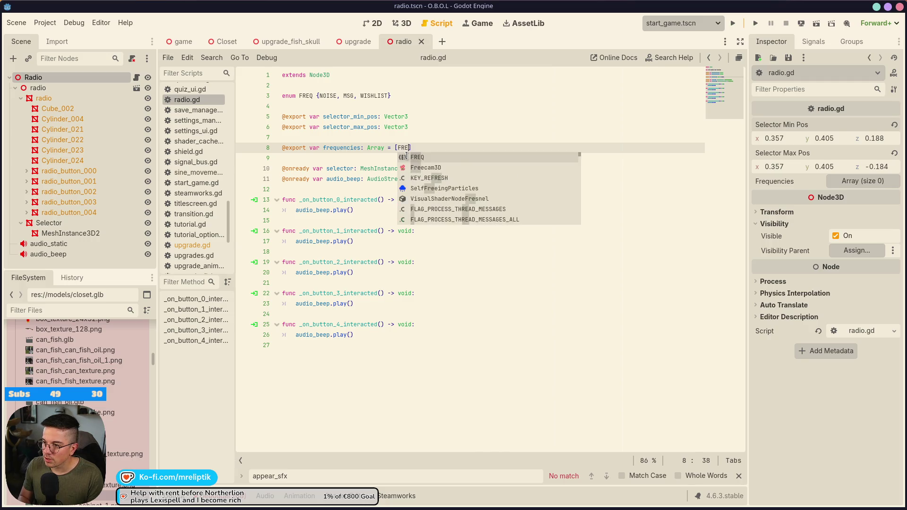
text(BO)
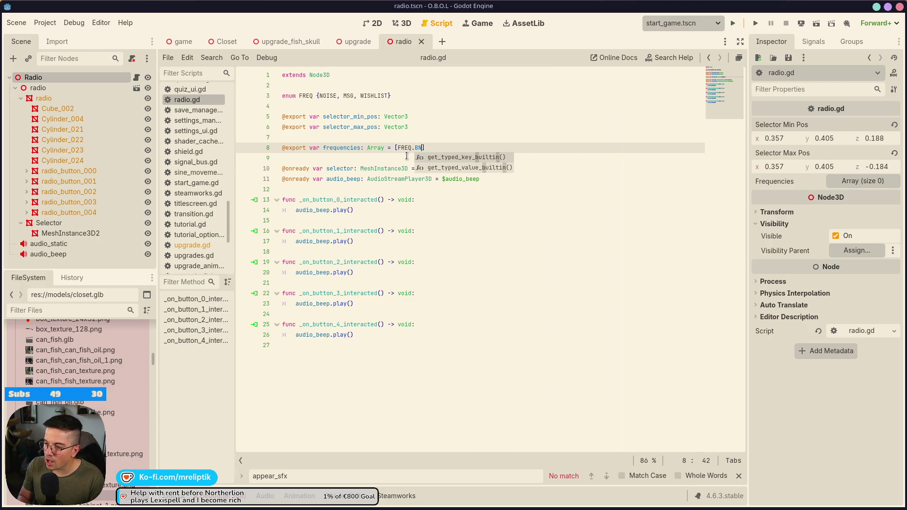
text(OI)
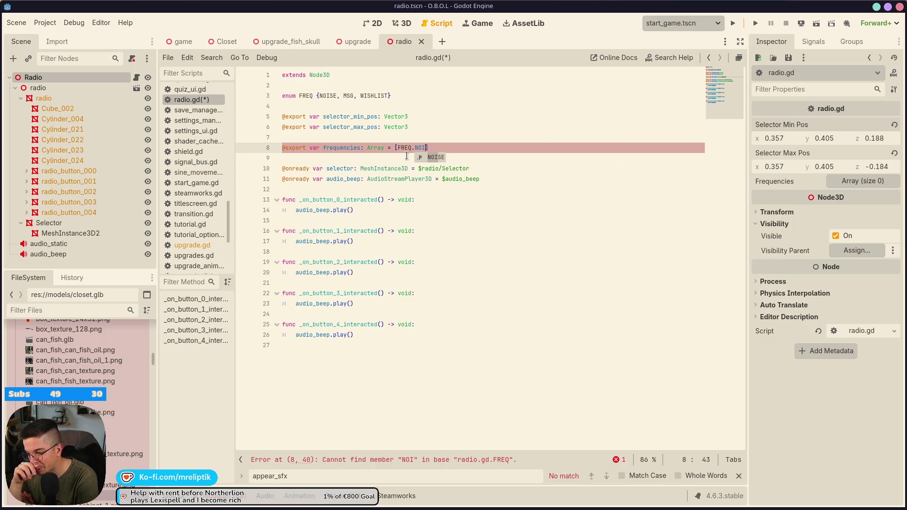
key(Return)
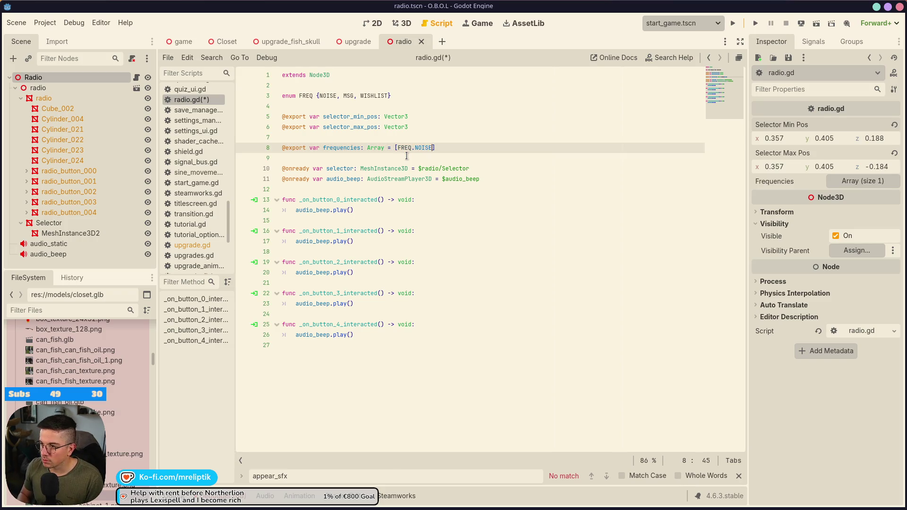
text(, FREQ.NOISE,)
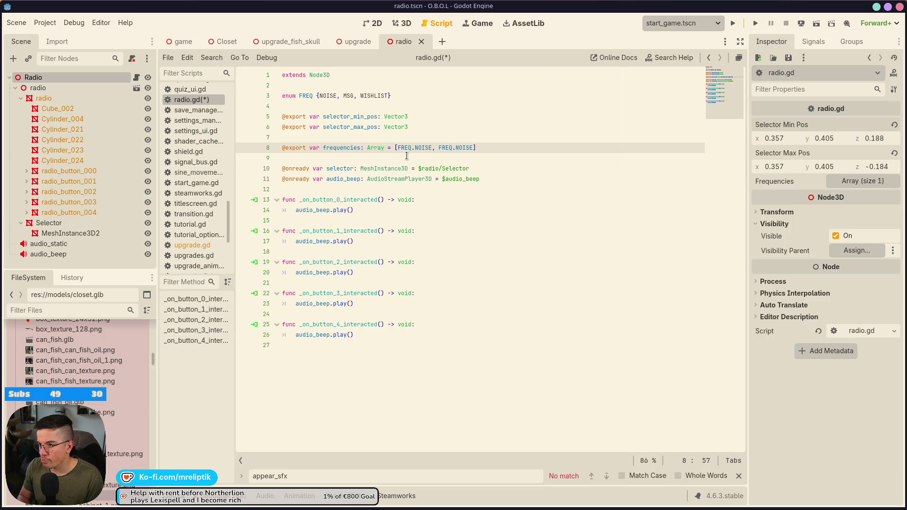
text( FREQ.NOISE,)
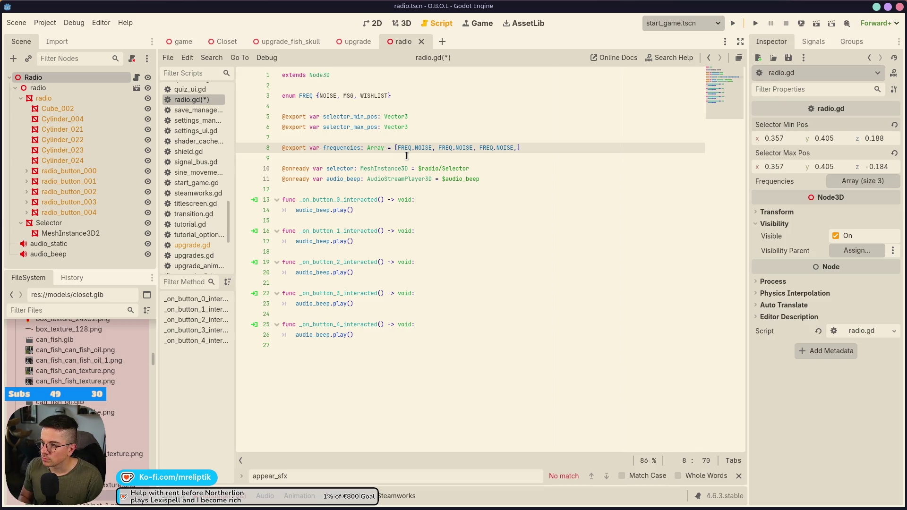
text( FREQ.NOISE)
text(, FREQ.MSG)
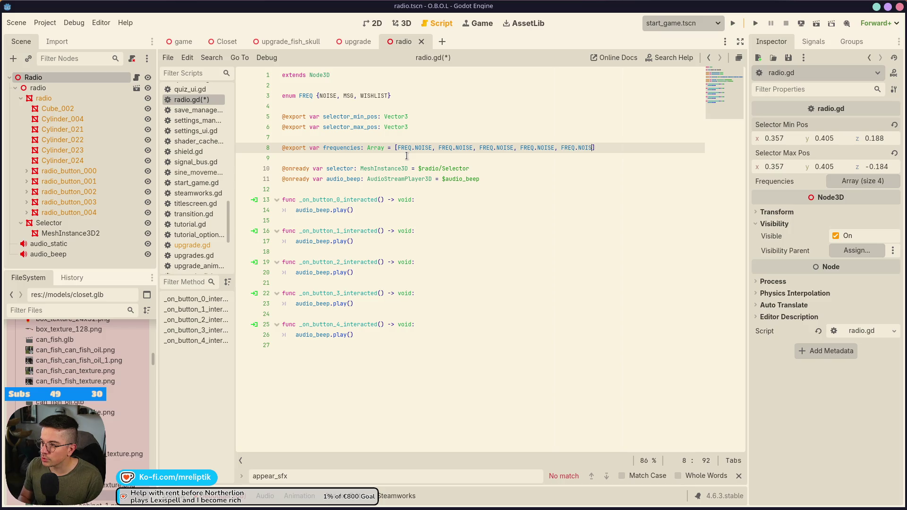
text(, FREQ.NOISE)
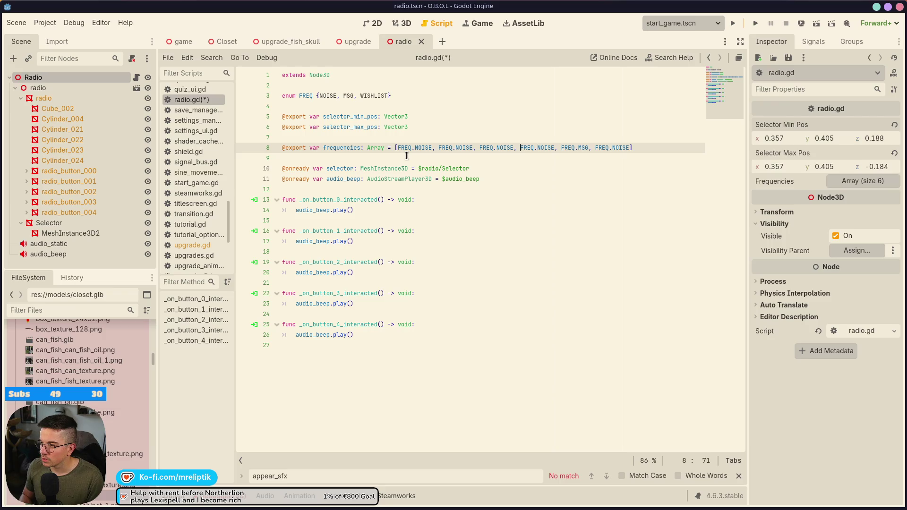
key(Return)
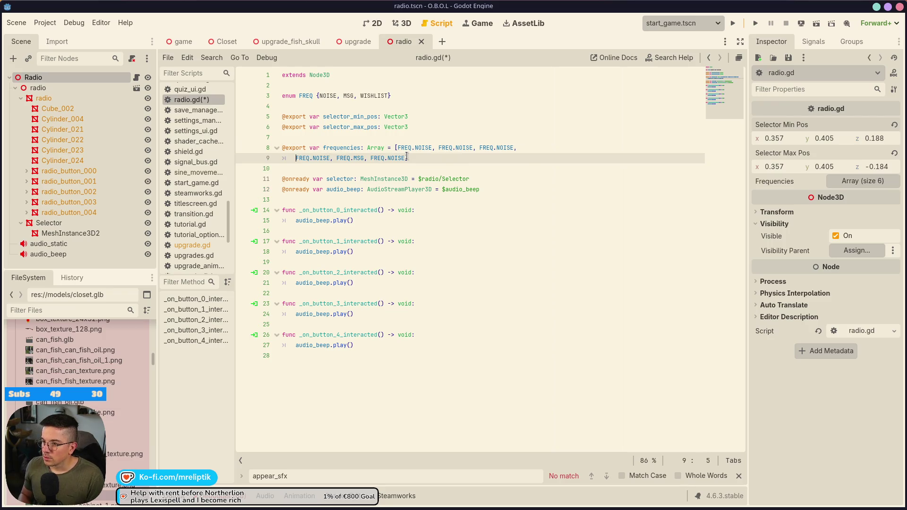
Step: Add the remaining FREQ.NOISE entries plus one FREQ.WISHLIST and save radio.gd
click(407, 156)
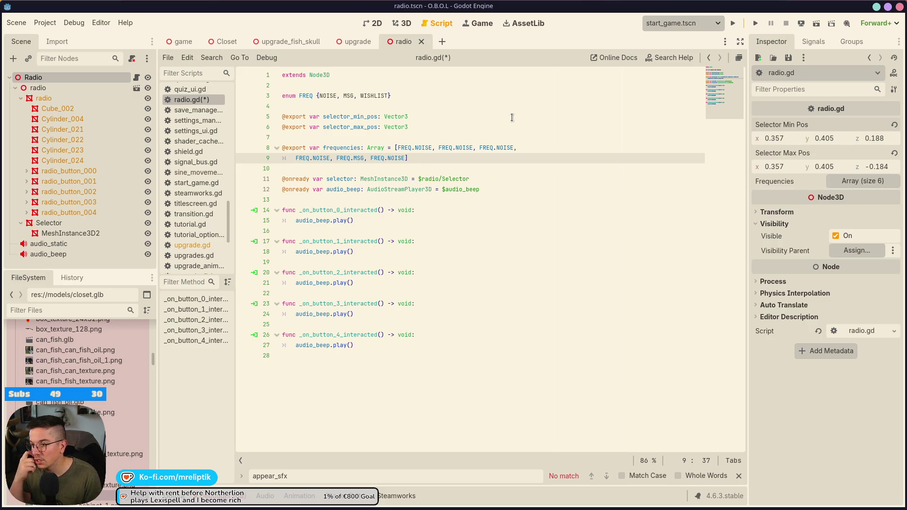
text(, FREQ.NOISE,)
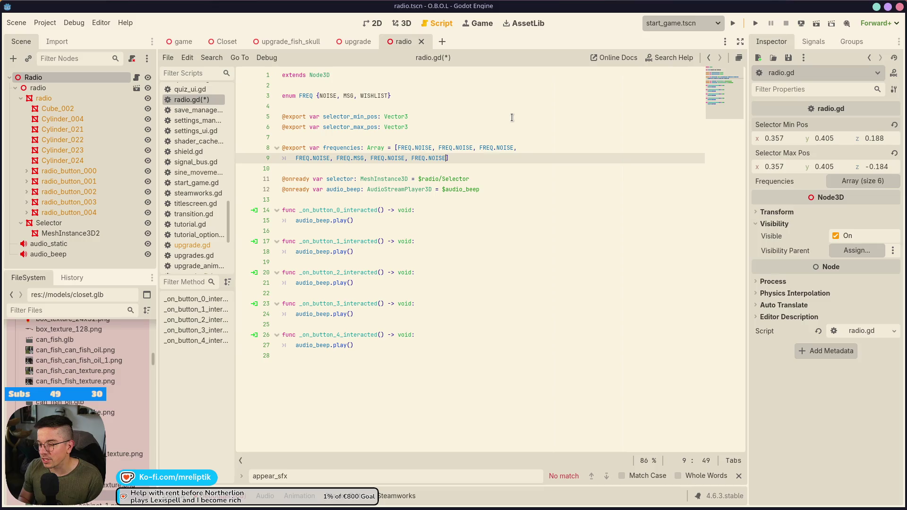
text( FREQ.NOISE)
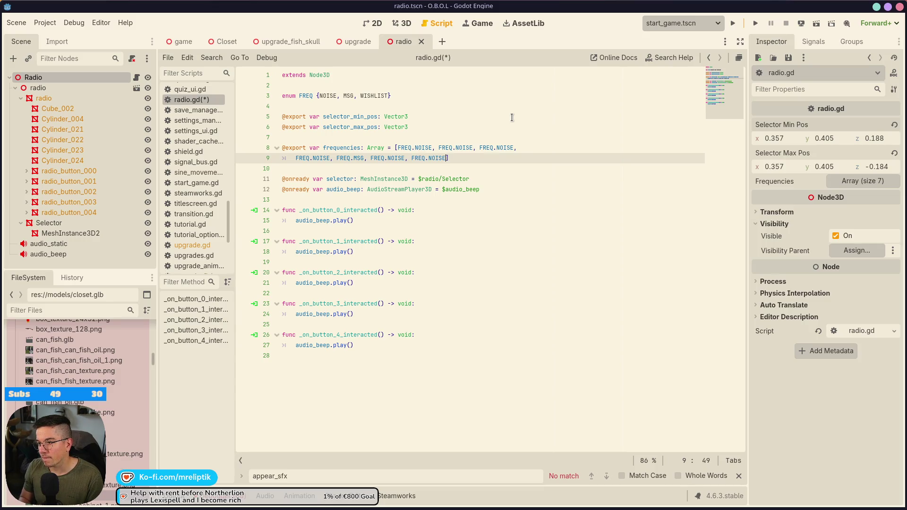
text(, FREQ.NOISE)
key(ctrl+shift+Left)
text(WISHLIST, FREQ.NOISE)
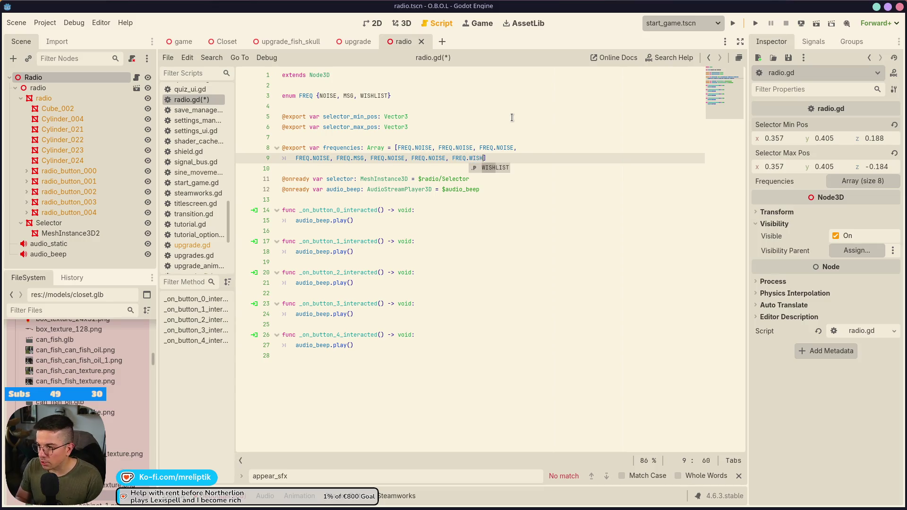
key(ctrl+s)
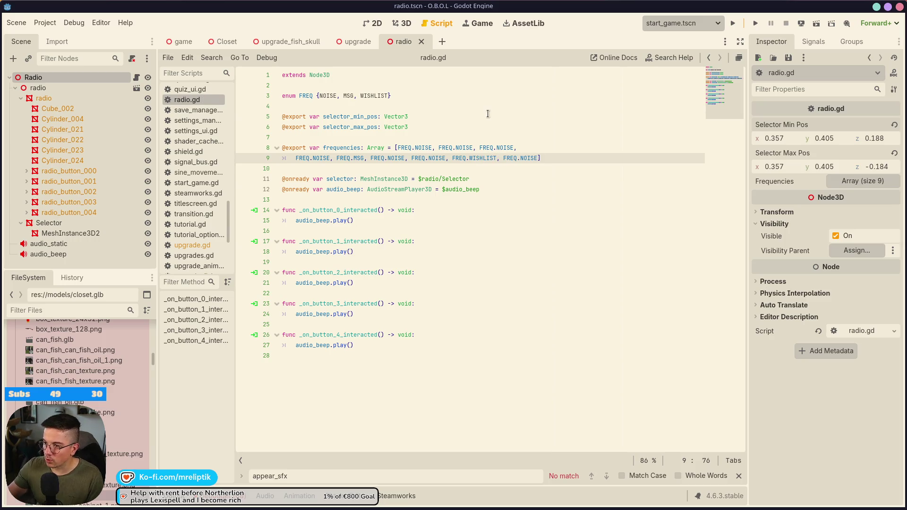
key(Up)
click(321, 170)
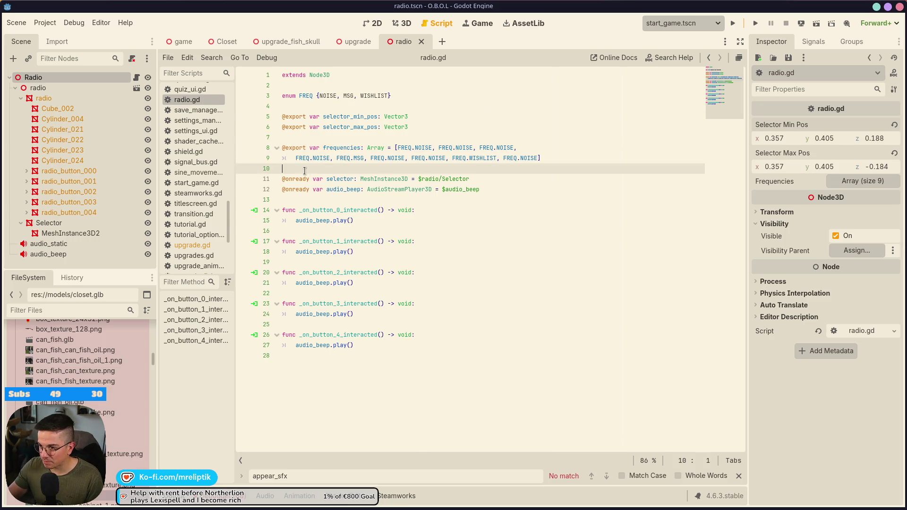
Step: Declare 'var freq_idx: int = 2' below the frequencies array and save the script
click(306, 196)
key(Up)
key(Up)
key(Up)
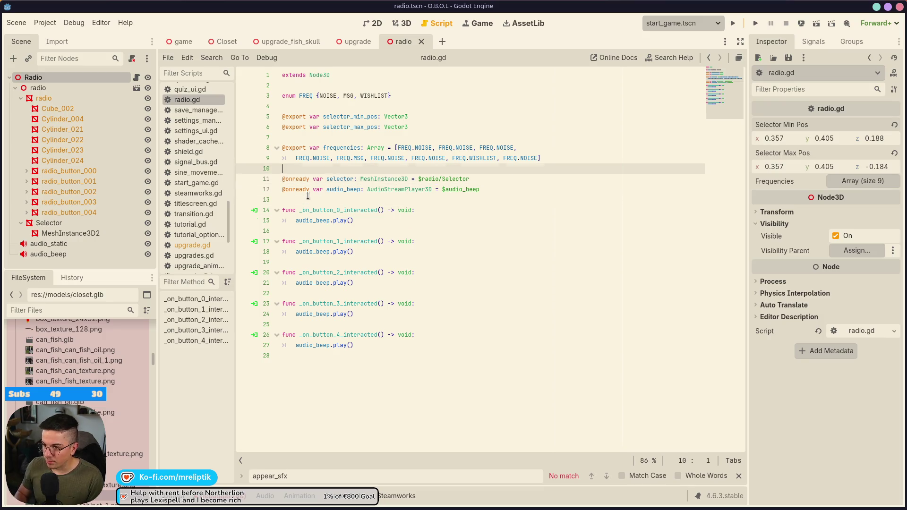
key(Return)
key(Return)
key(Up)
text(var freq_idx:)
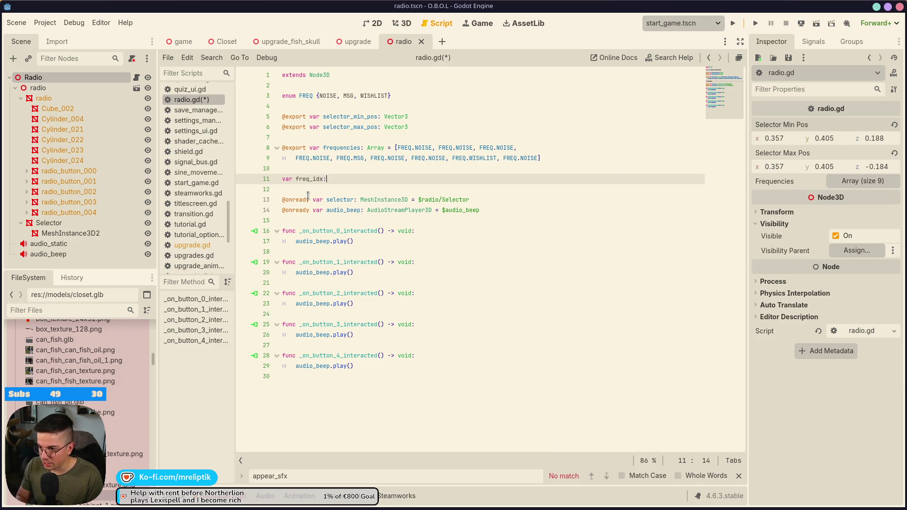
text( int=)
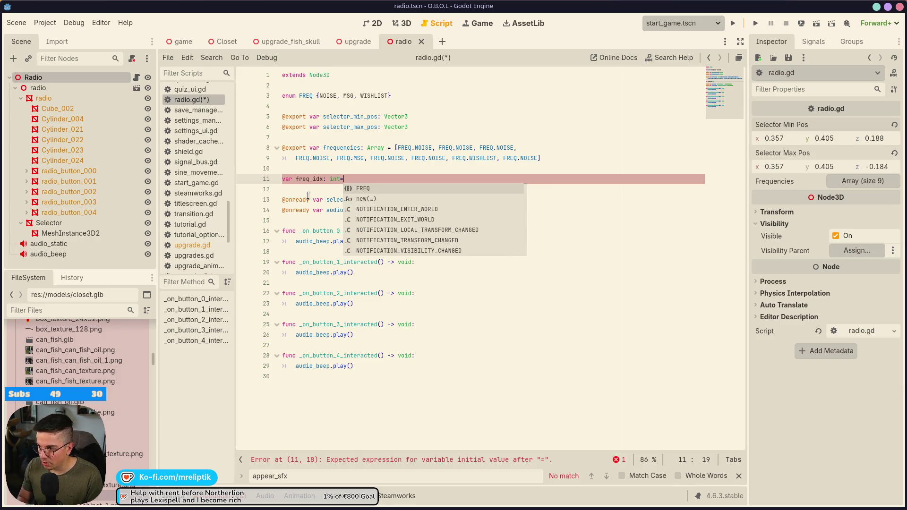
key(BackSpace)
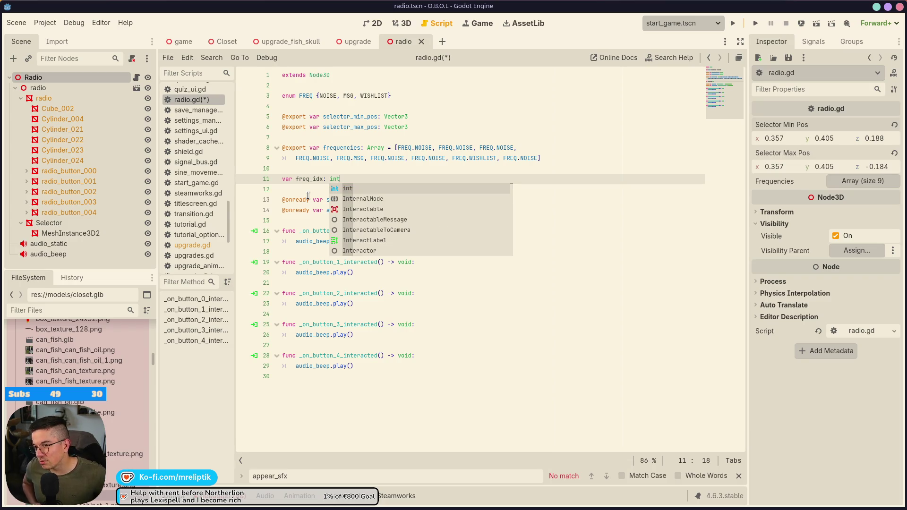
text(= 2)
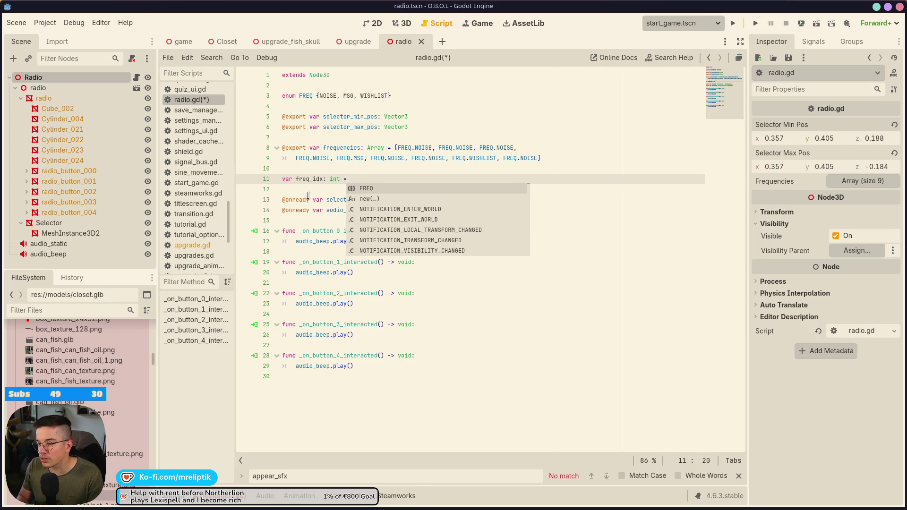
key(ctrl+s)
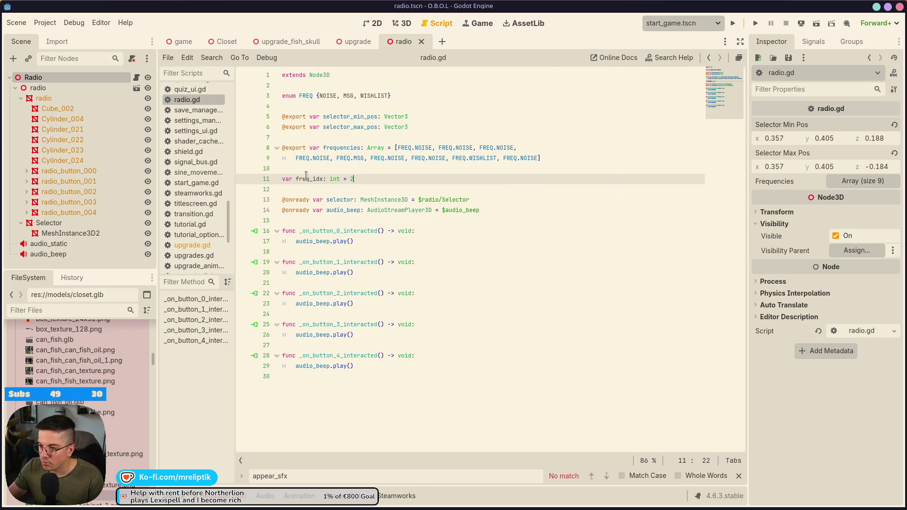
Step: Check which knob radio_button_003 is, then add a '## Freq prev' comment above its handler
double_click(308, 178)
click(334, 314)
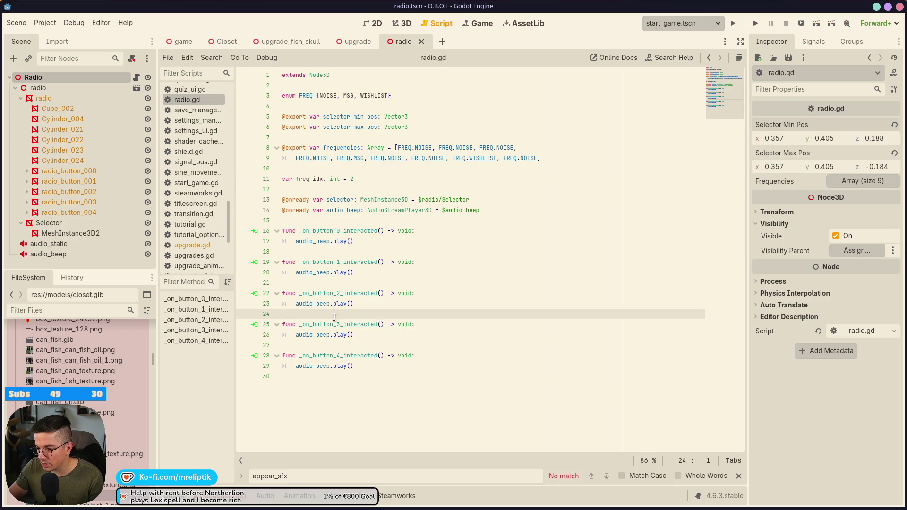
key(Return)
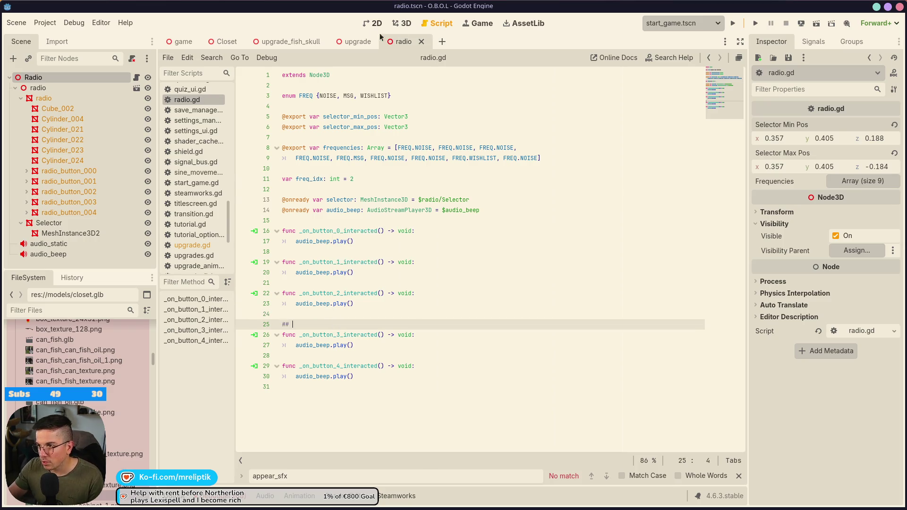
click(402, 24)
click(550, 413)
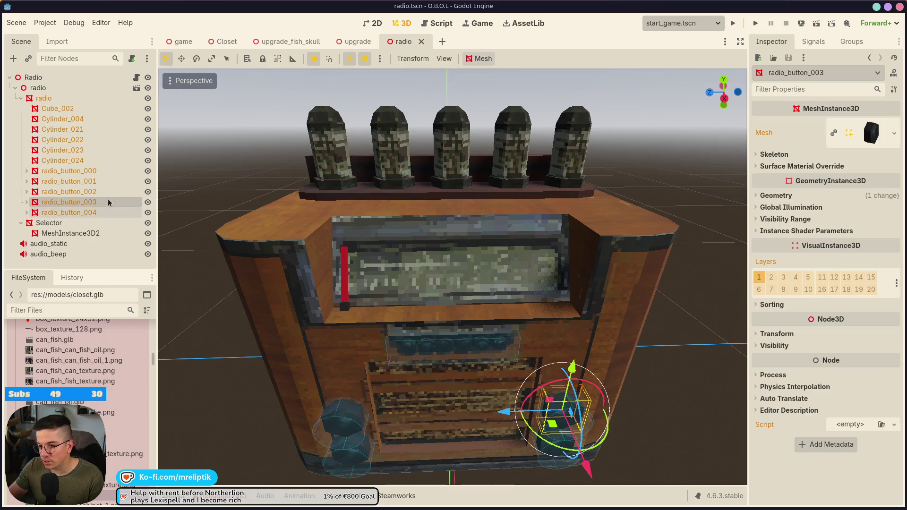
click(137, 78)
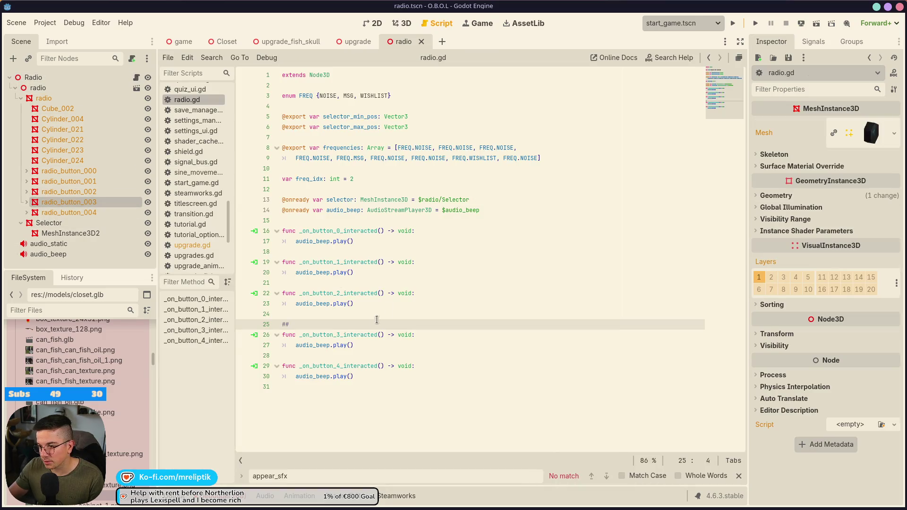
text(## Freq )
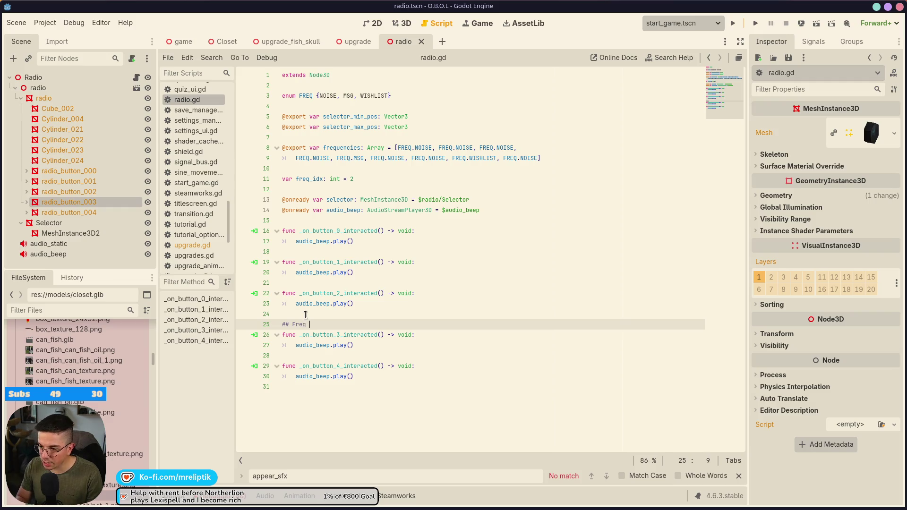
text(prev)
key(ctrl+c)
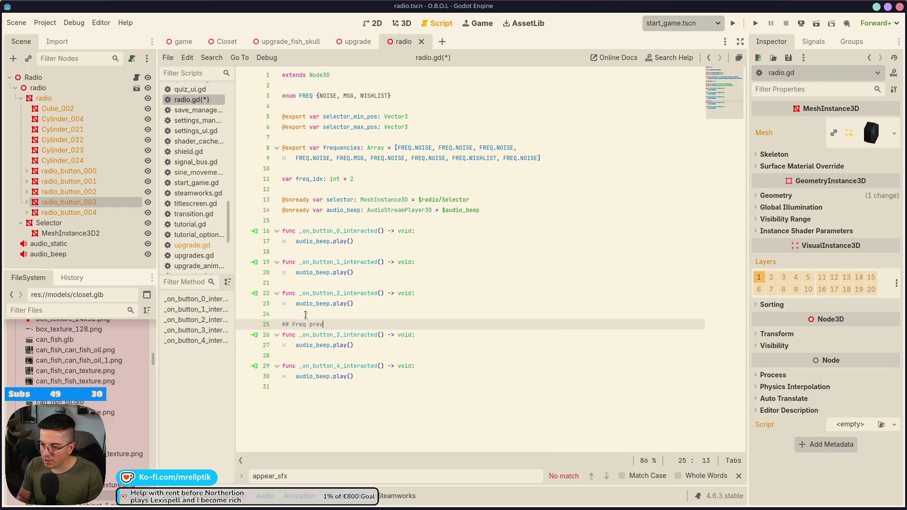
Step: Add a '# Freq next' comment above _on_button_4_interacted, trim both comments to one '#', and save
key(Down)
key(Down)
key(Down)
key(Return)
key(ctrl+v)
key(BackSpace)
key(BackSpace)
key(BackSpace)
text(n)
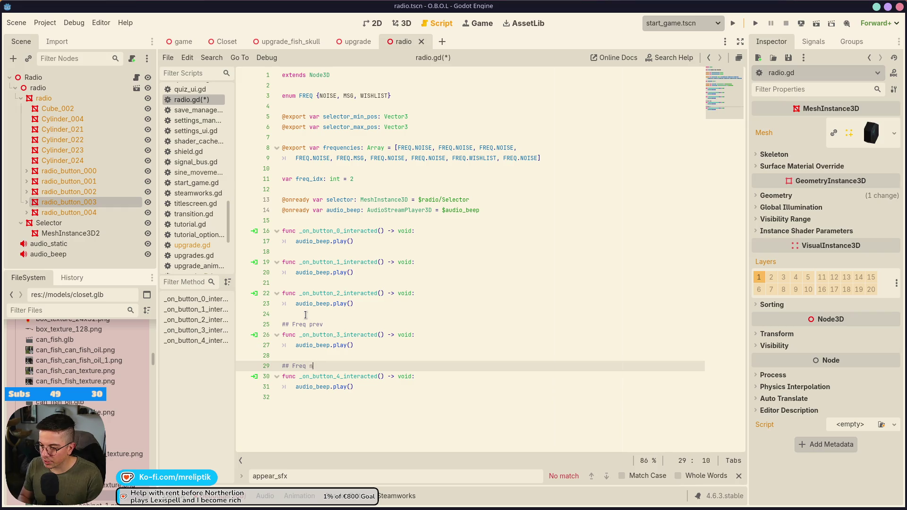
key(ctrl+k)
key(Up)
key(Up)
key(Up)
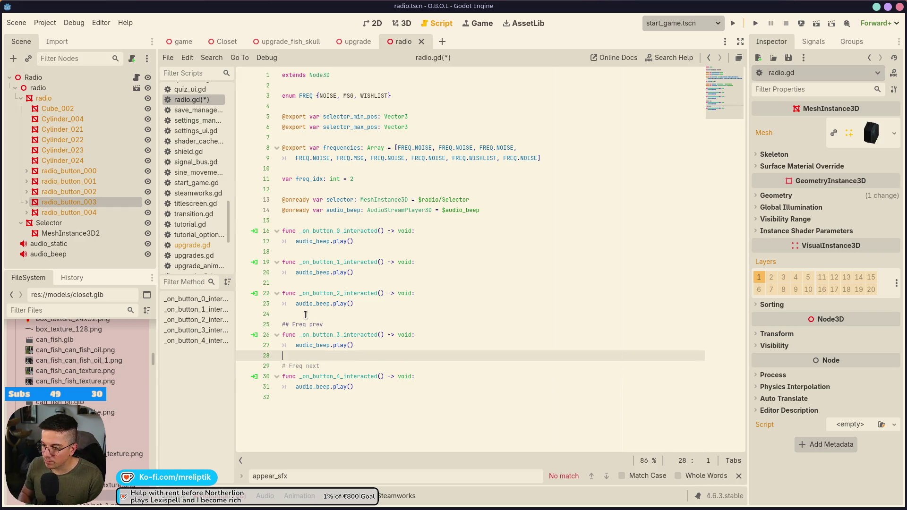
key(ctrl+k)
key(ctrl+s)
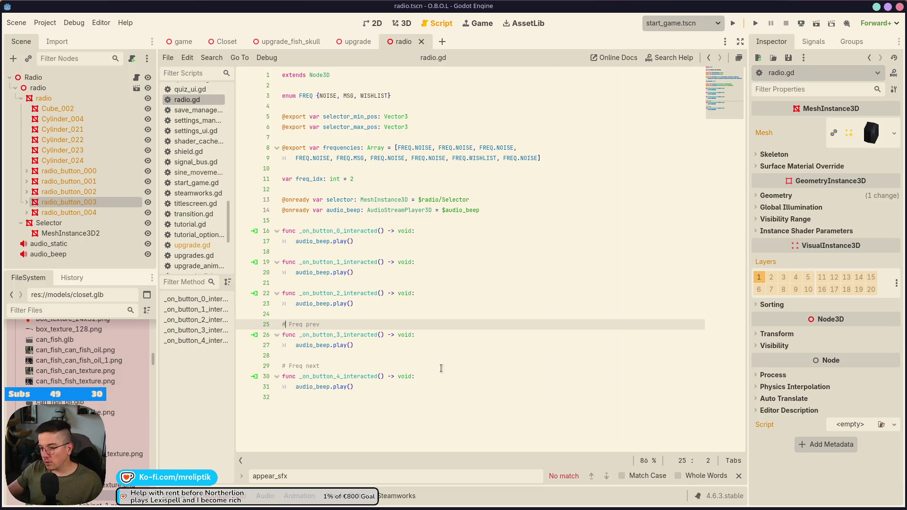
Step: Add an indented blank line after the beep call in _on_button_3_interacted
click(389, 346)
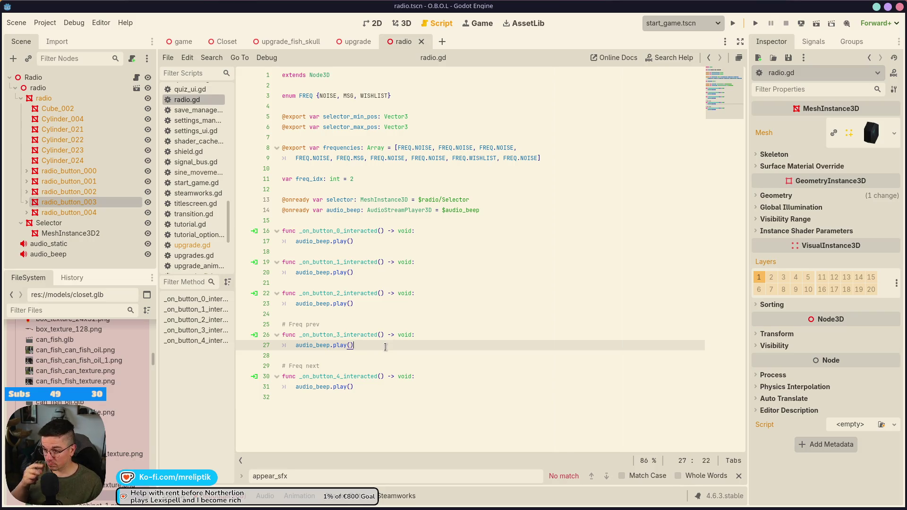
key(Return)
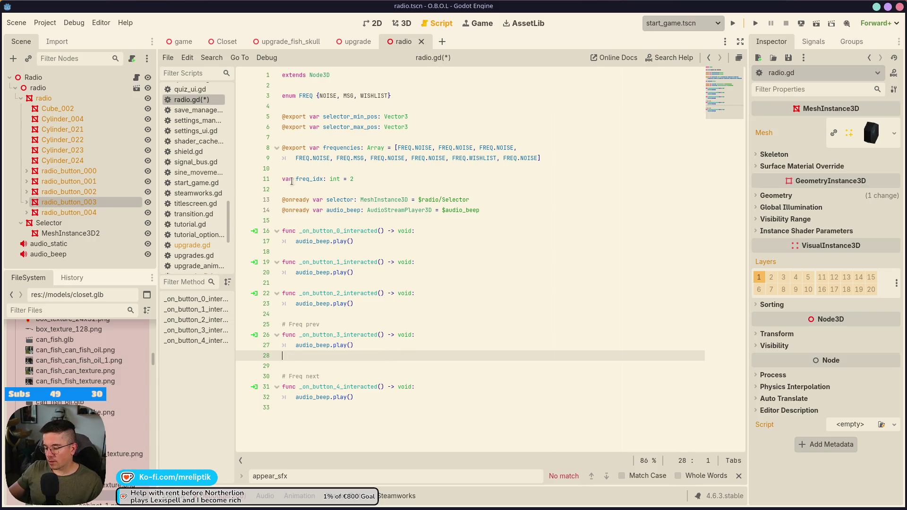
key(Tab)
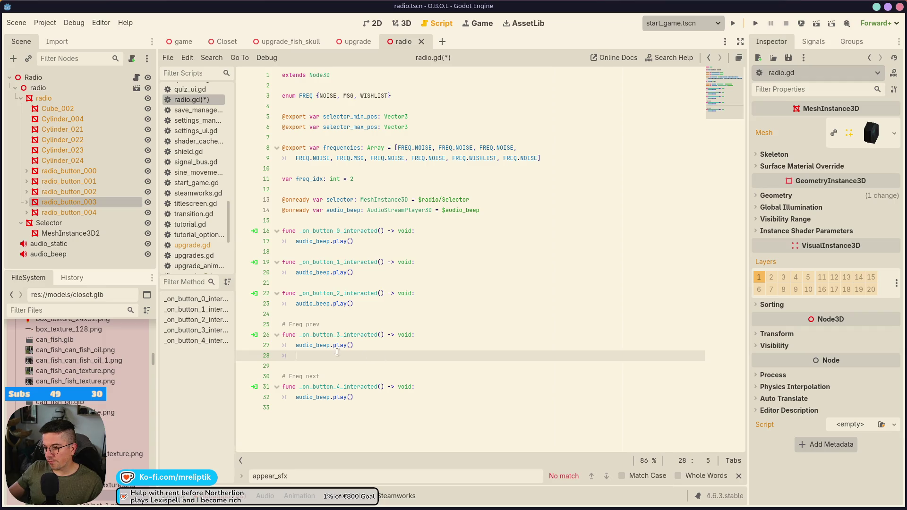
click(300, 222)
Step: Declare 'func switch_freq(increment: int) -> void:' below the variable declarations
key(Return)
key(Return)
key(Up)
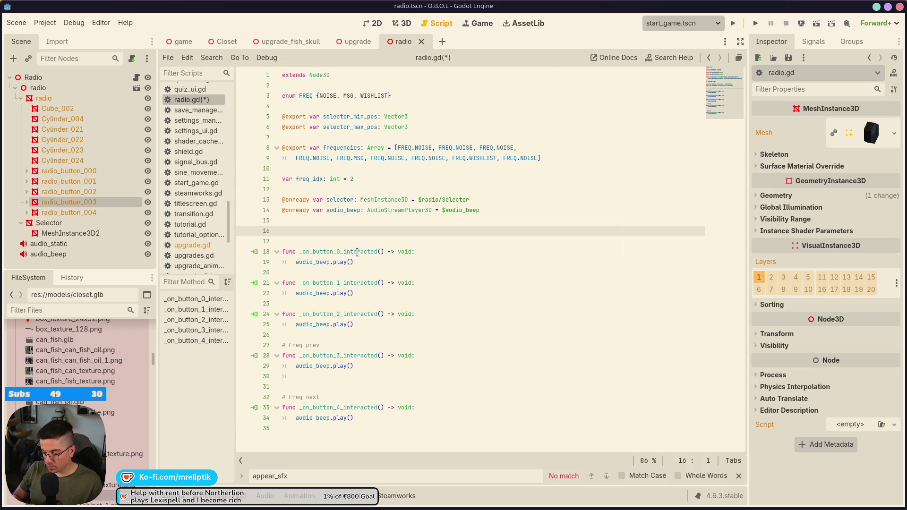
text(func switch_f)
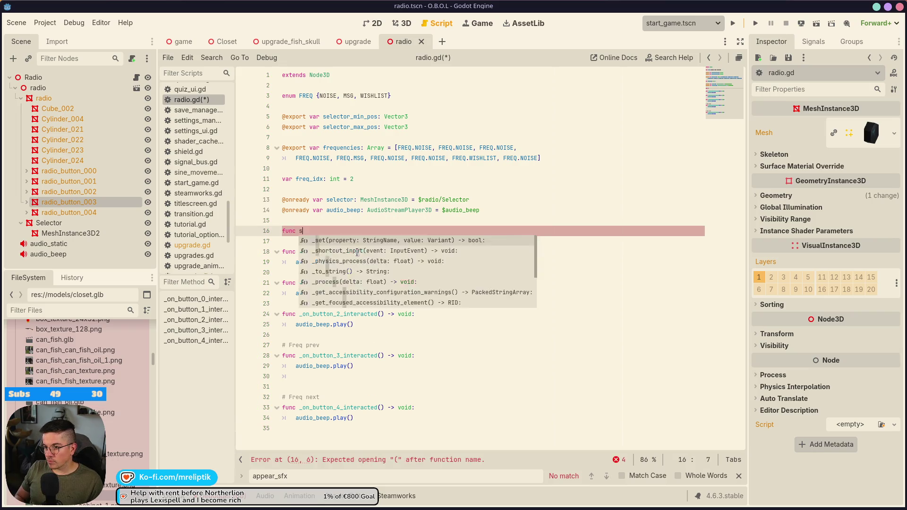
text(re)
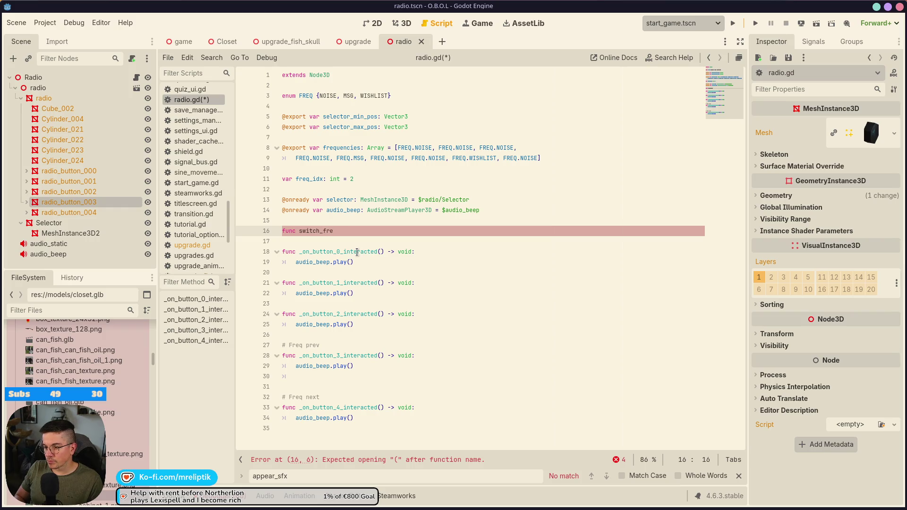
text(q()
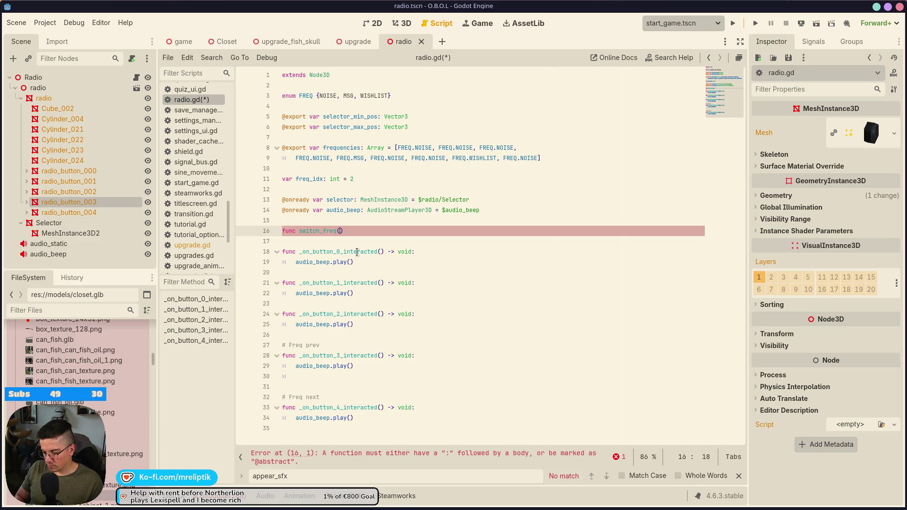
text(s)
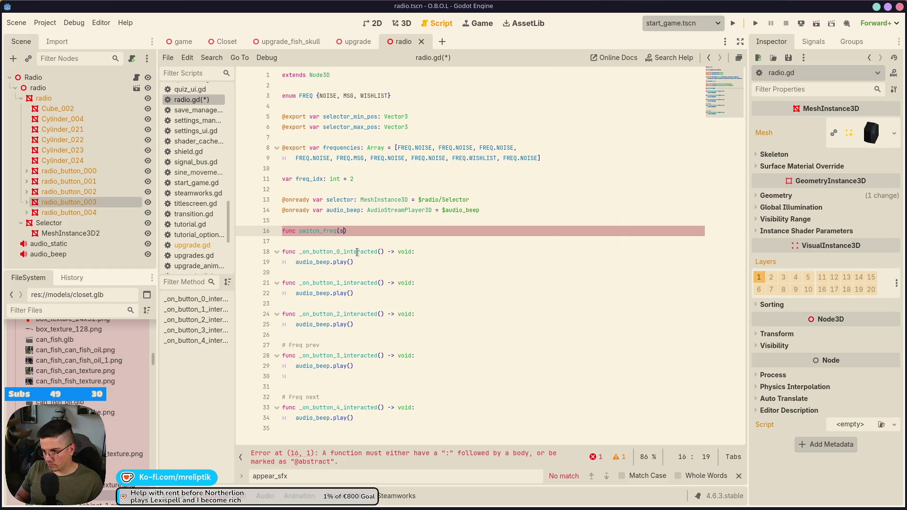
key(BackSpace)
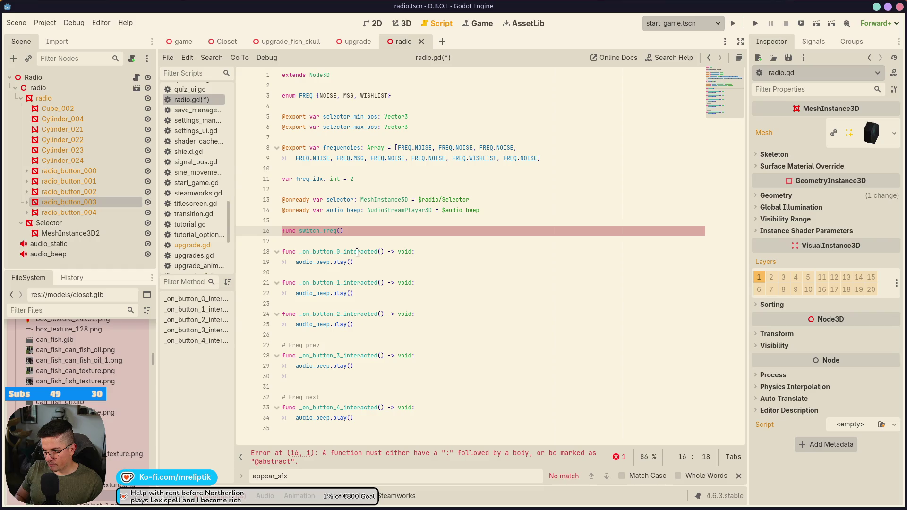
text(increment: int)
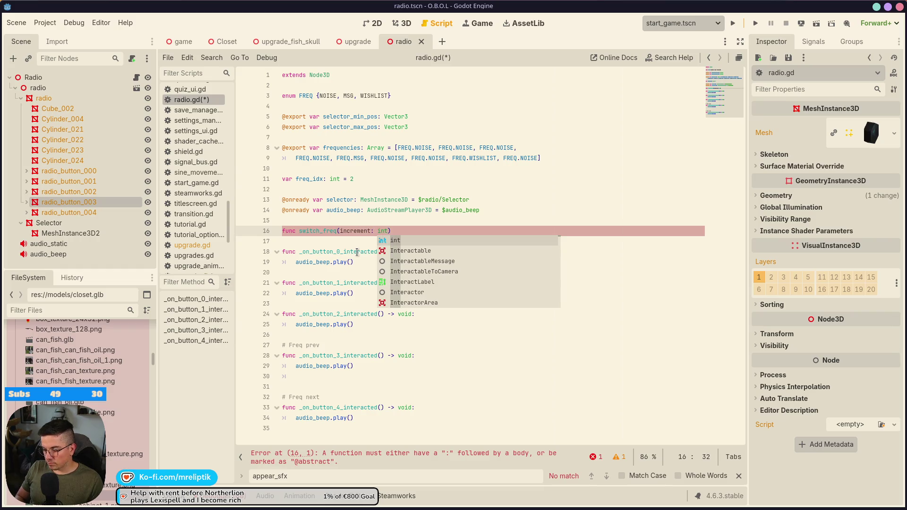
text() -> void:)
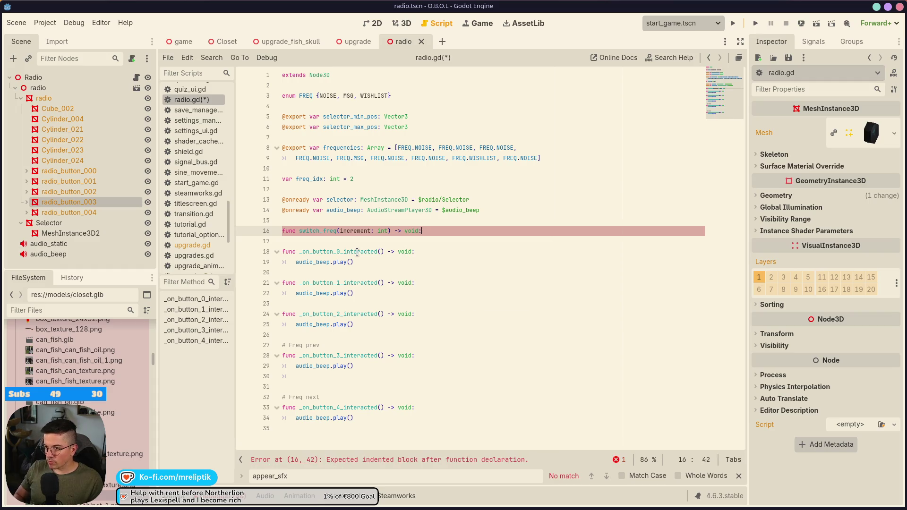
key(Return)
Step: Add 'if freq_idx == 0: return', a frequencies.size() check, and 'freq_idx += increment', then save
text(if)
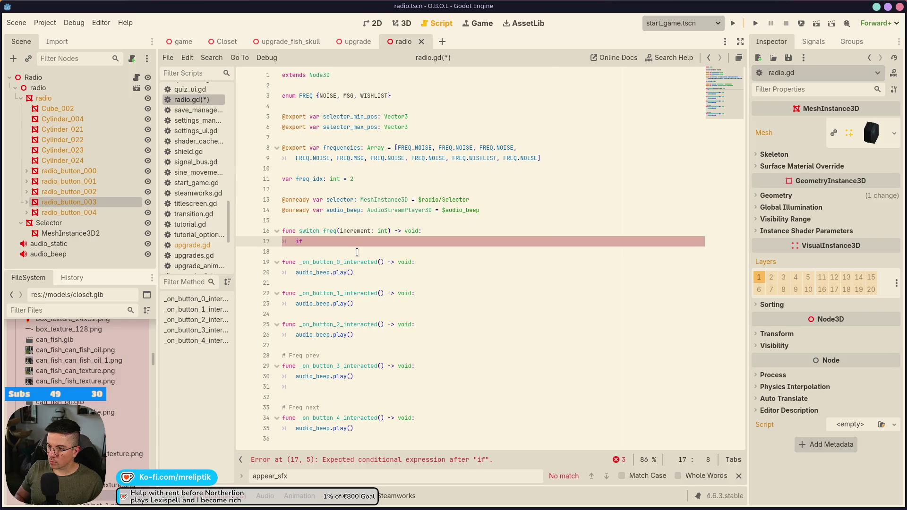
text(f)
text(req)
key(Down)
key(Return)
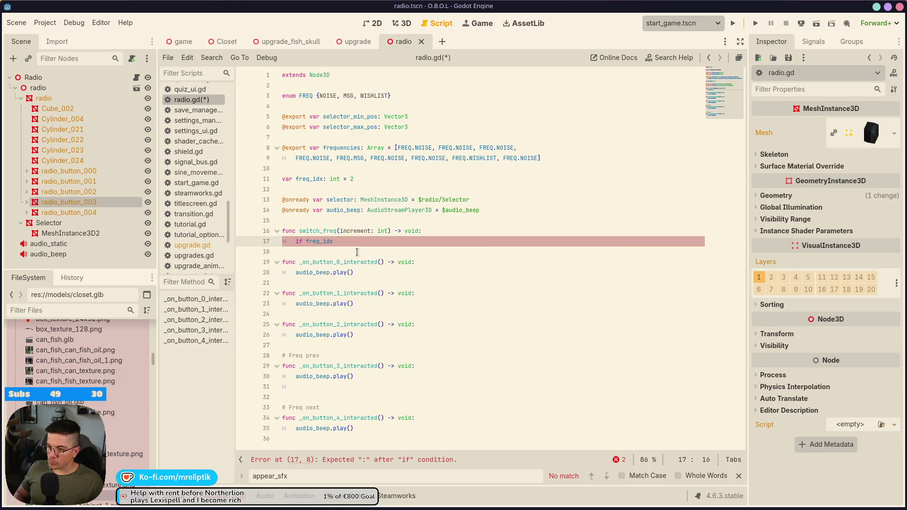
text(== 0: return)
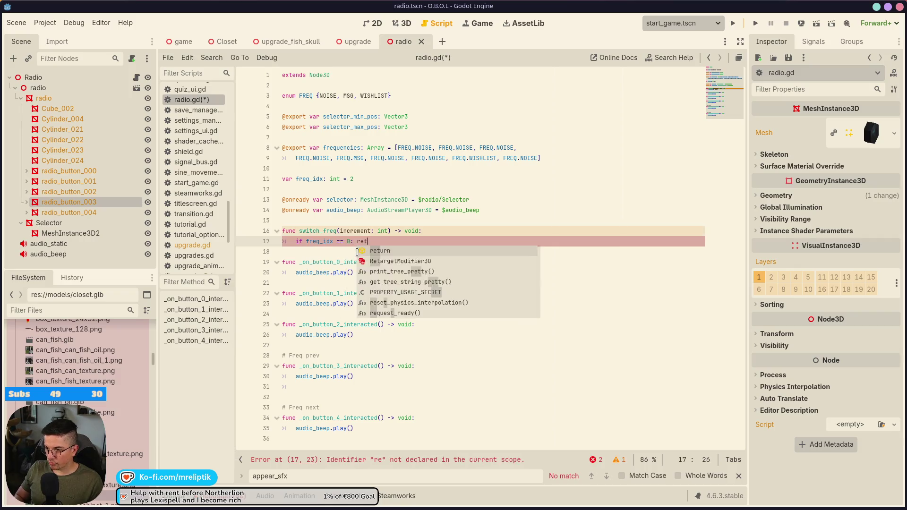
key(Return)
text(if freq_idx )
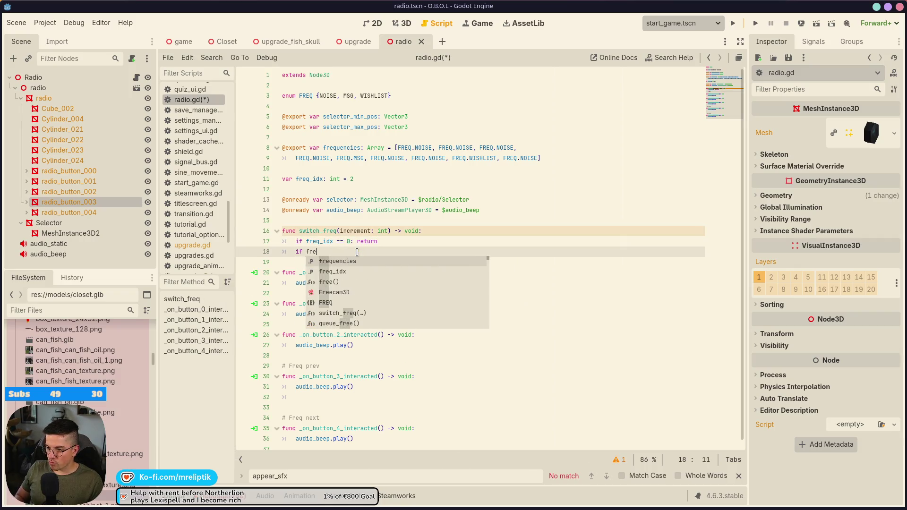
text(== )
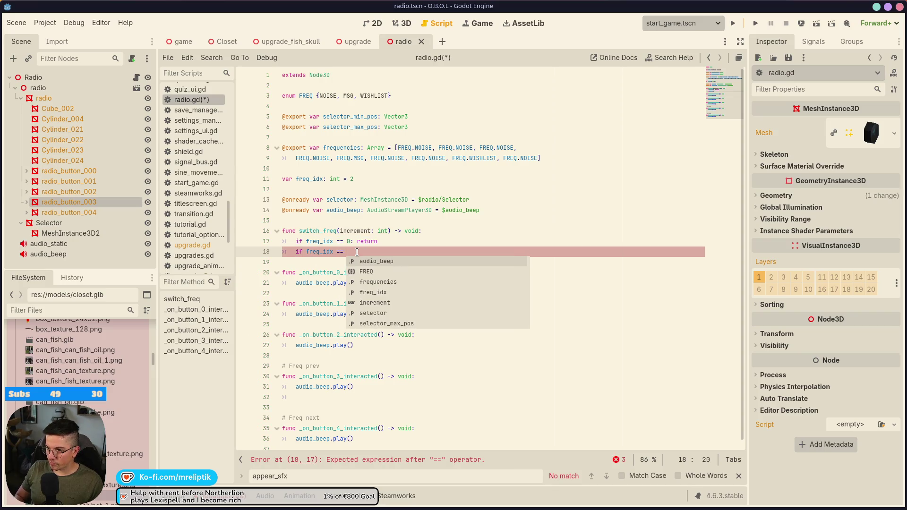
text(frequencies.size())
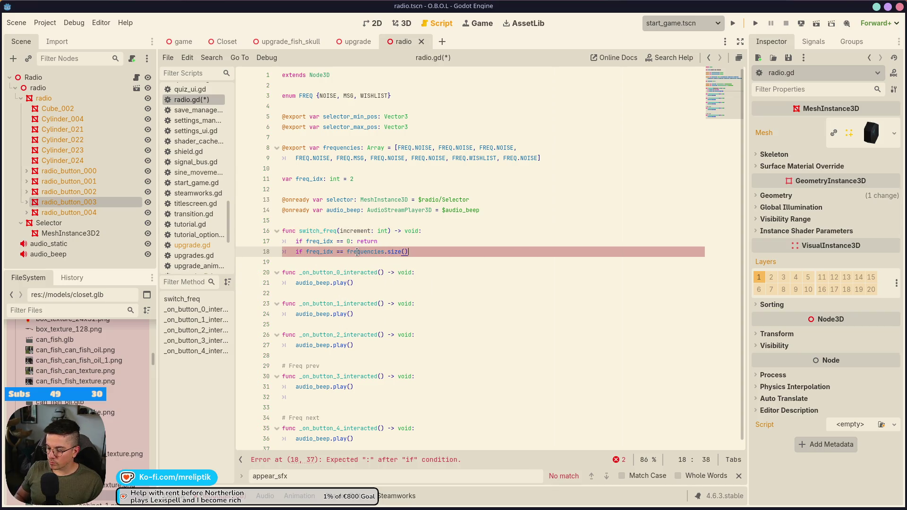
text(: freq_idx = 0)
key(ctrl+s)
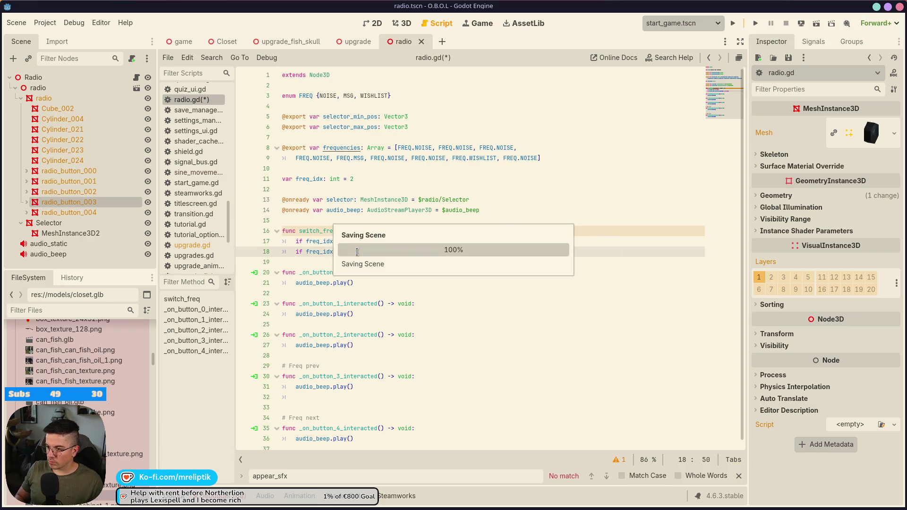
key(Return)
text(freq_idx += )
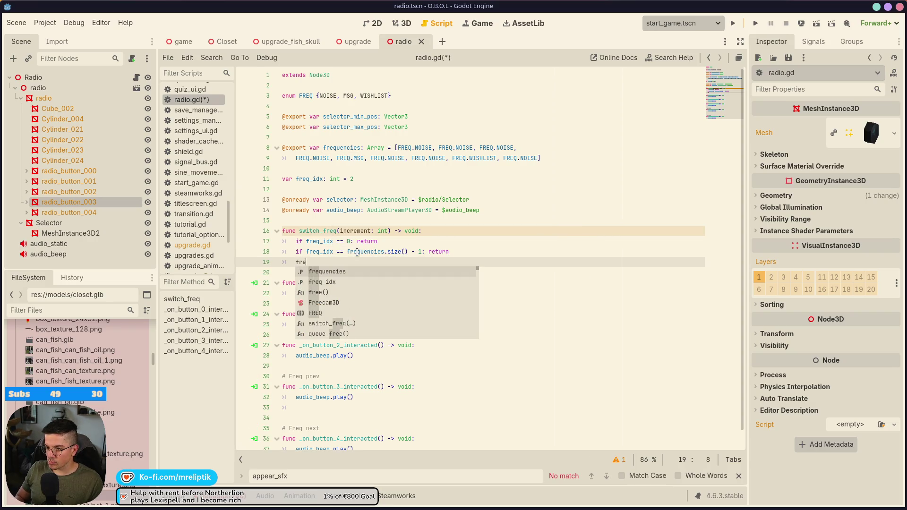
text(increment)
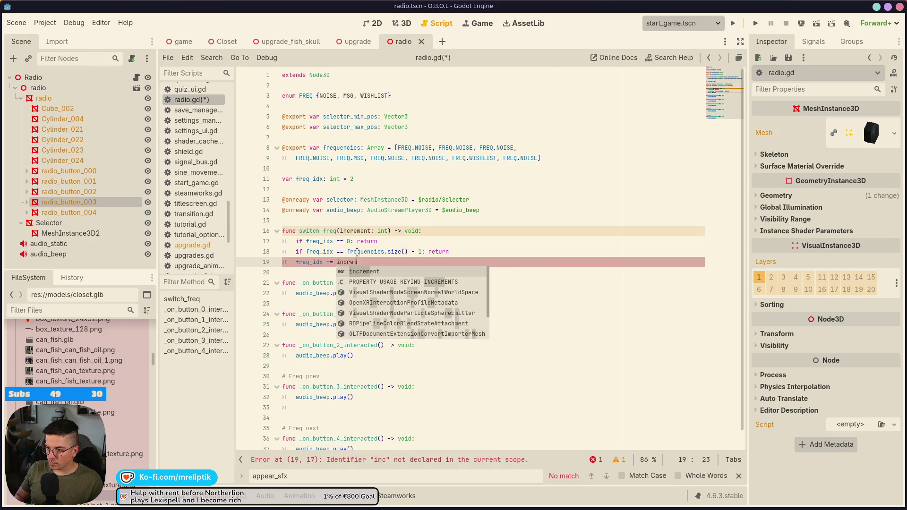
key(ctrl+s)
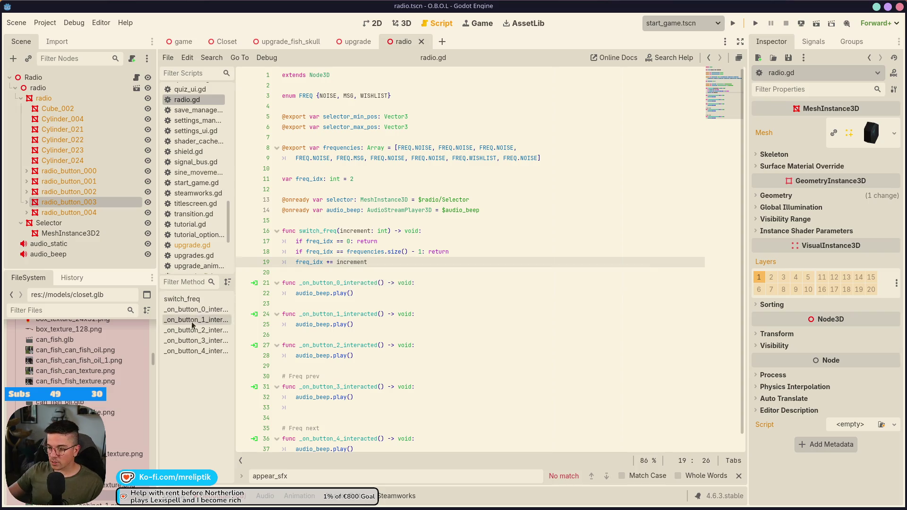
Step: Insert a switch_freq( call on empty line 33 in the Freq prev handler
double_click(310, 262)
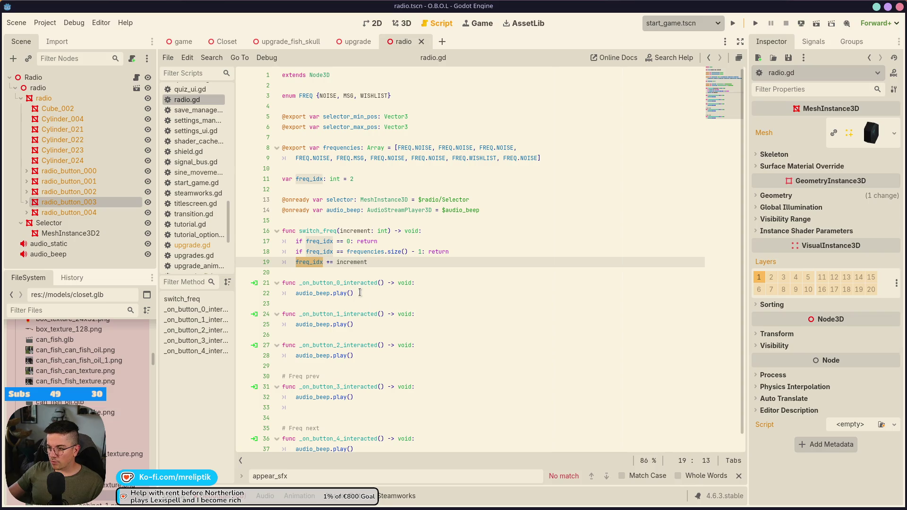
scroll(322, 305, down, 1)
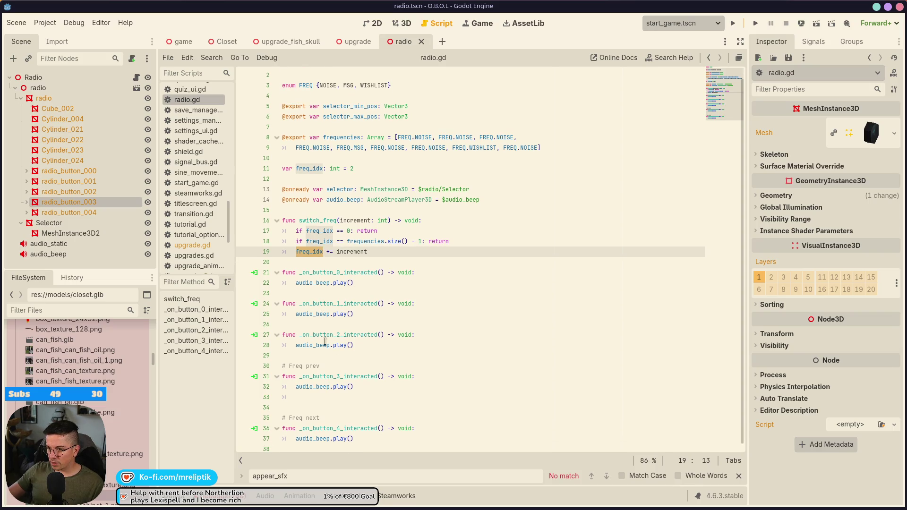
double_click(326, 220)
key(ctrl+c)
click(353, 398)
key(ctrl+v)
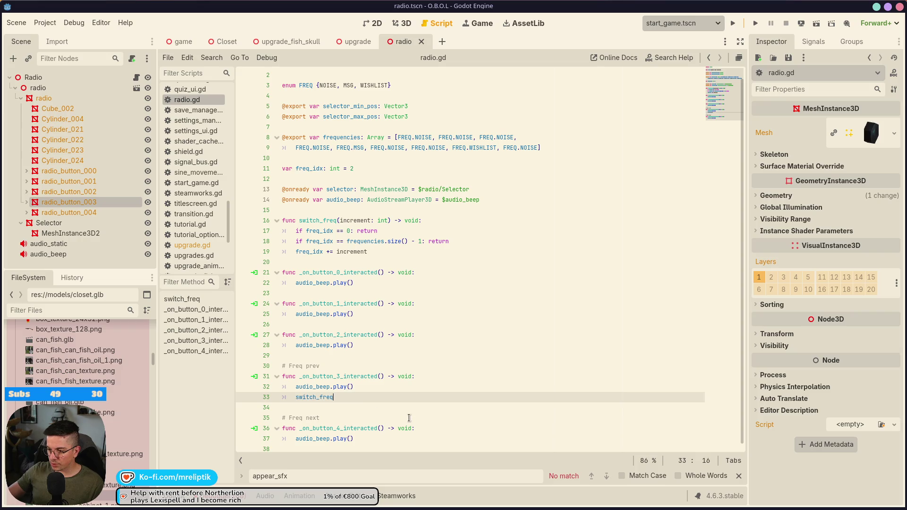
text((-1)
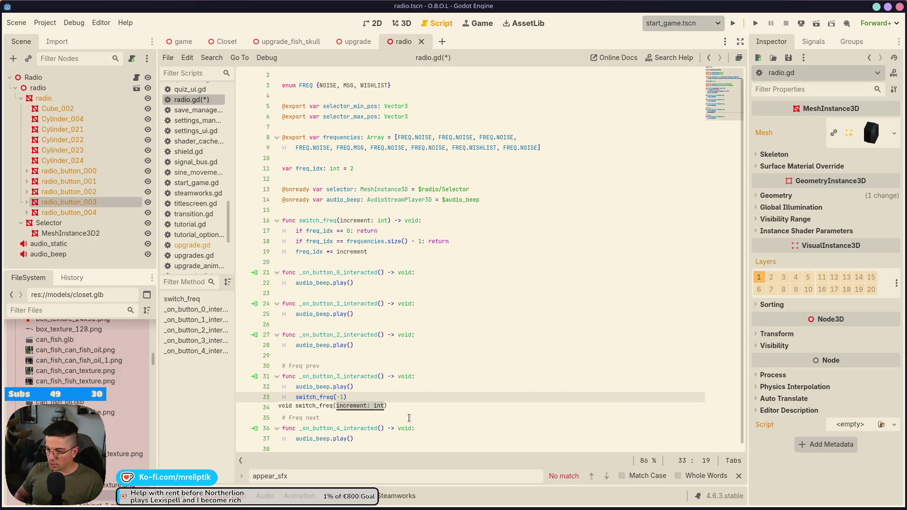
Step: Add a switch_freq(-1) call on a new handler line and save radio.gd
key(Down)
key(Down)
key(Down)
key(End)
key(Return)
text(switch_freq(-1)
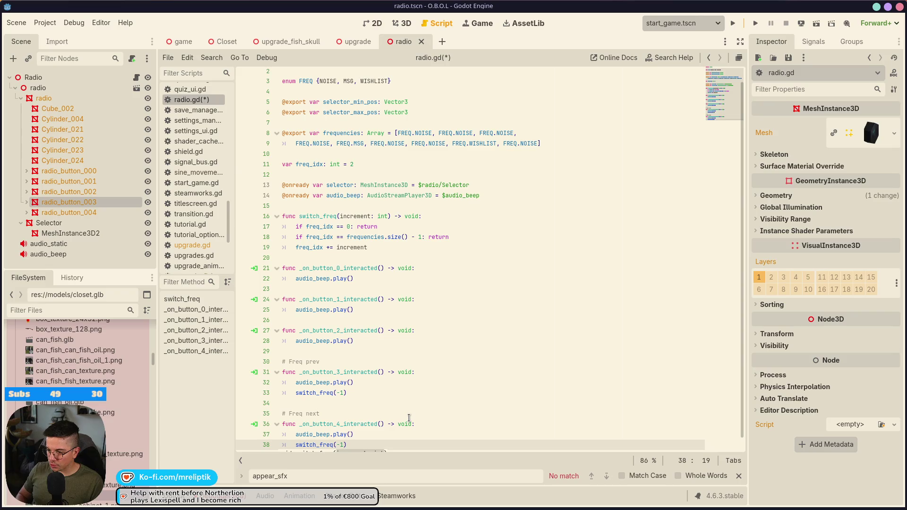
key(ctrl+s)
click(409, 416)
key(ctrl+s)
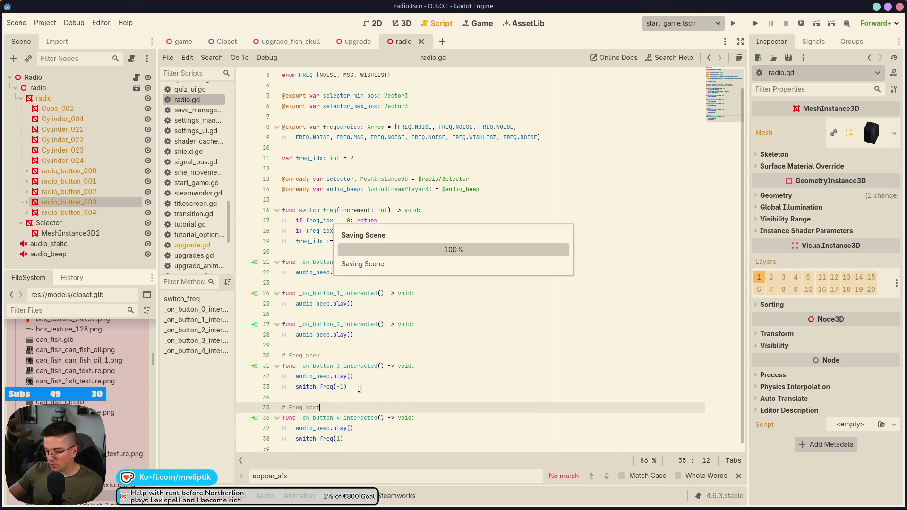
click(48, 244)
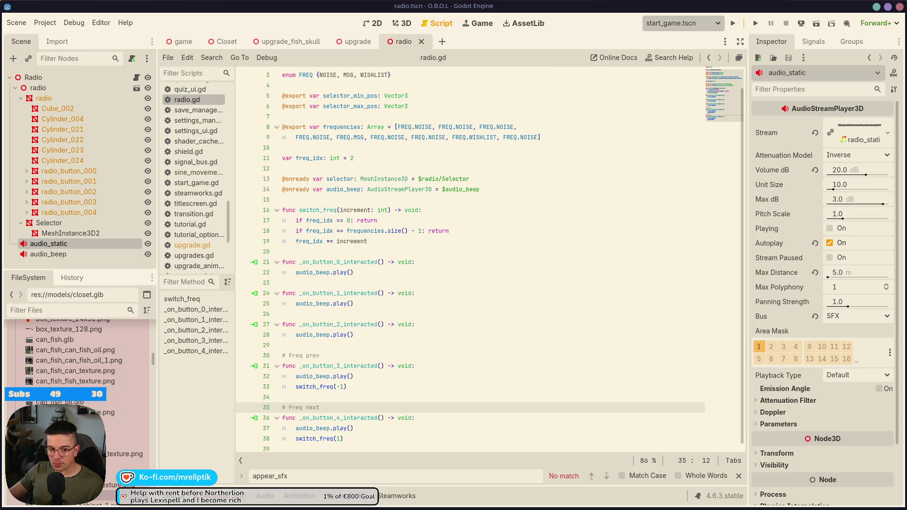
Step: Add a match on frequencies[freq_idx] below the increment line in switch_freq
click(486, 335)
click(321, 387)
click(415, 239)
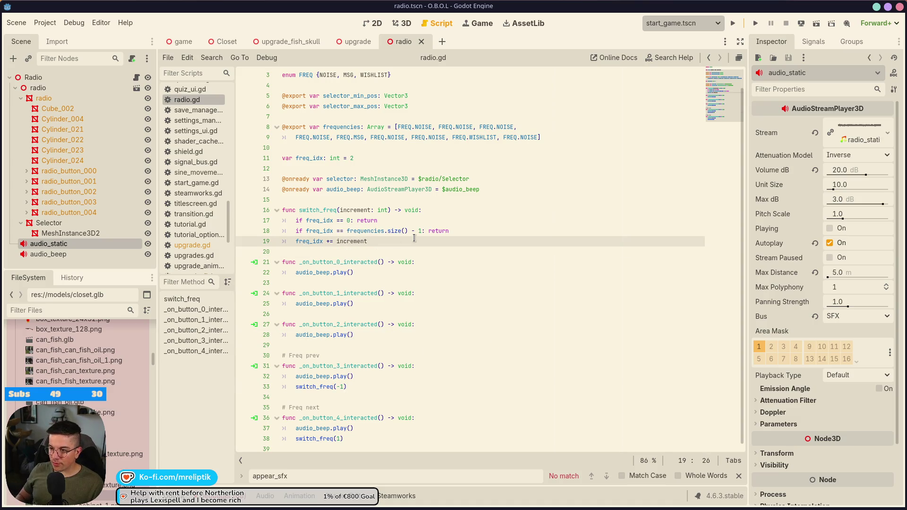
key(Return)
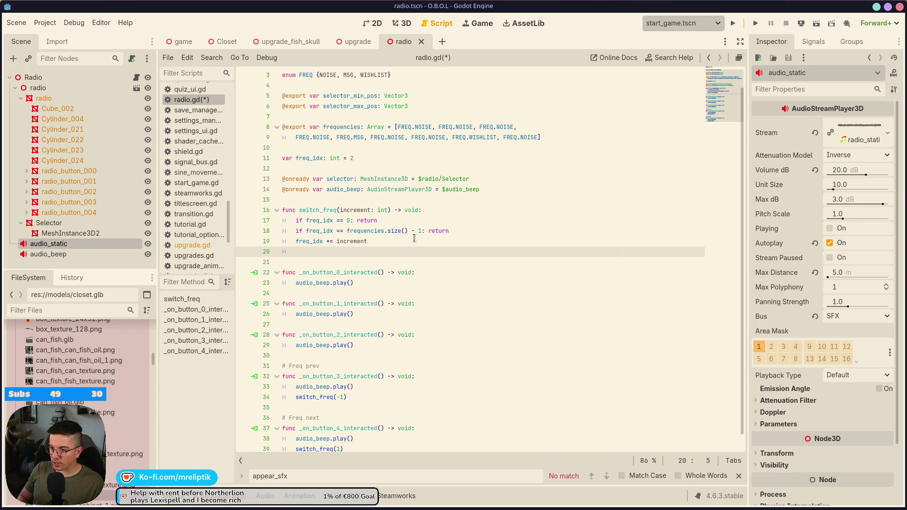
text(tch freque)
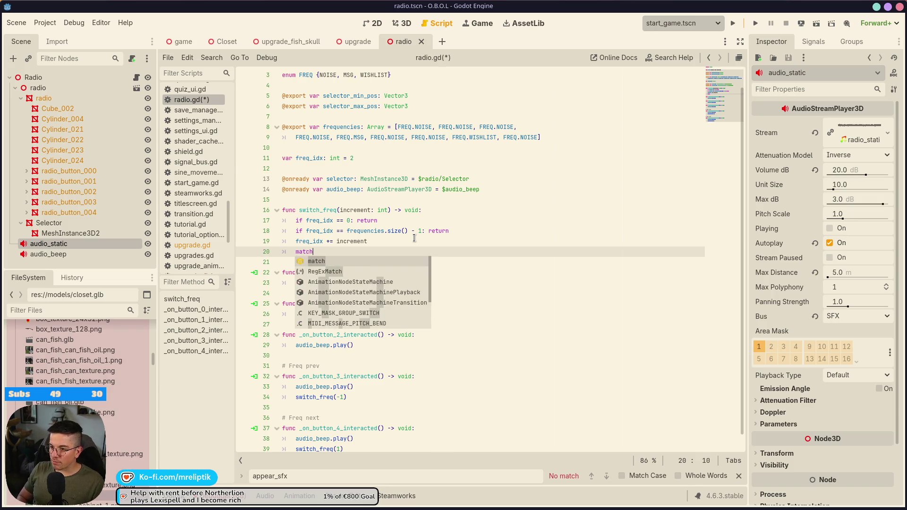
key(Return)
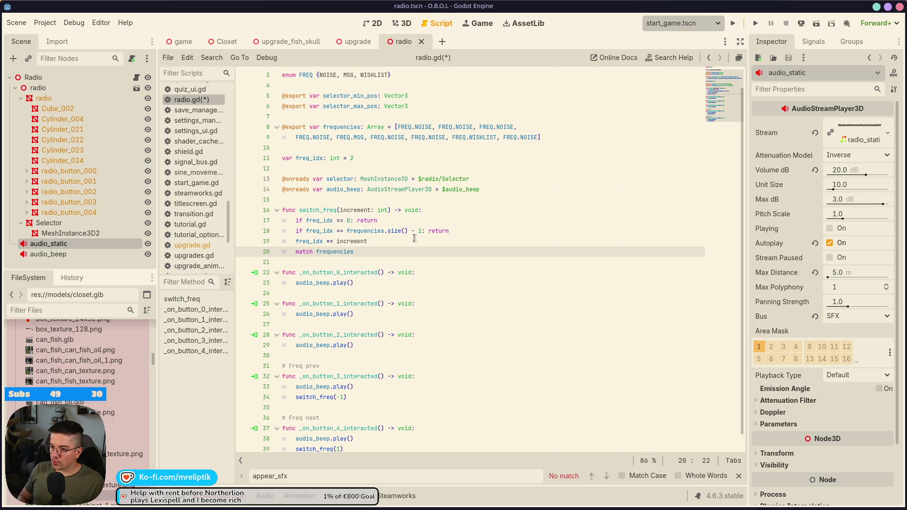
text([g)
key(BackSpace)
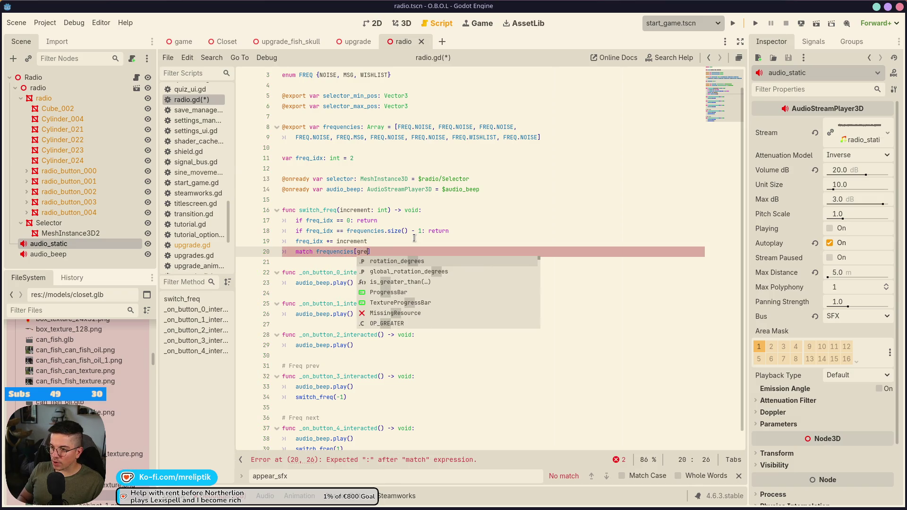
text(freq)
key(Down)
key(Return)
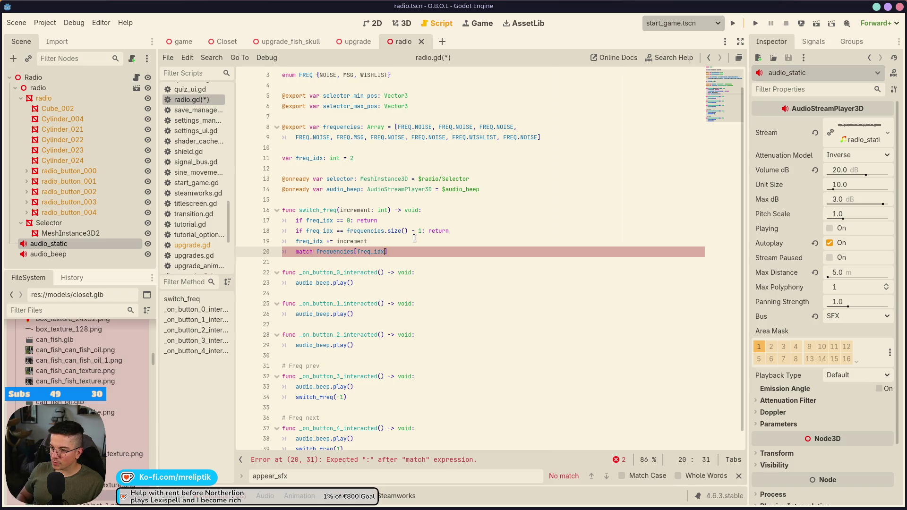
key(Return)
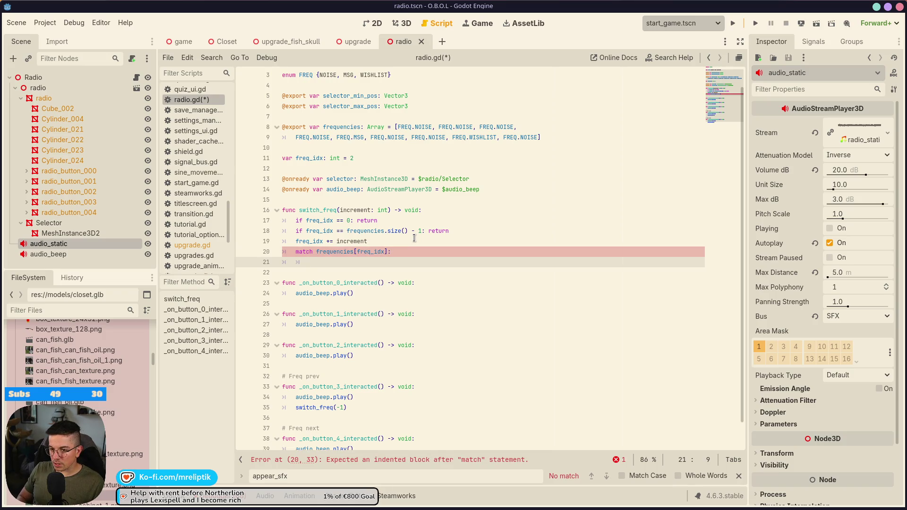
Step: Write FREQ.NOISE match branches, each with a pass body
text(i)
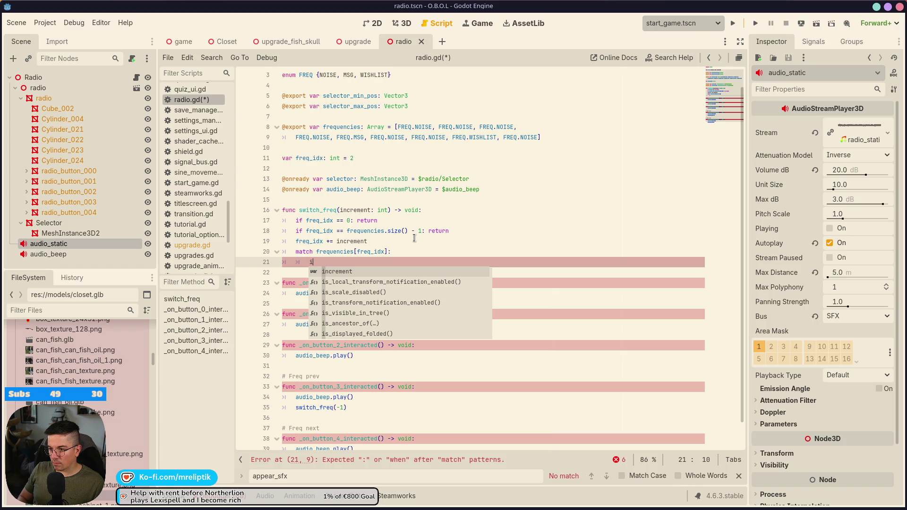
key(BackSpace)
key(BackSpace)
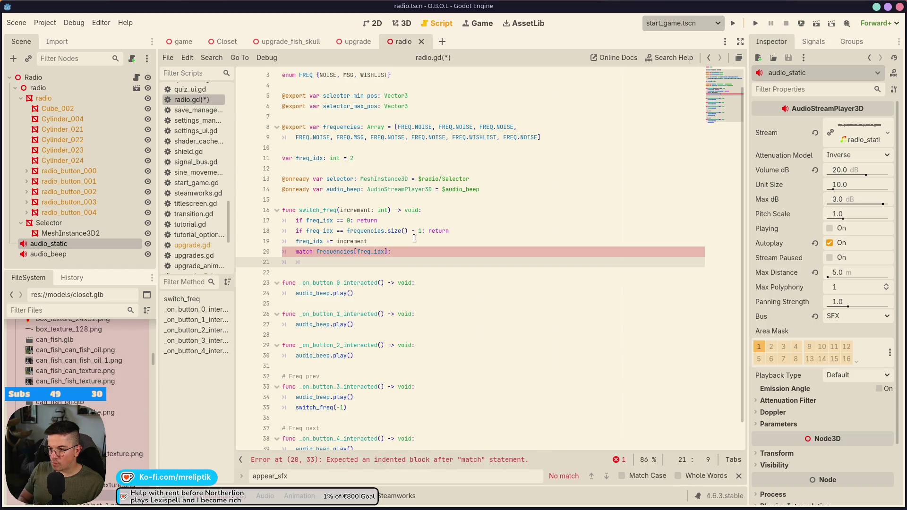
text(FREQ.NOISe)
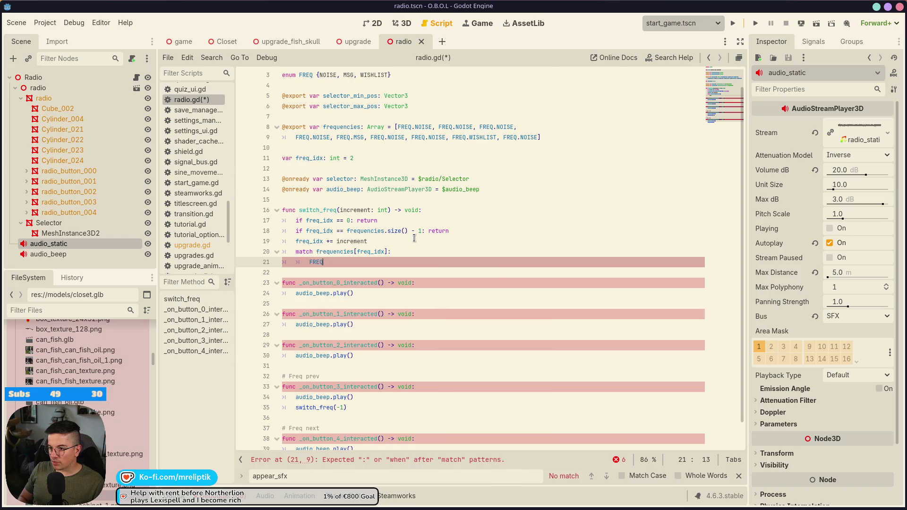
key(BackSpace)
text(SE)
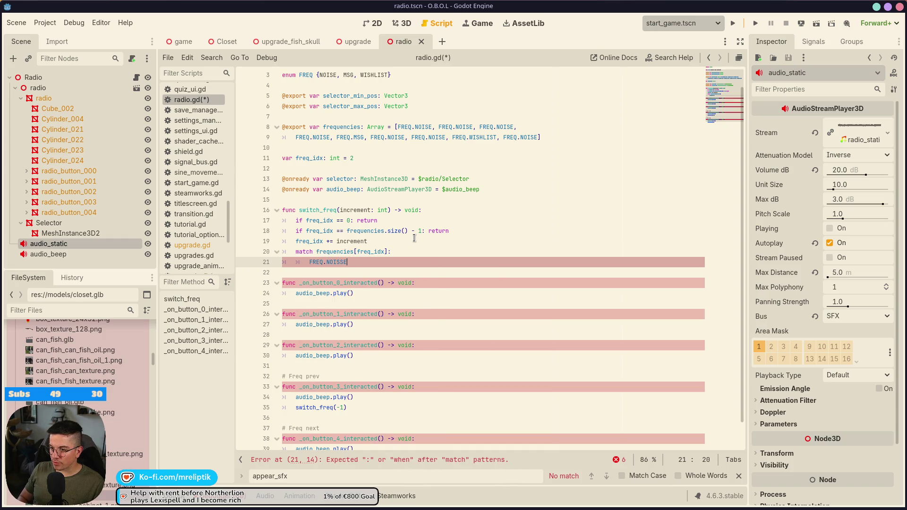
text(E:)
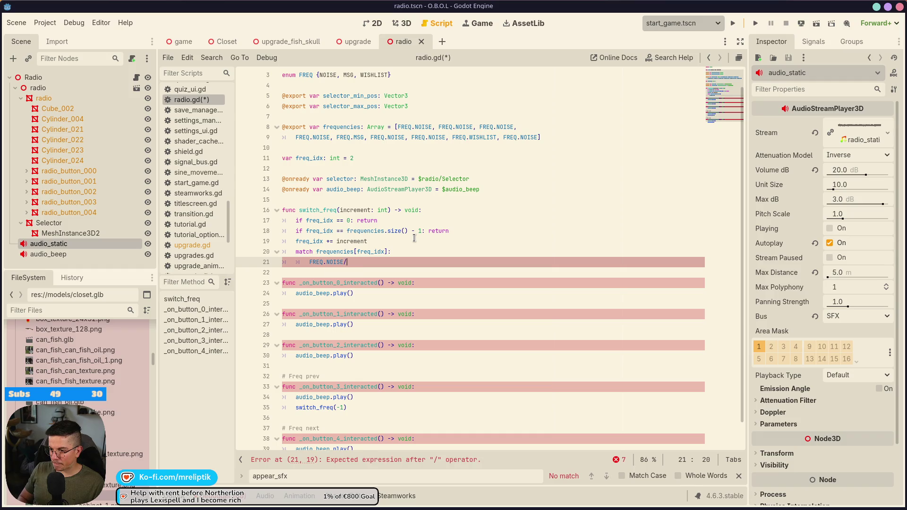
key(Return)
text(pASS)
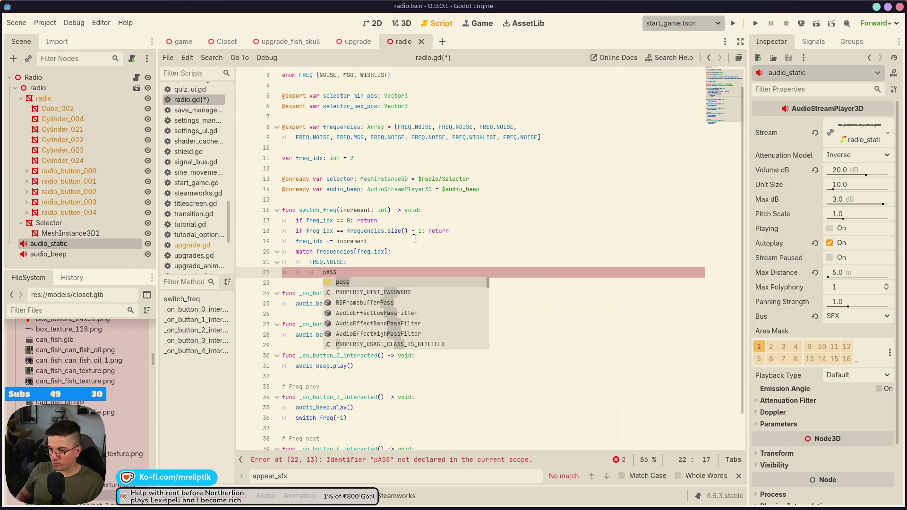
key(Return)
key(Return)
key(BackSpace)
text(FREQ.NOISE:)
key(Return)
text(pass)
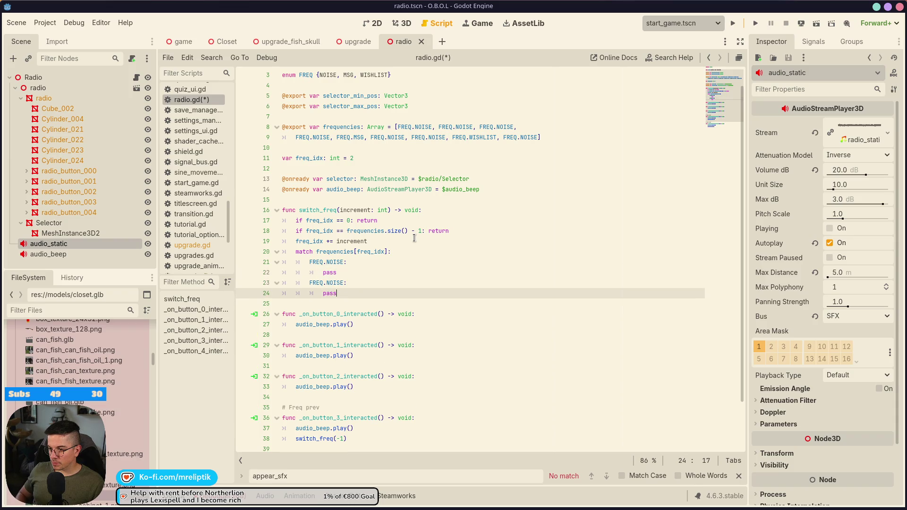
Step: Duplicate the branch and rename the copies to FREQ.MSG and FREQ.WISHLIST, then save radio.gd
key(ctrl+shift+d)
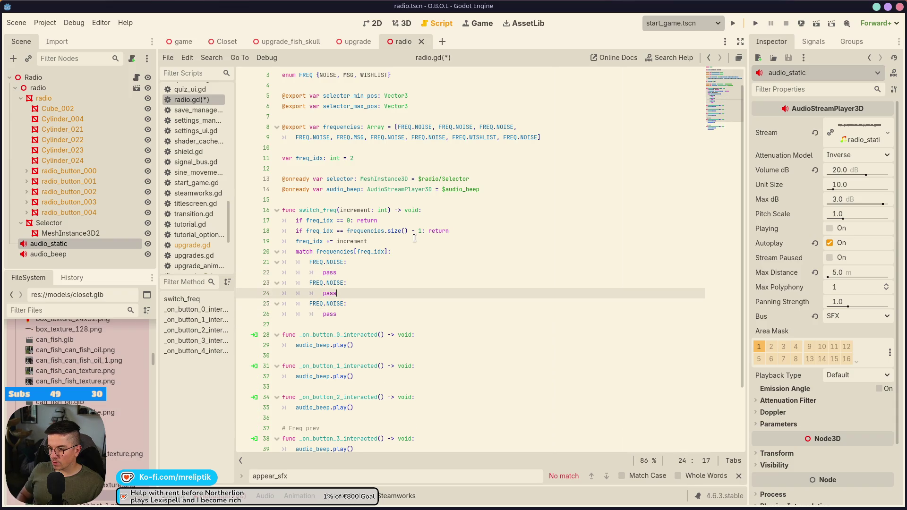
key(Up)
key(ctrl+d)
text(msg)
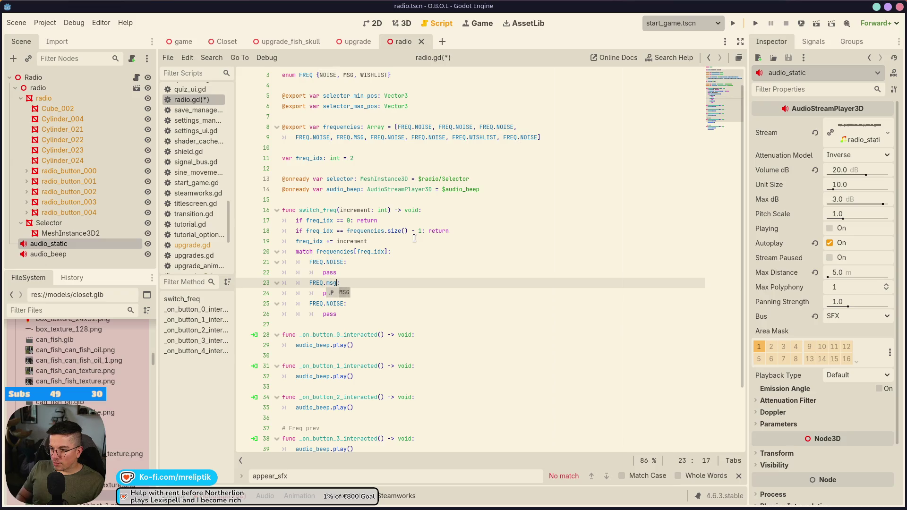
key(Return)
key(Down)
key(Down)
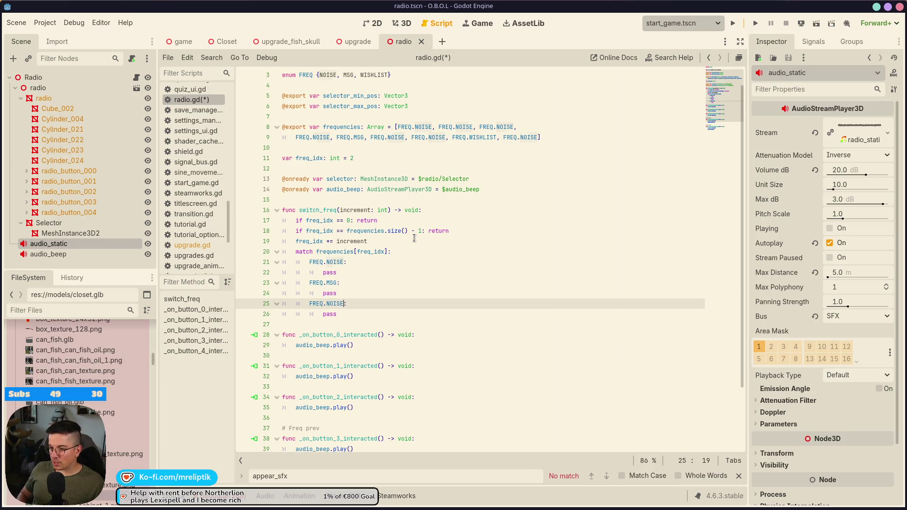
key(ctrl+shift+Left)
text(wish)
key(Return)
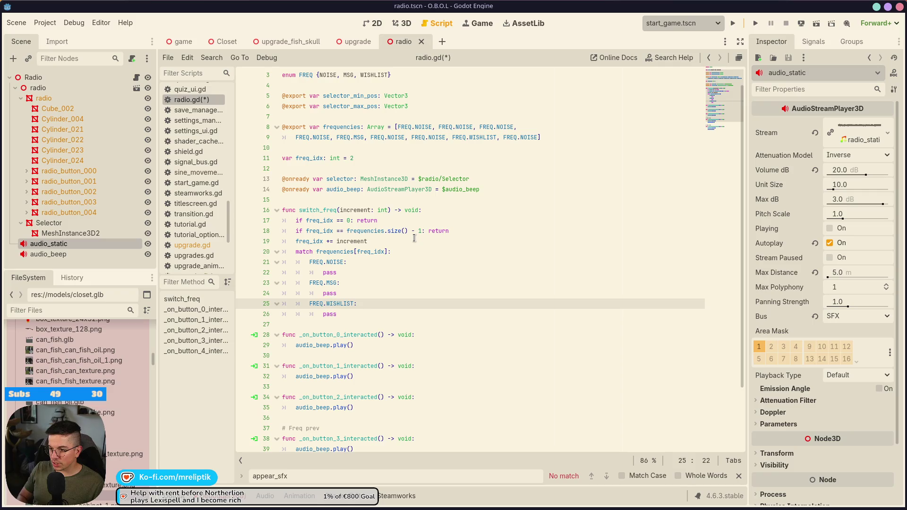
key(ctrl+s)
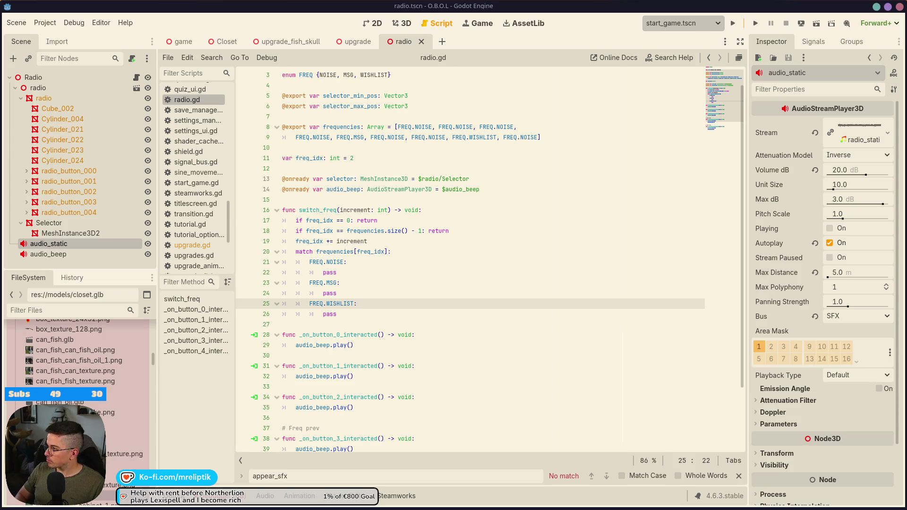
Step: Duplicate the audio_static node and rename the copy audio_wishlist
click(399, 256)
click(56, 237)
click(56, 244)
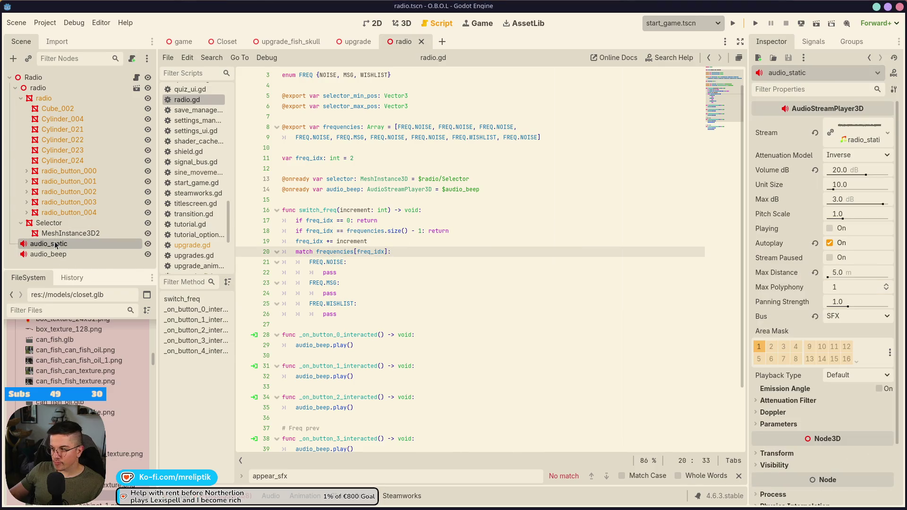
key(ctrl+d)
double_click(90, 254)
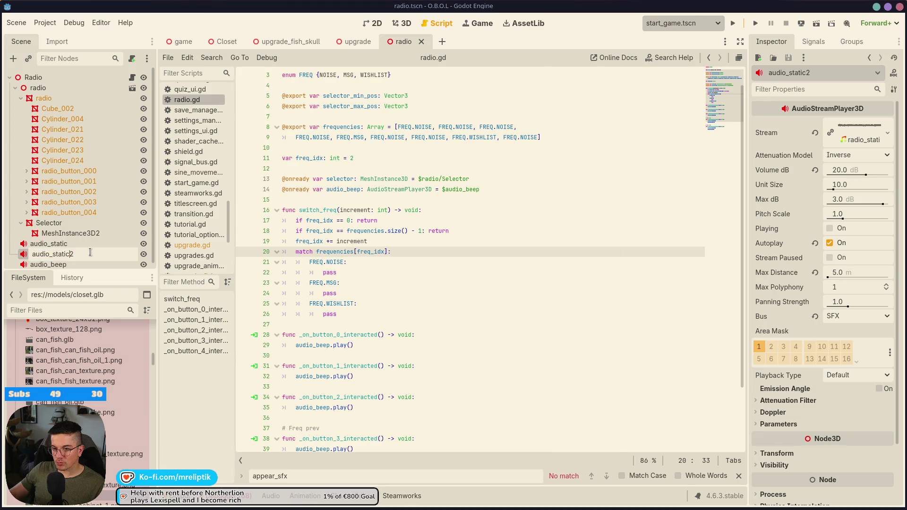
key(BackSpace)
key(BackSpace)
key(BackSpace)
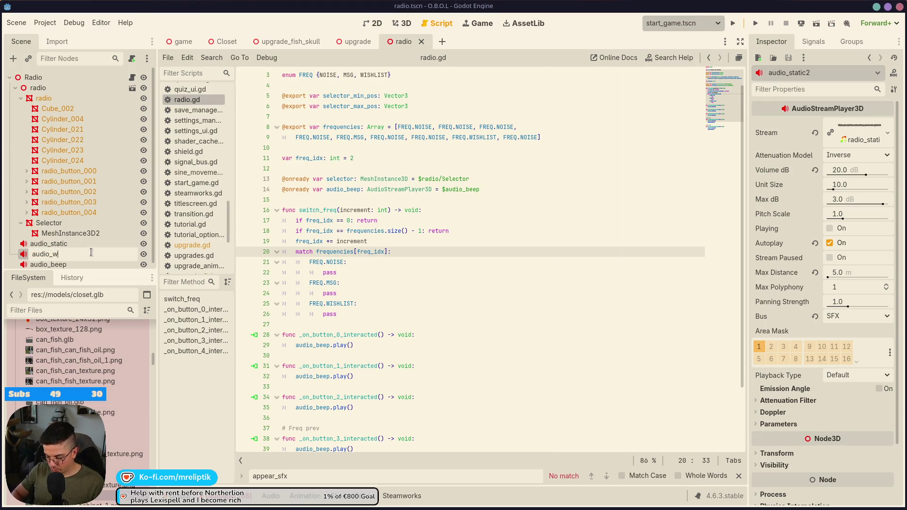
text(ishlist)
key(Return)
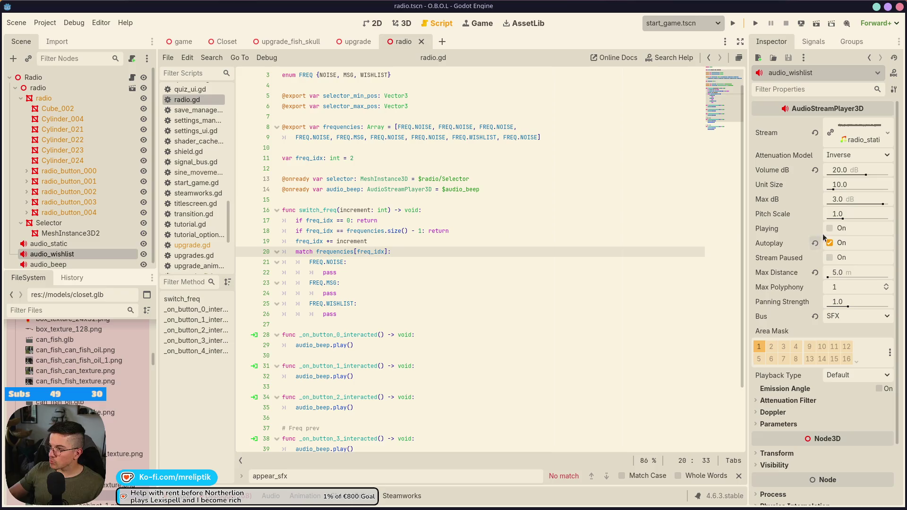
Step: Quick-load the morsecode sound file as audio_wishlist's Stream
click(887, 133)
click(810, 290)
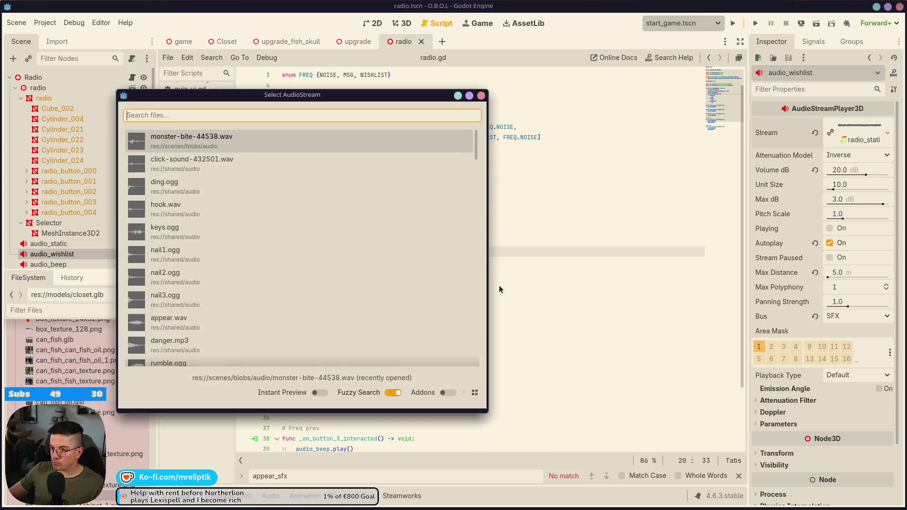
text(wish)
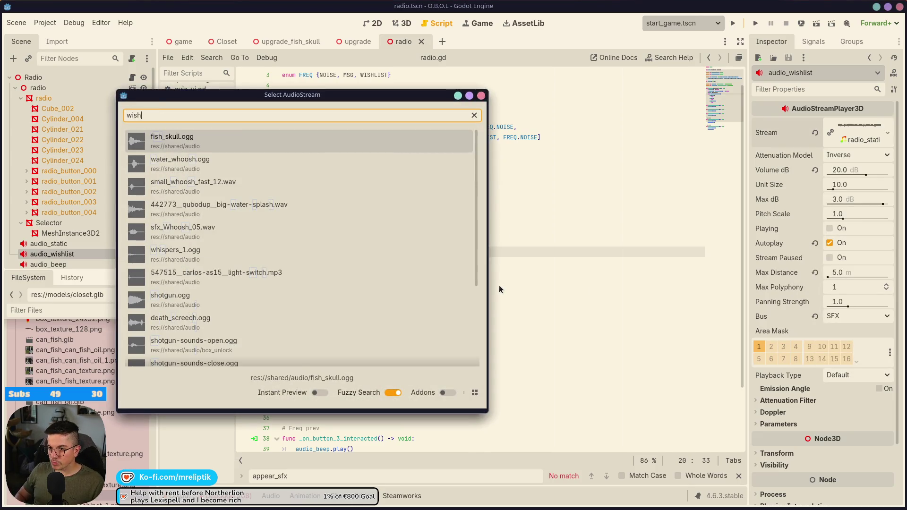
text(li)
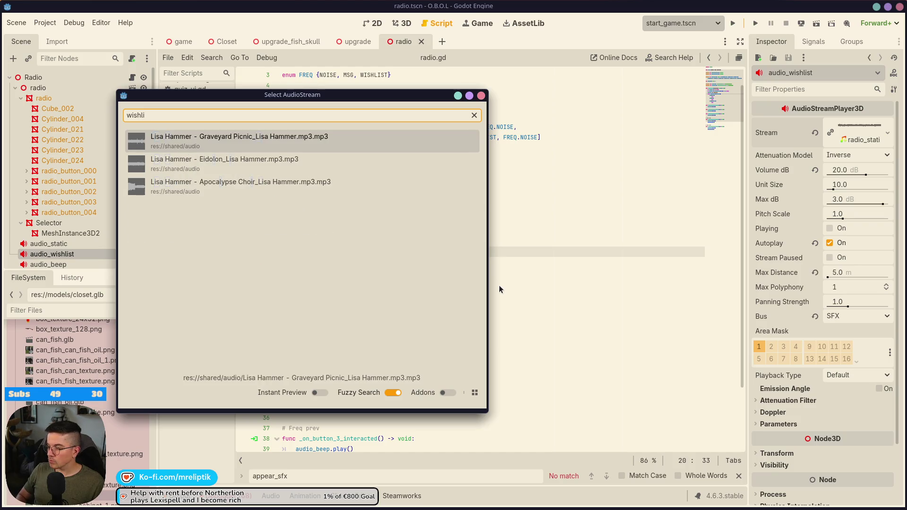
key(BackSpace)
key(BackSpace)
key(BackSpace)
text(mors)
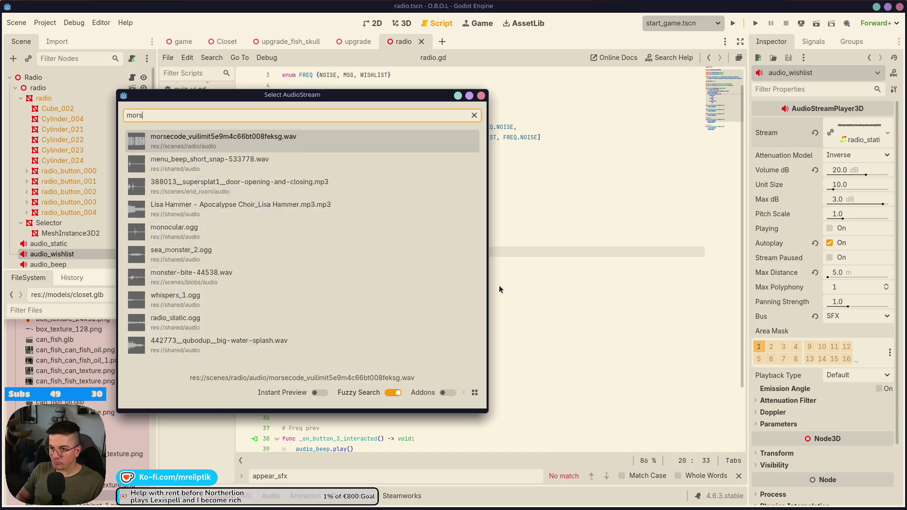
text(e)
key(Return)
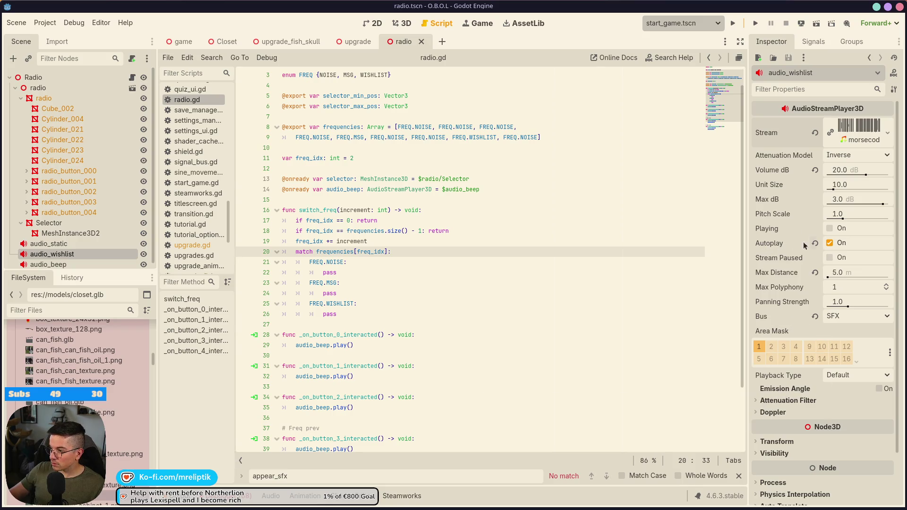
click(50, 310)
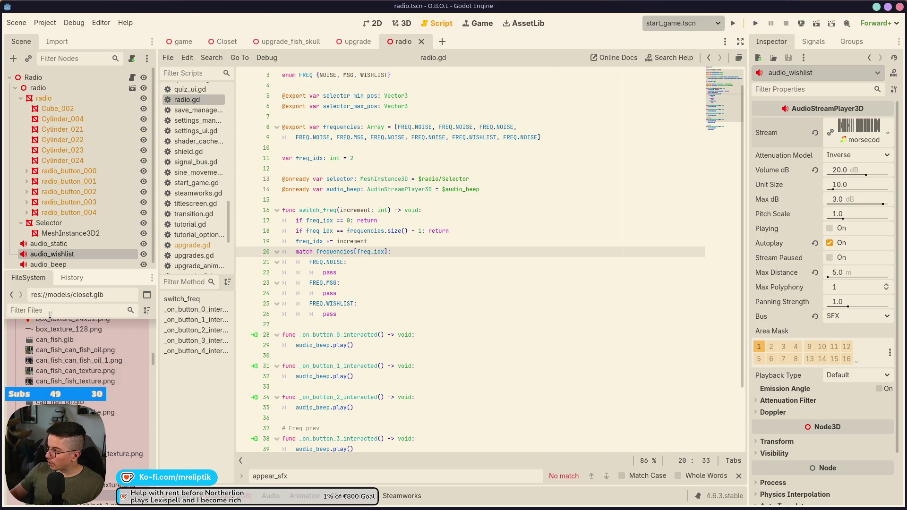
Step: Set the morsecode file's import Loop Mode to Forward and reimport it
text(morse)
click(95, 380)
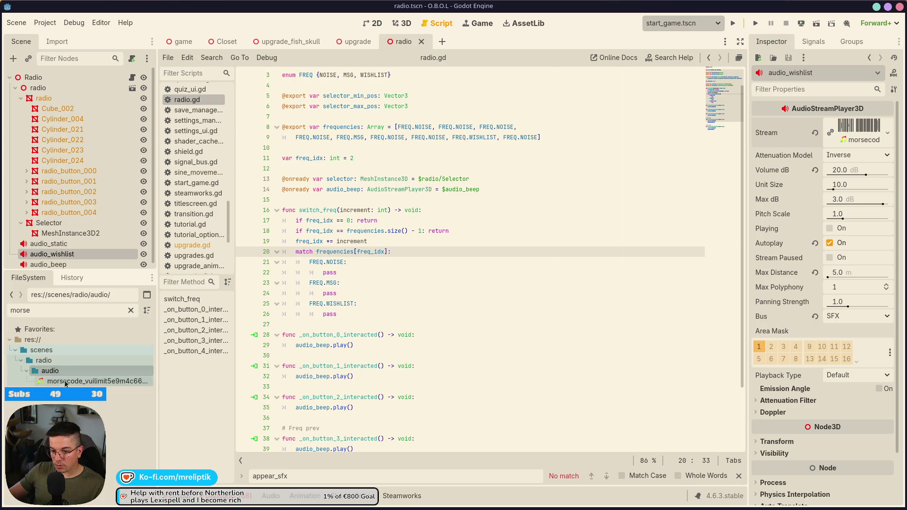
click(57, 42)
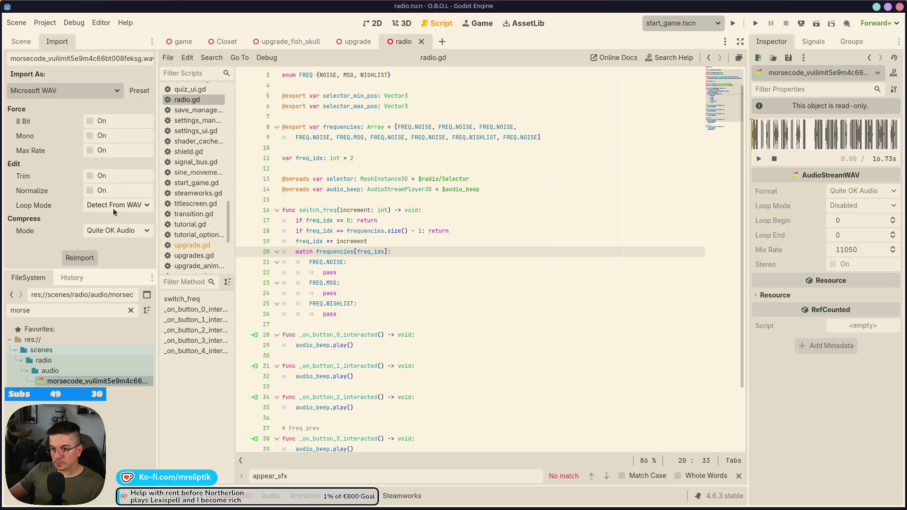
click(115, 205)
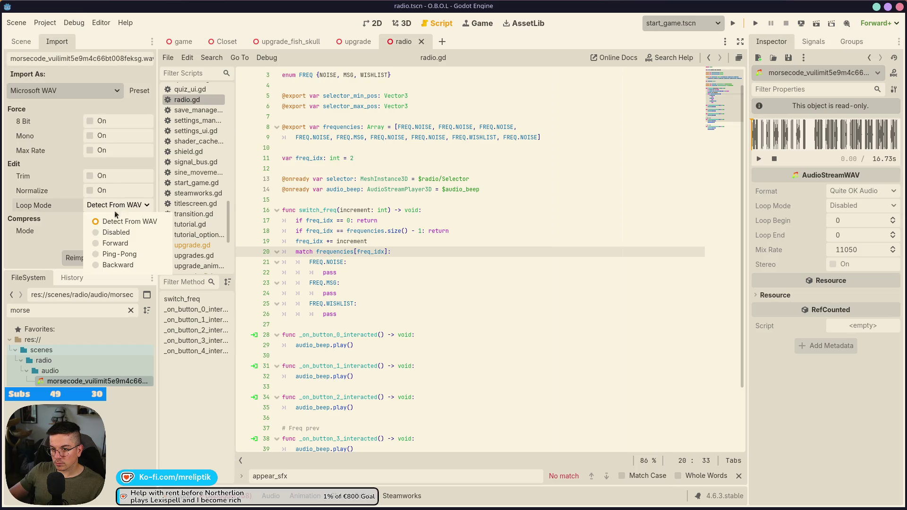
click(116, 243)
click(75, 257)
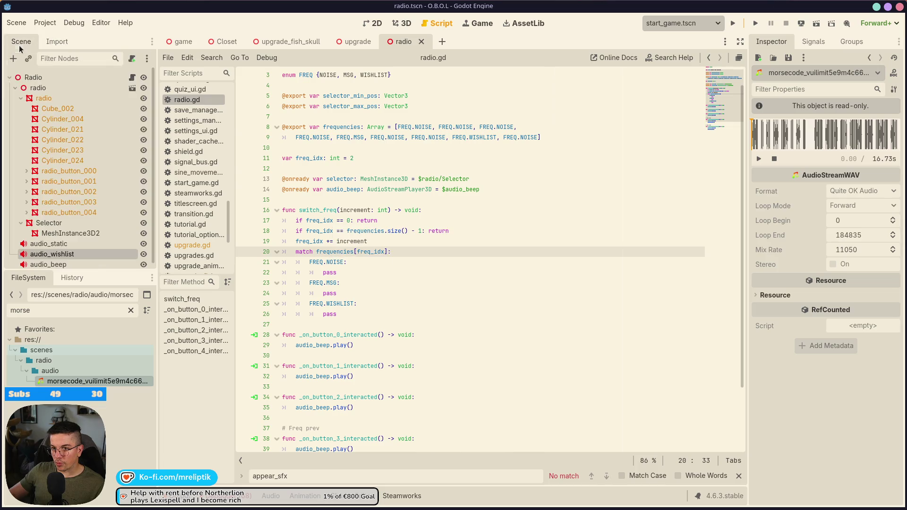
Step: Check that radio_static.ogg's import settings already have Loop enabled
click(49, 244)
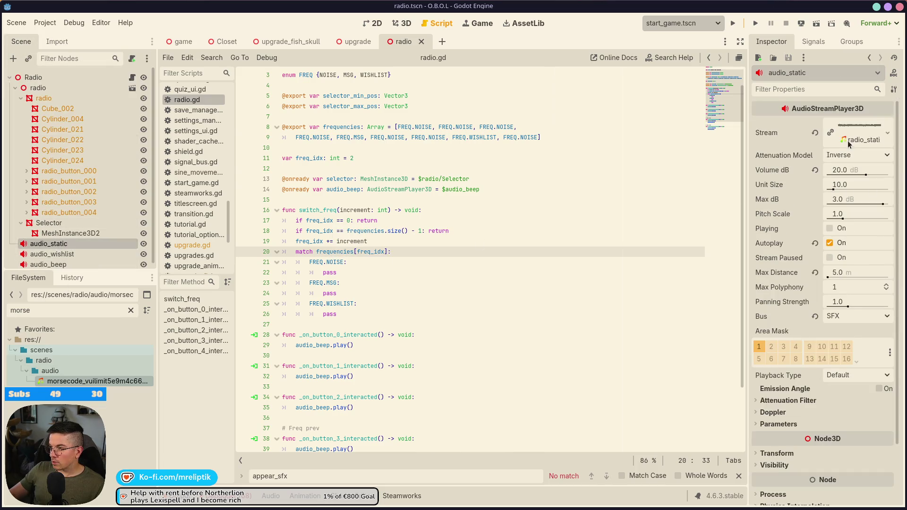
double_click(59, 314)
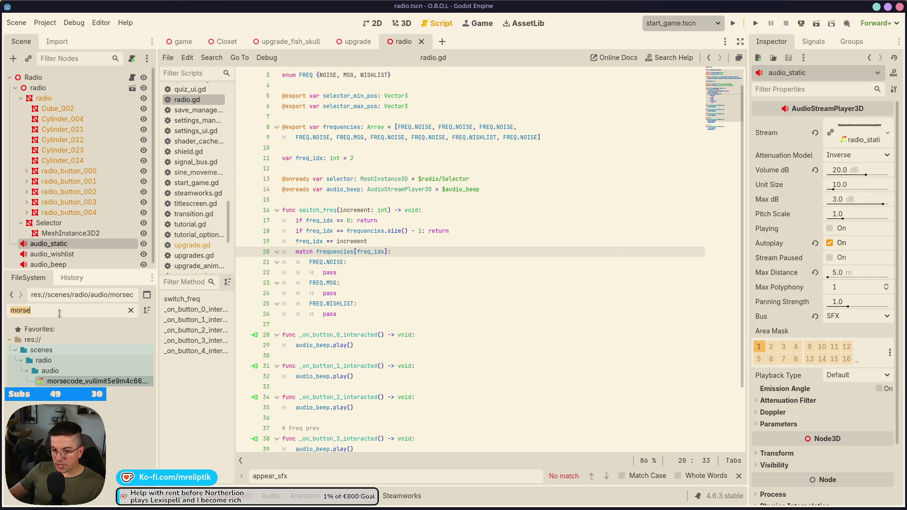
text(radio)
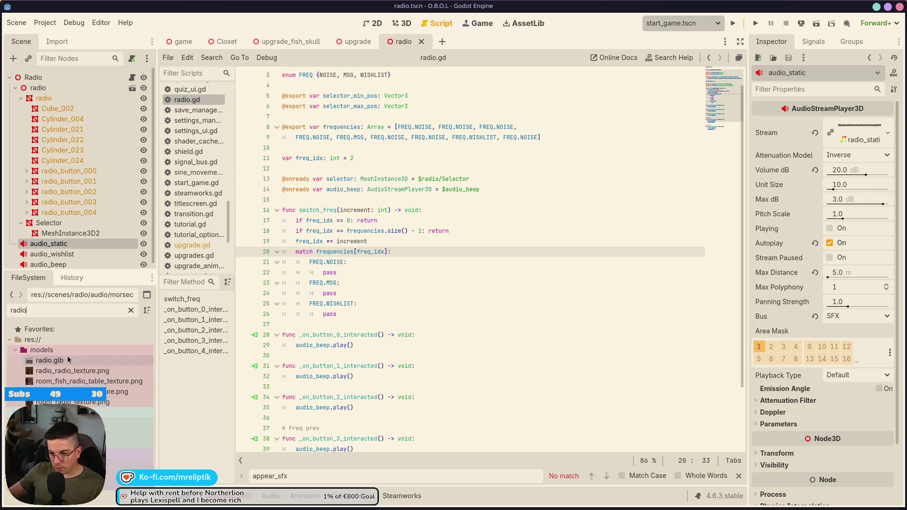
double_click(66, 423)
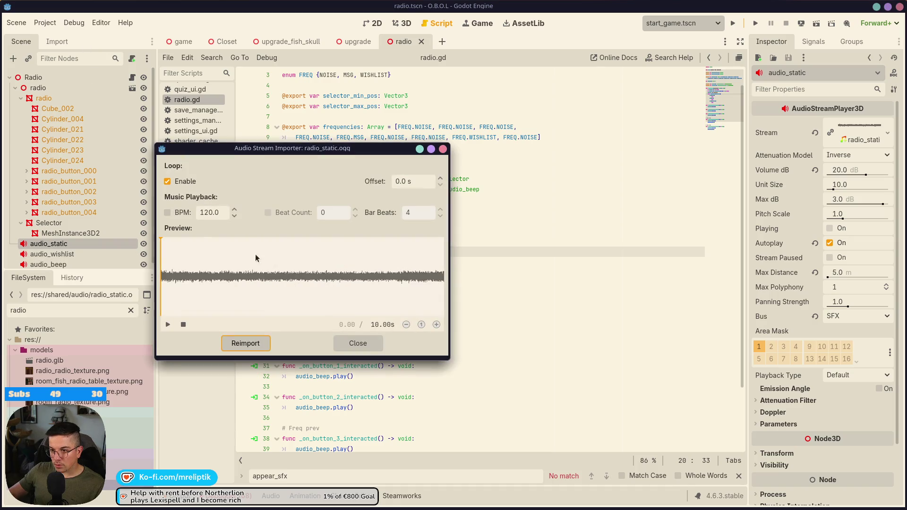
click(357, 344)
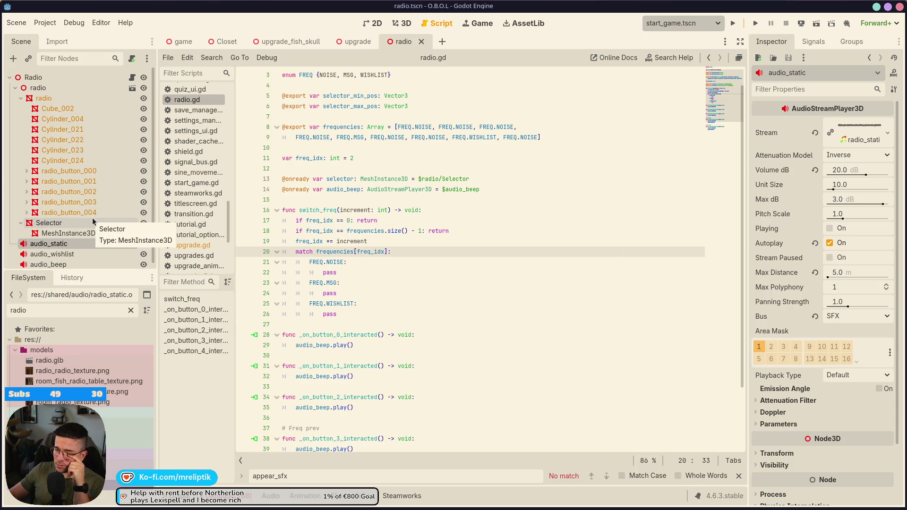
key(XF86AudioLowerVolume)
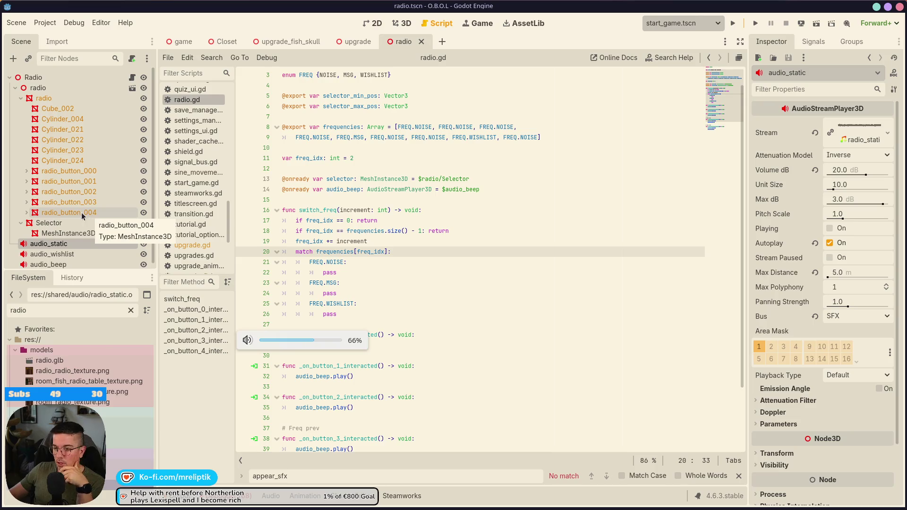
Step: Start a tween variable declaration on empty line 12 of radio.gd
click(15, 88)
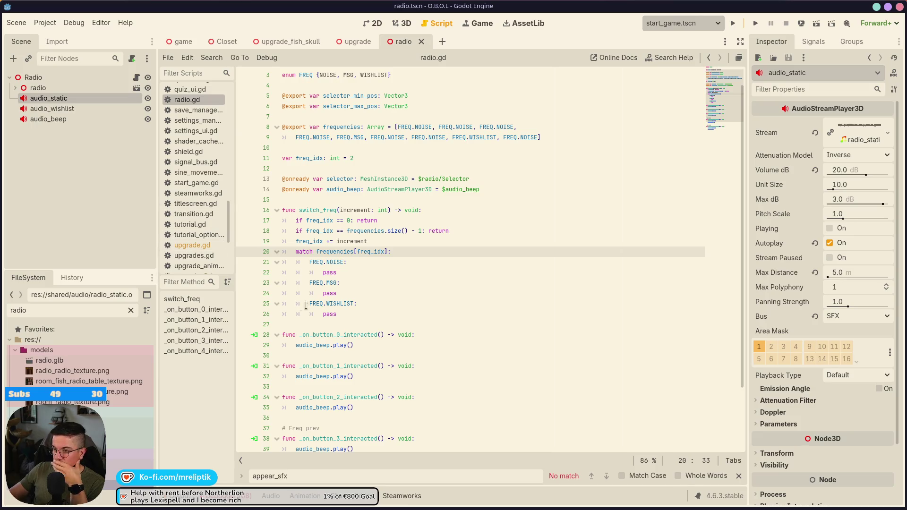
double_click(350, 96)
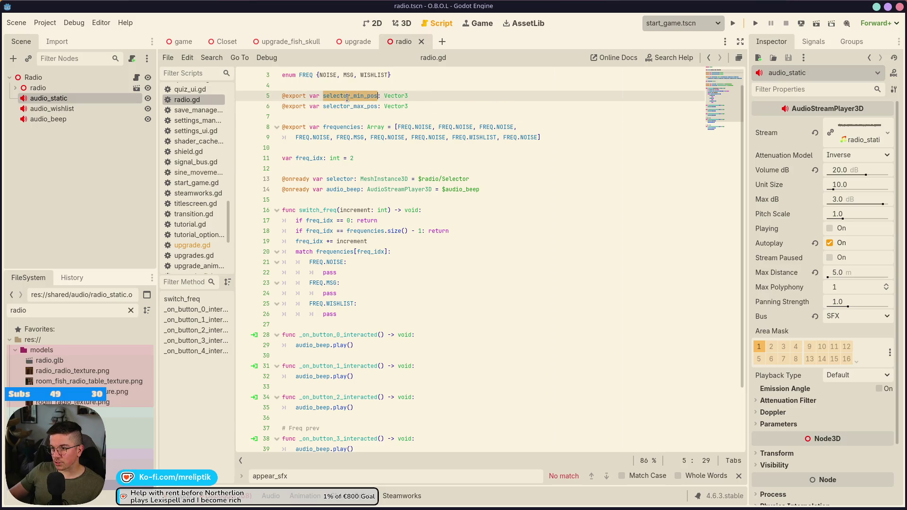
double_click(347, 107)
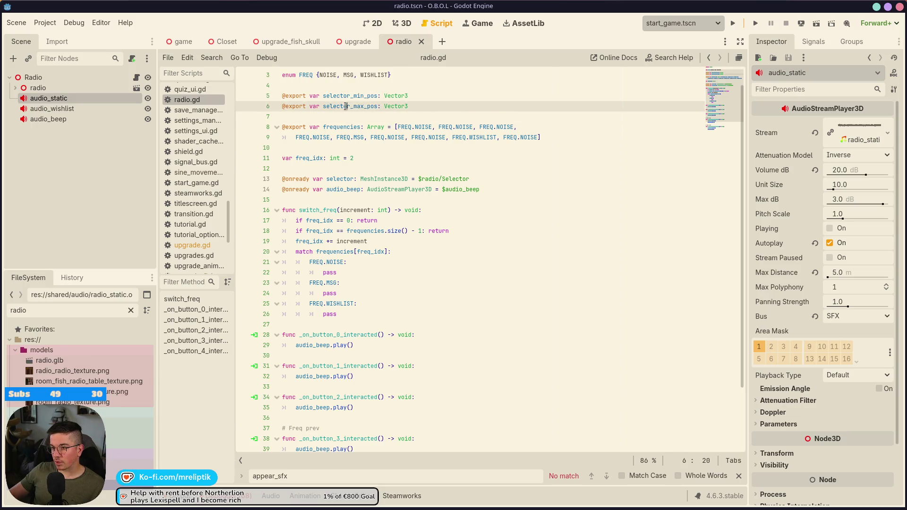
click(301, 118)
click(313, 166)
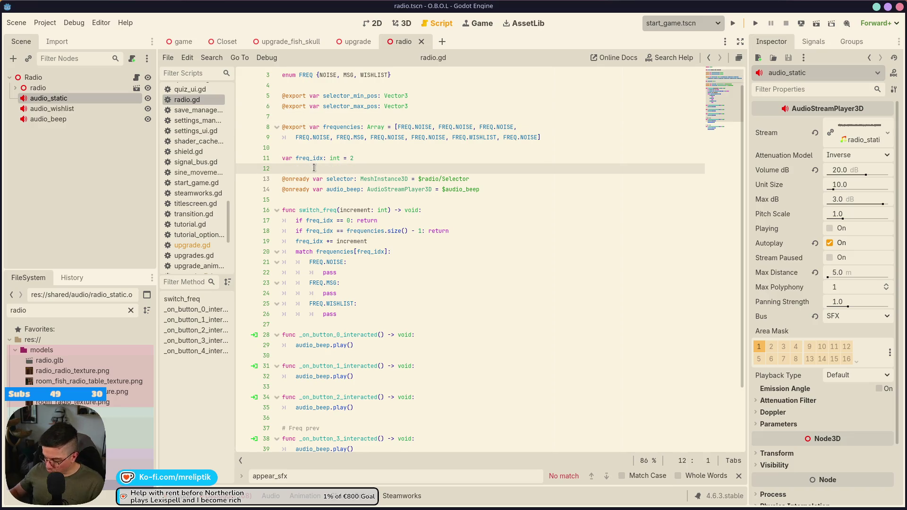
text(var tween_selector)
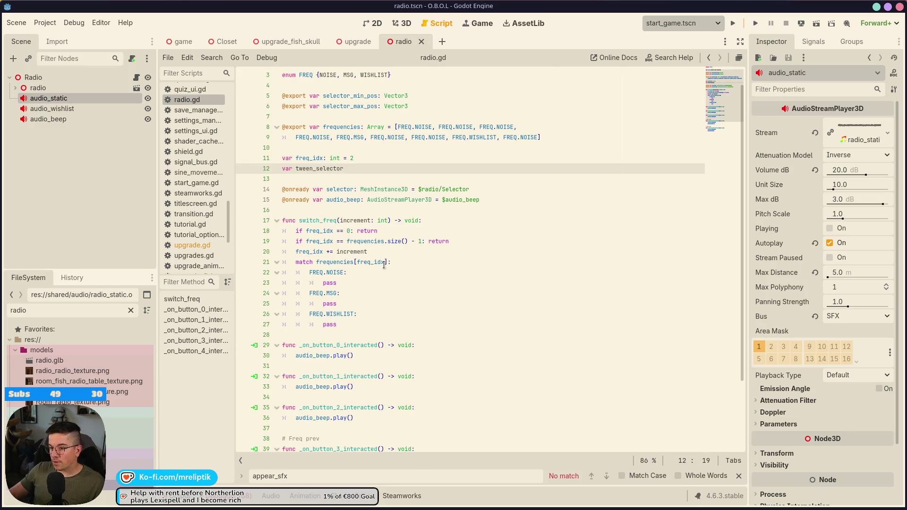
Step: After the final pass, set tween_selector = Utils.kill_and_create_tween(tween_selector) and save
click(400, 252)
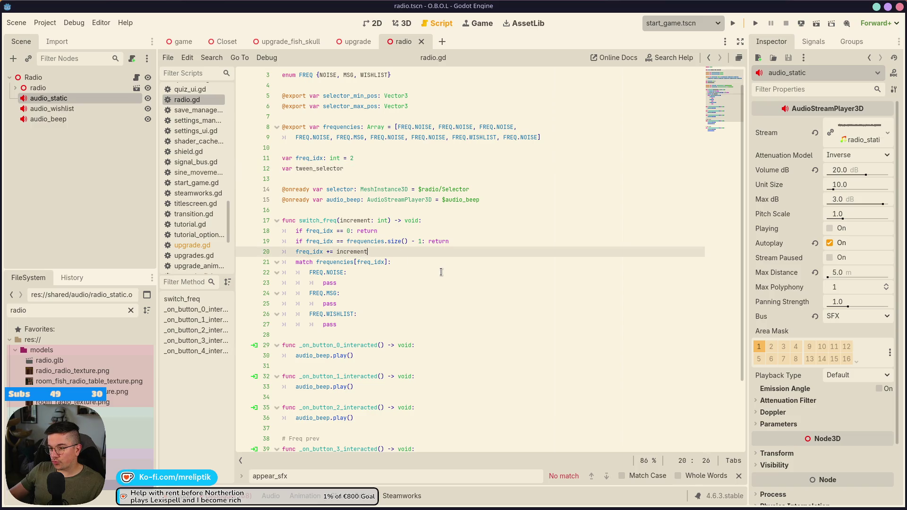
click(388, 322)
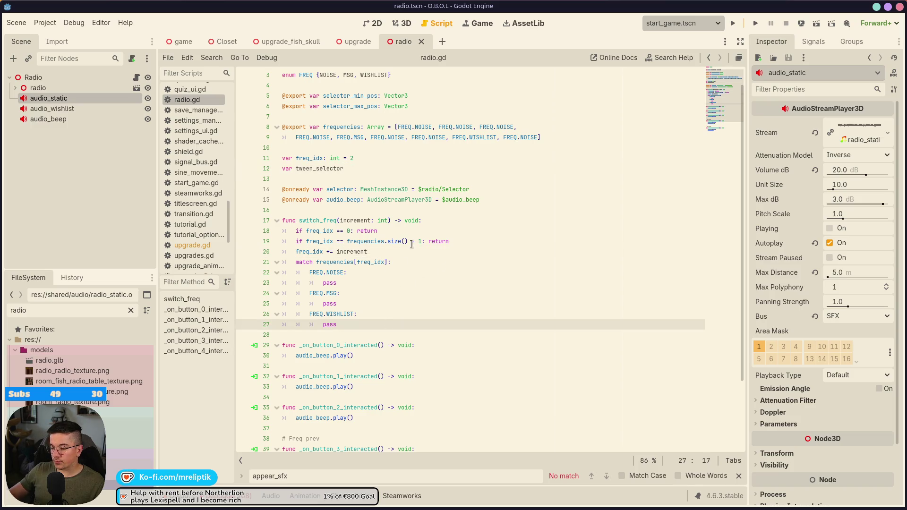
key(Return)
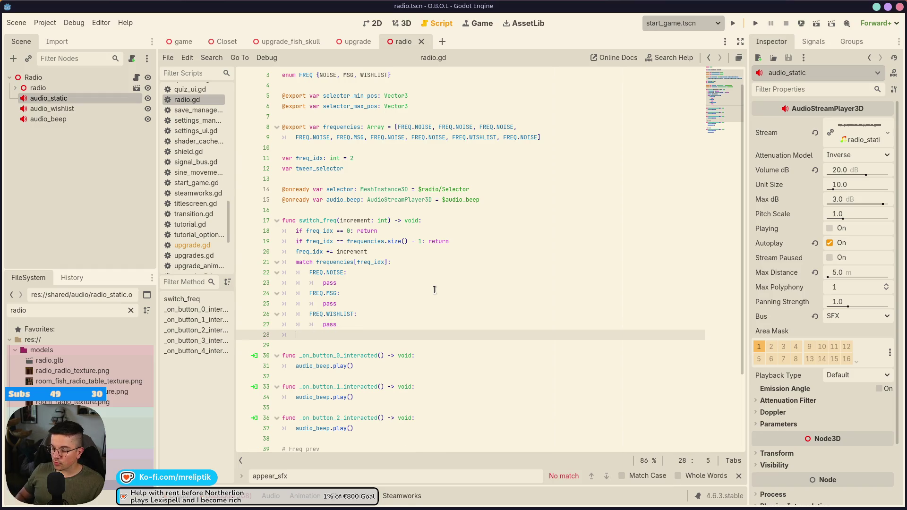
text(tw)
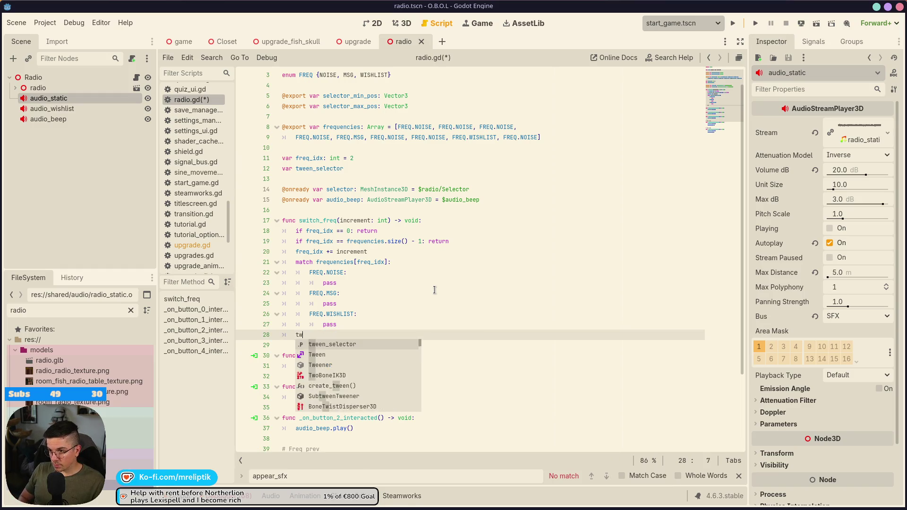
key(Return)
text(Utils.cre)
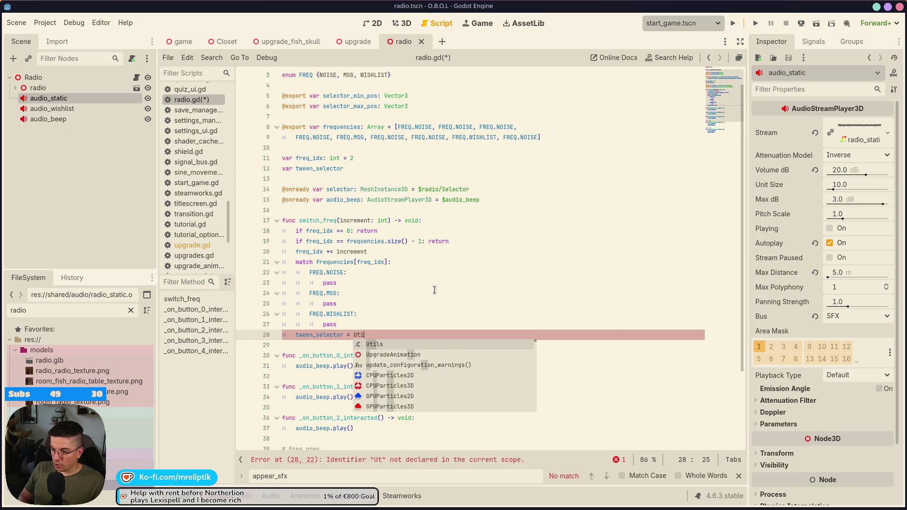
key(Down)
key(Return)
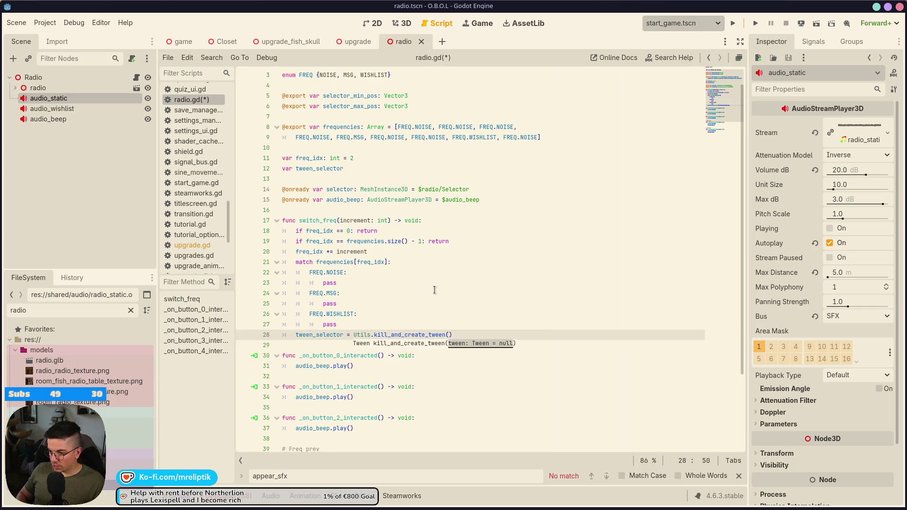
text(twe)
key(Return)
key(ctrl+s)
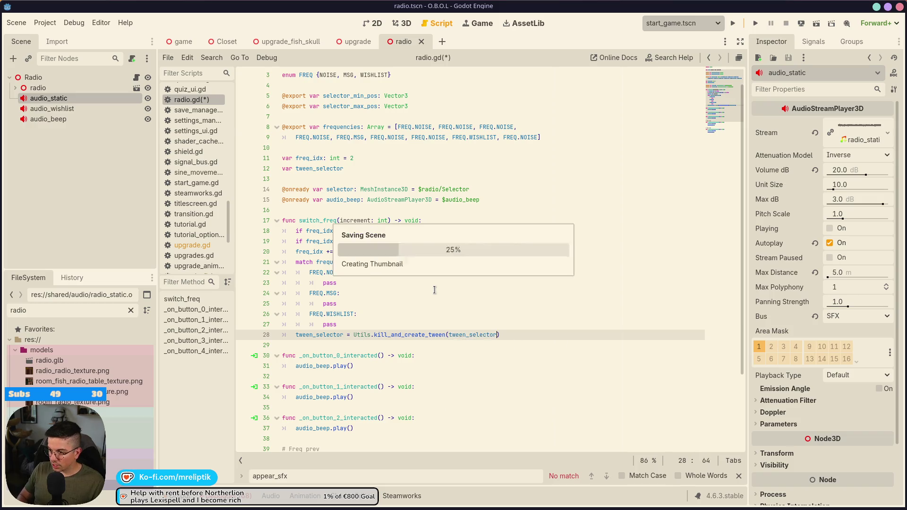
Step: Chain set_ease(EASE_IN_OUT).set_trans(TRANS_CUBIC) onto tween_selector
key(Return)
text(tw)
key(Return)
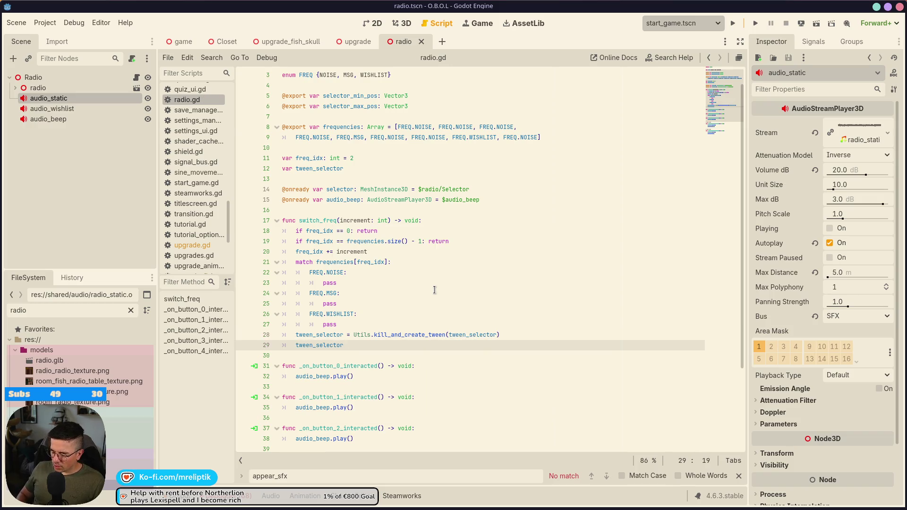
text(.set_ease()
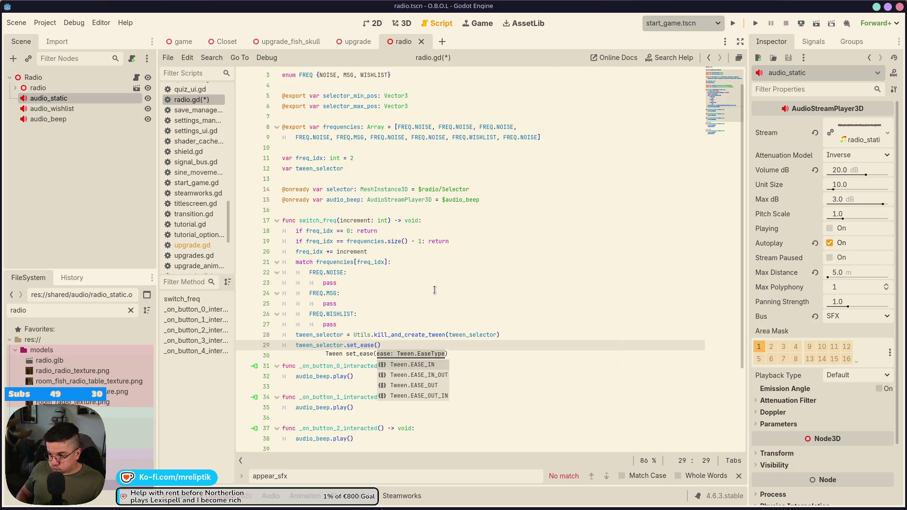
key(Down)
key(Return)
text().set_t)
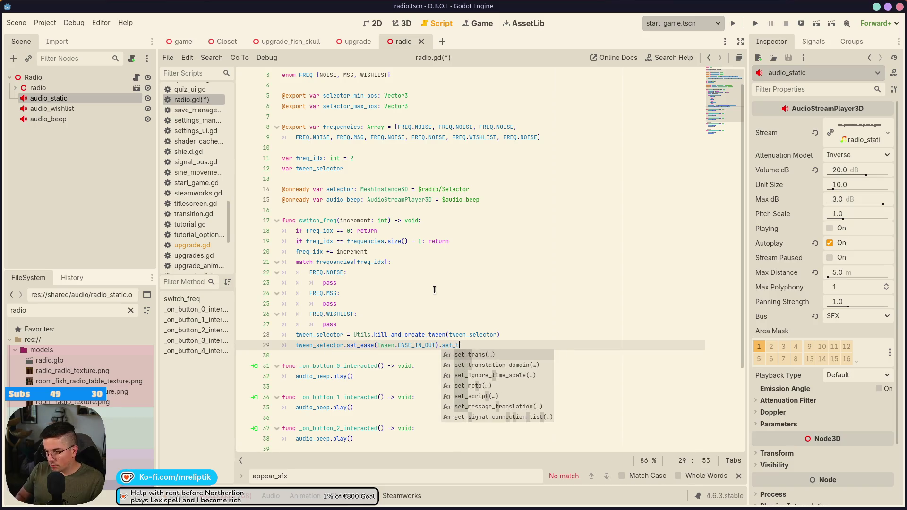
key(Return)
key(Down)
key(Down)
key(Down)
key(Return)
text())
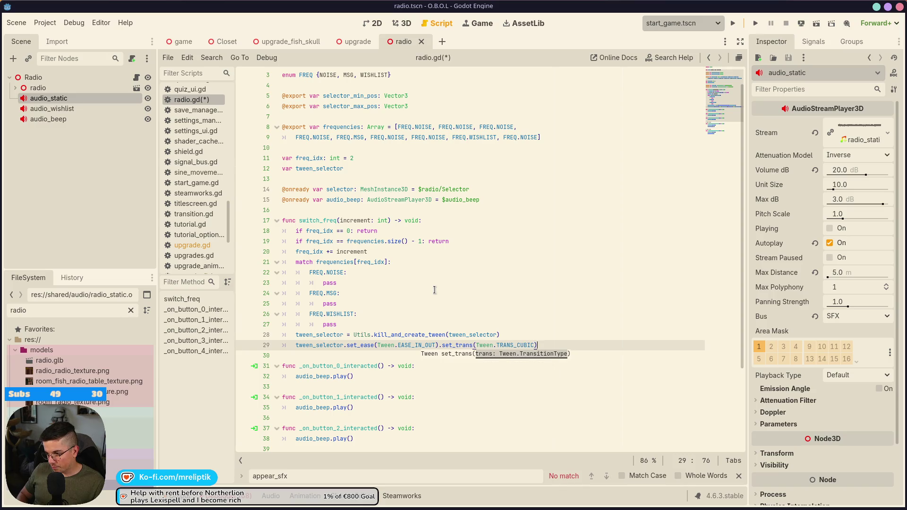
Step: Begin tween_selector.tween_property(selector, "position" on line 30 and save
key(Return)
text(twee)
key(Return)
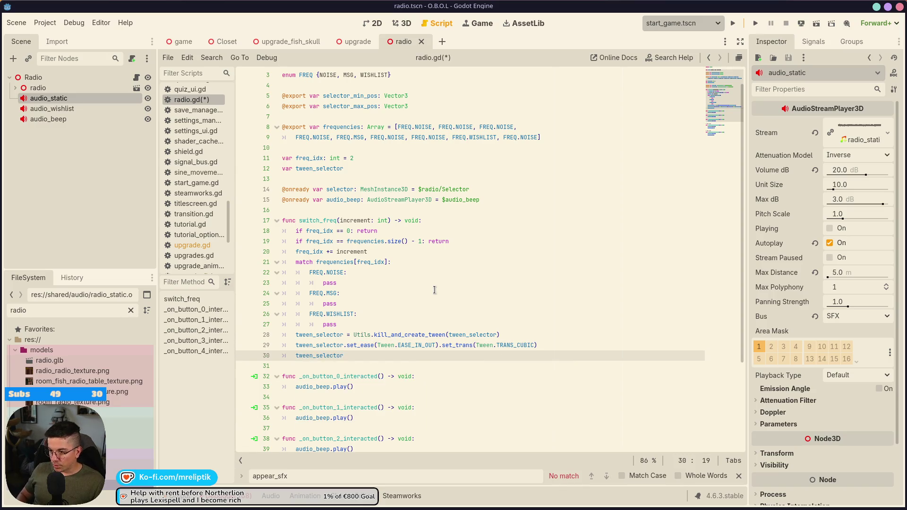
text(.twee)
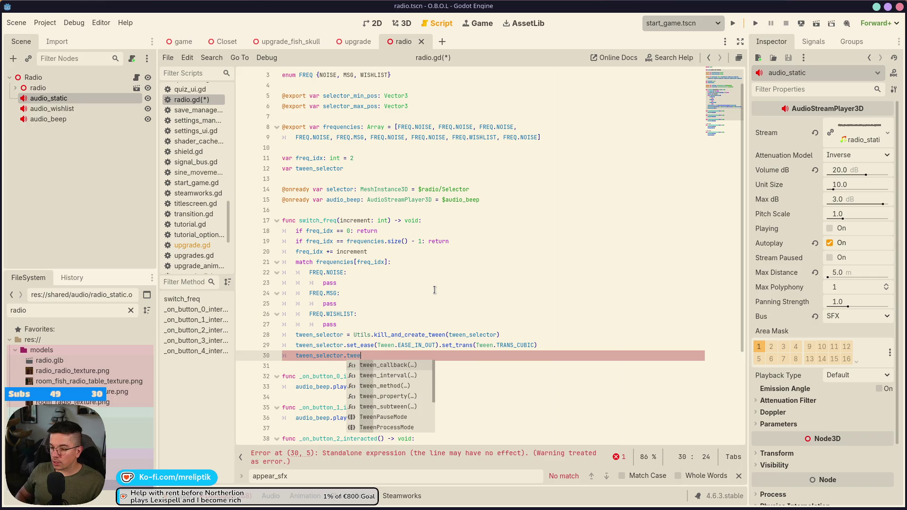
key(Down)
key(Down)
key(Down)
key(Return)
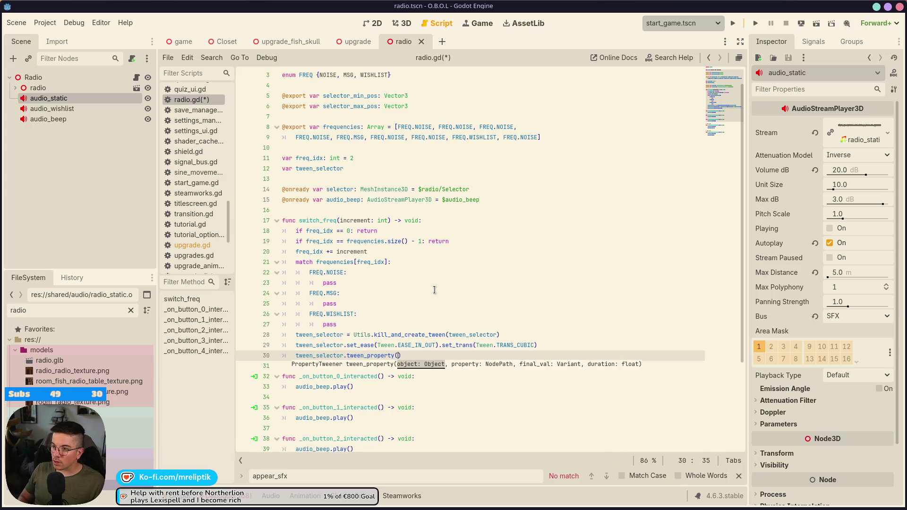
text(selector)
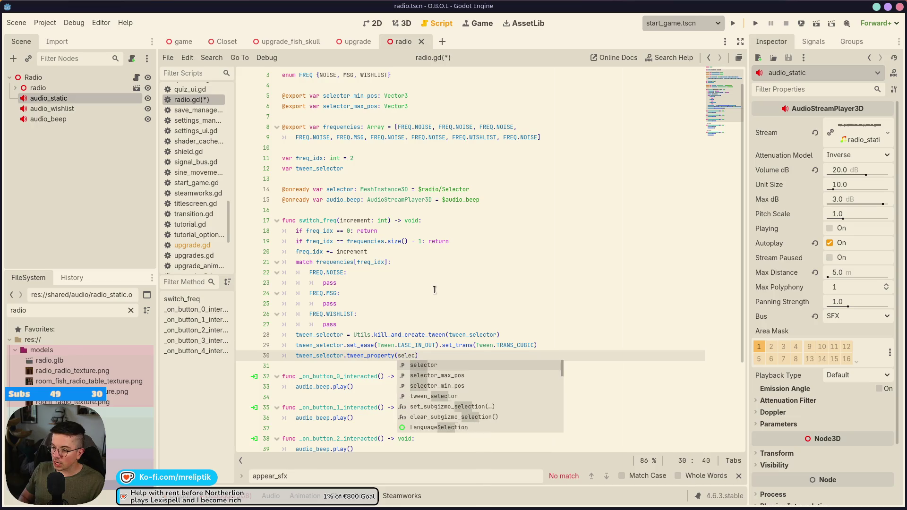
key(Return)
text(, "positi)
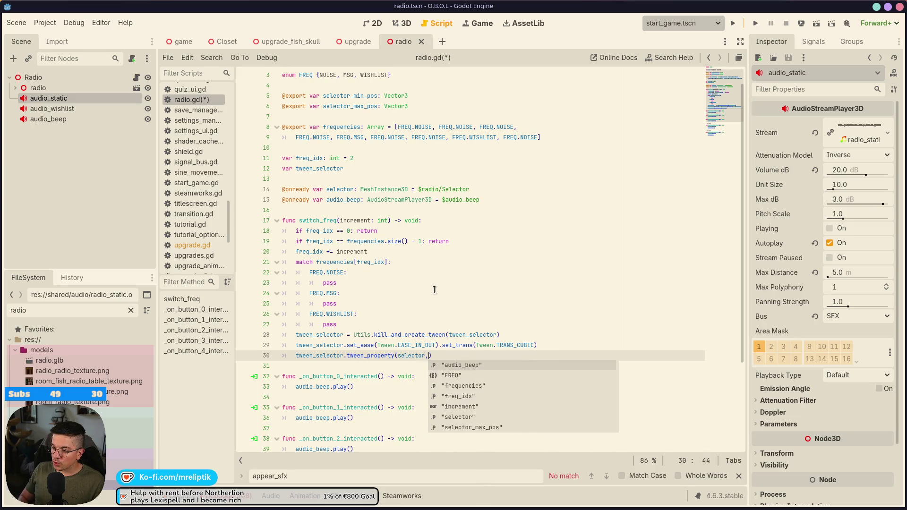
text(on:)
key(ctrl+s)
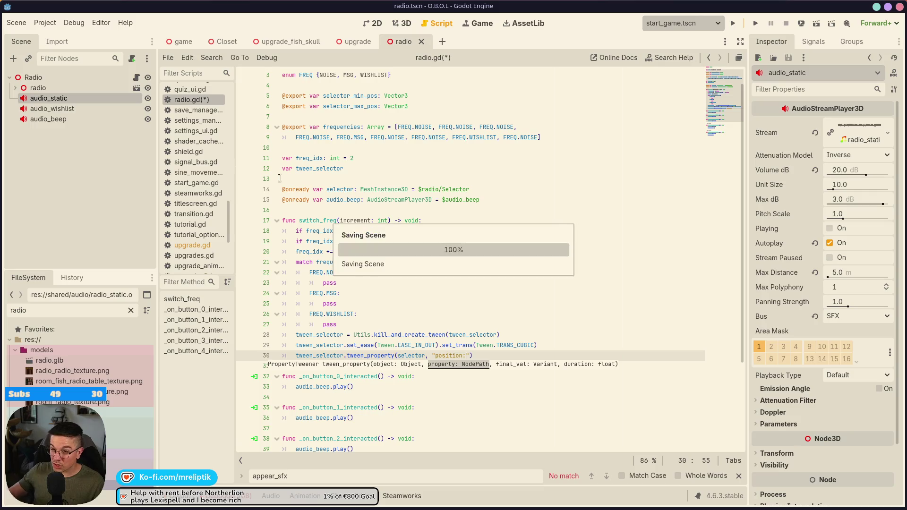
click(401, 24)
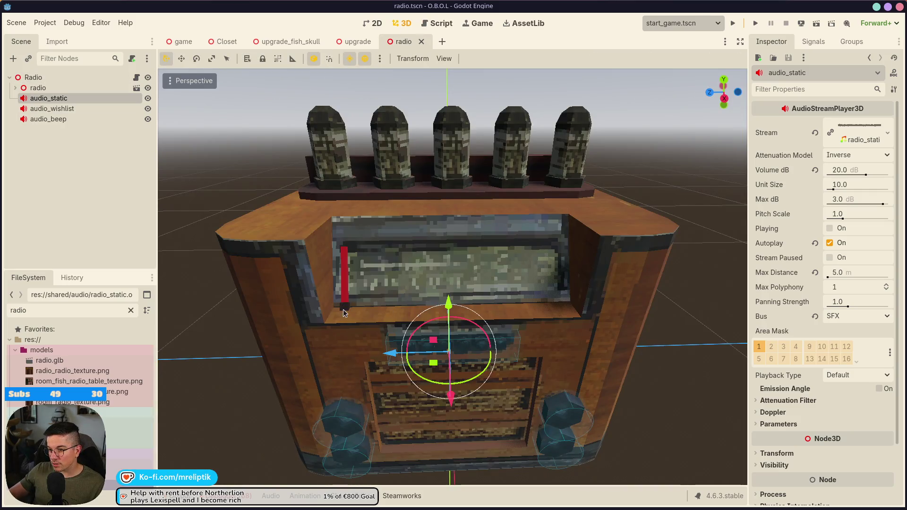
Step: Change the tweened property path to "position:z" and save the script
click(344, 313)
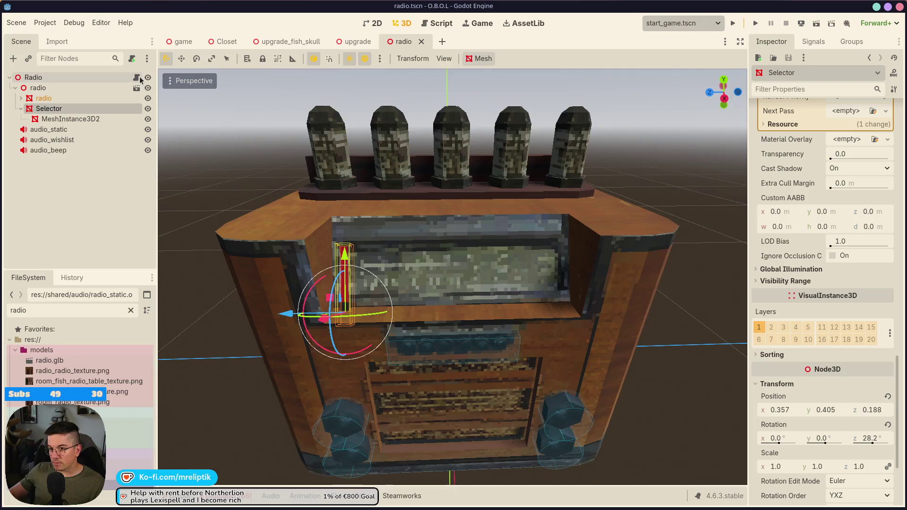
click(137, 77)
text(:z)
key(ctrl+s)
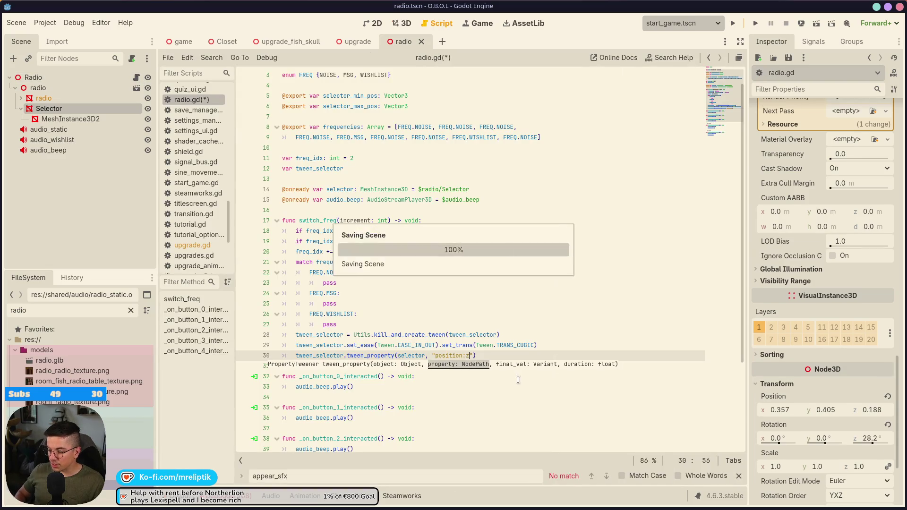
text(")
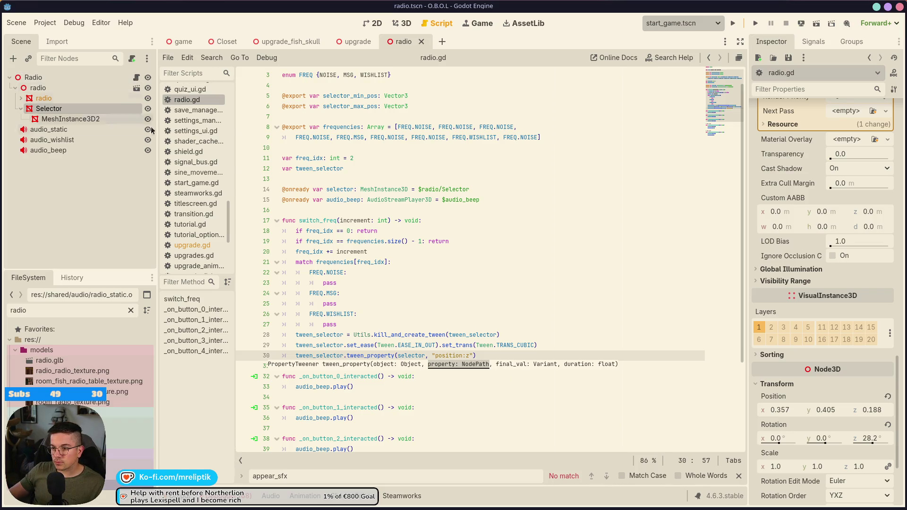
Step: Check the Radio's exported positions and test-slide the Selector along z, then undo the move
click(48, 89)
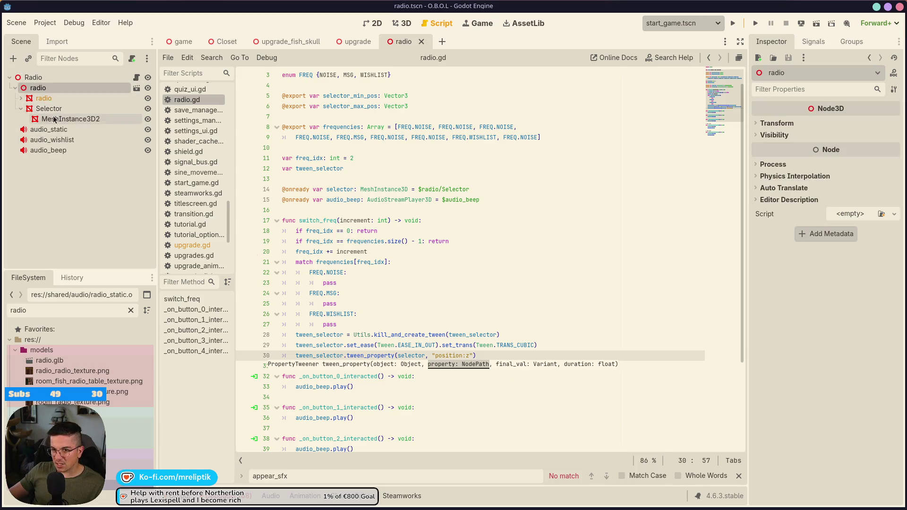
click(62, 78)
click(402, 23)
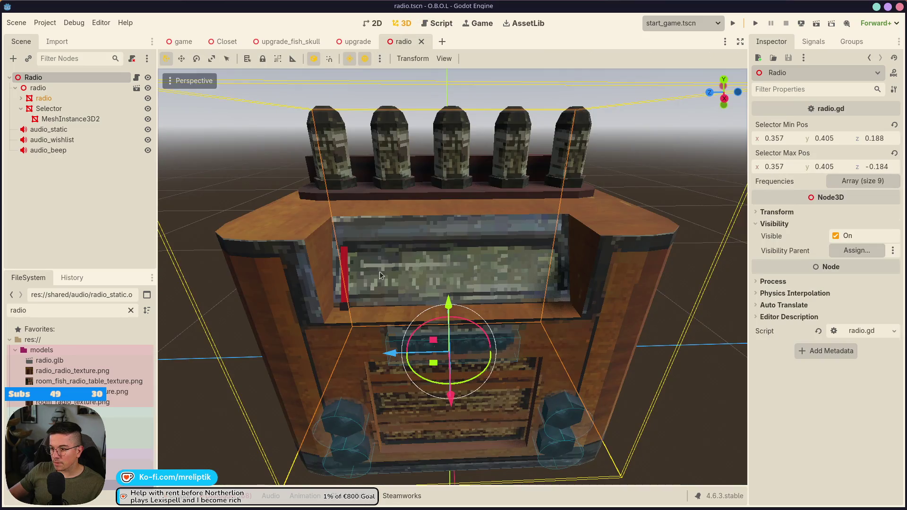
click(49, 109)
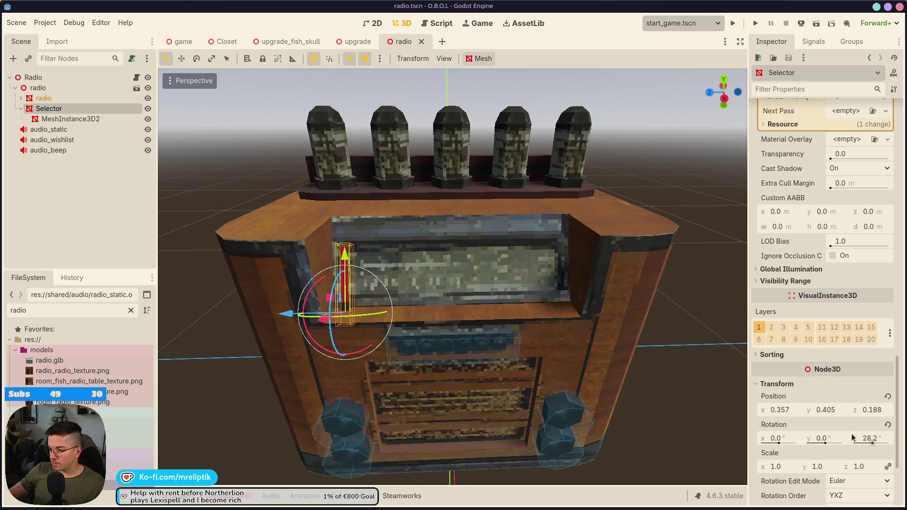
drag(873, 413, 869, 414)
key(ctrl+z)
scroll(419, 373, down, 5)
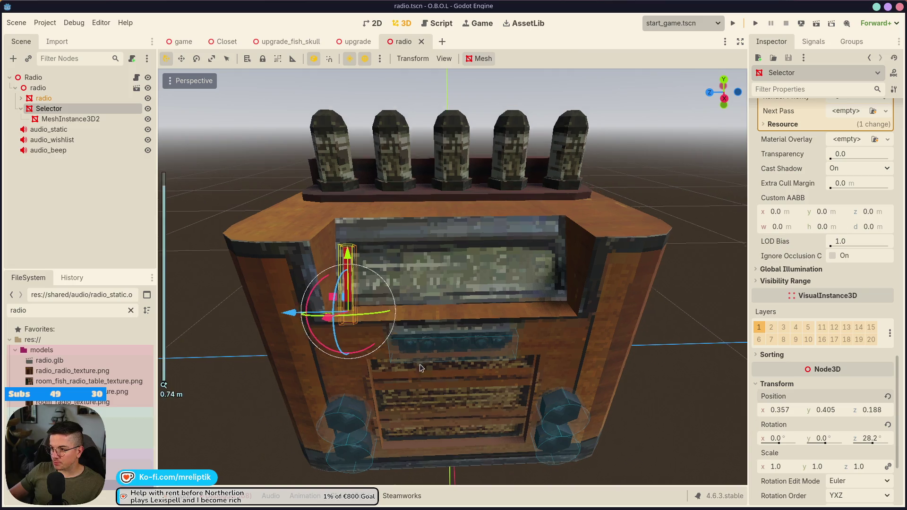
scroll(444, 343, up, 5)
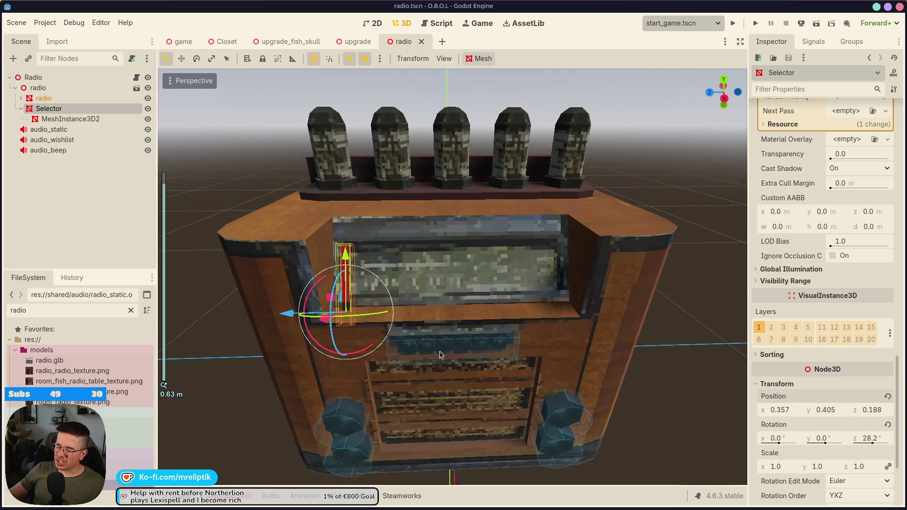
click(136, 77)
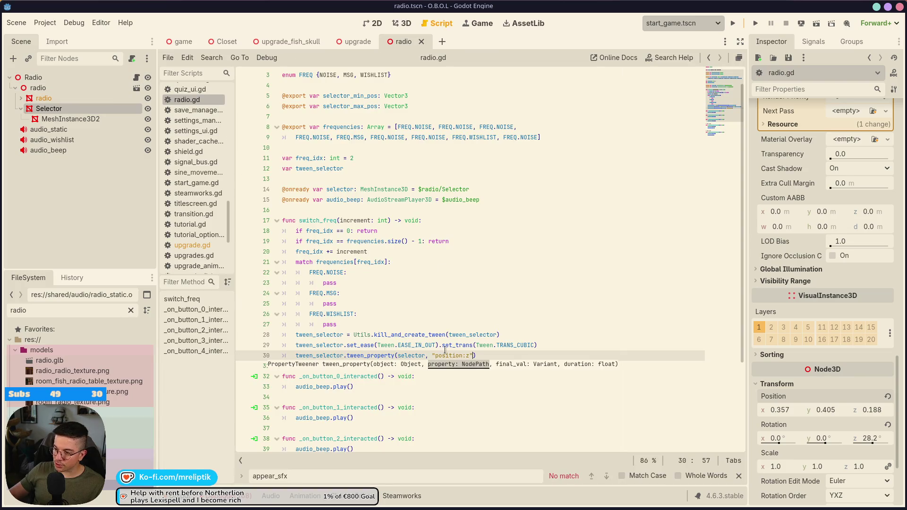
Step: Add lerp(selector_min_pos.z, selector_max_pos.z, freq_idx) as the tween's target value
click(408, 357)
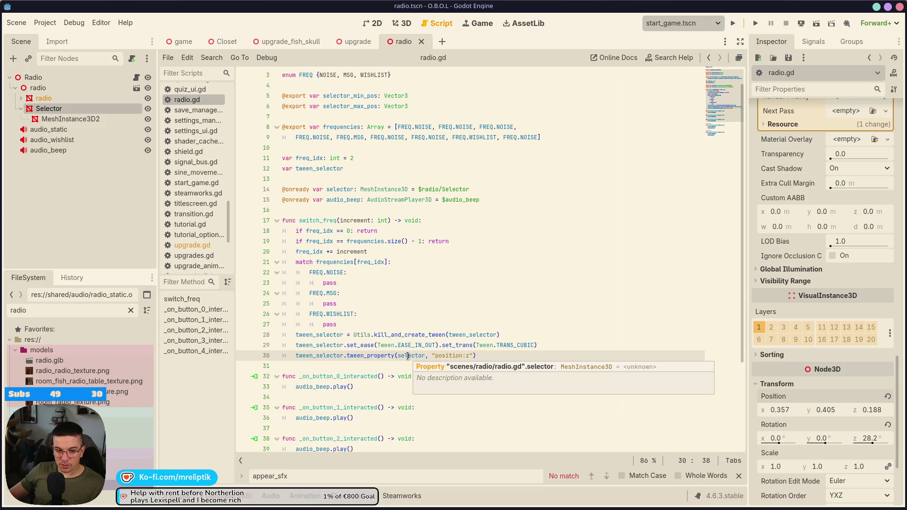
double_click(336, 95)
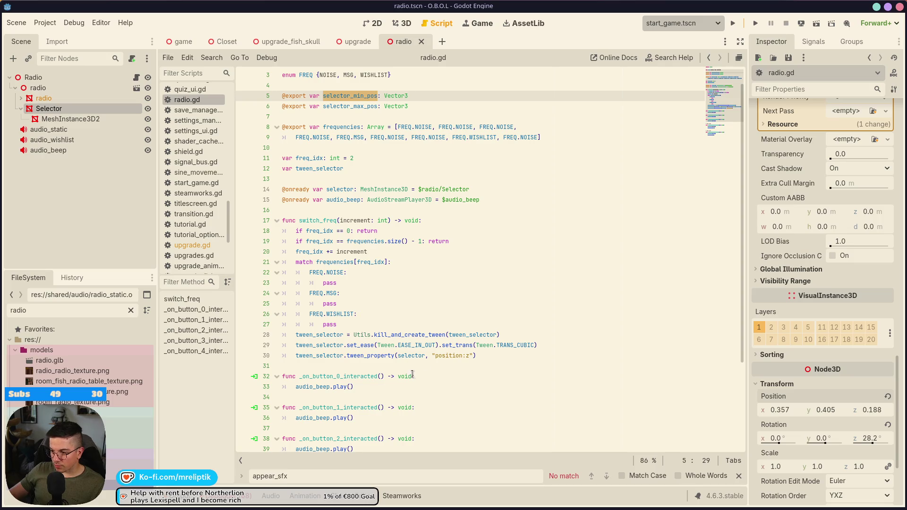
click(456, 357)
click(473, 357)
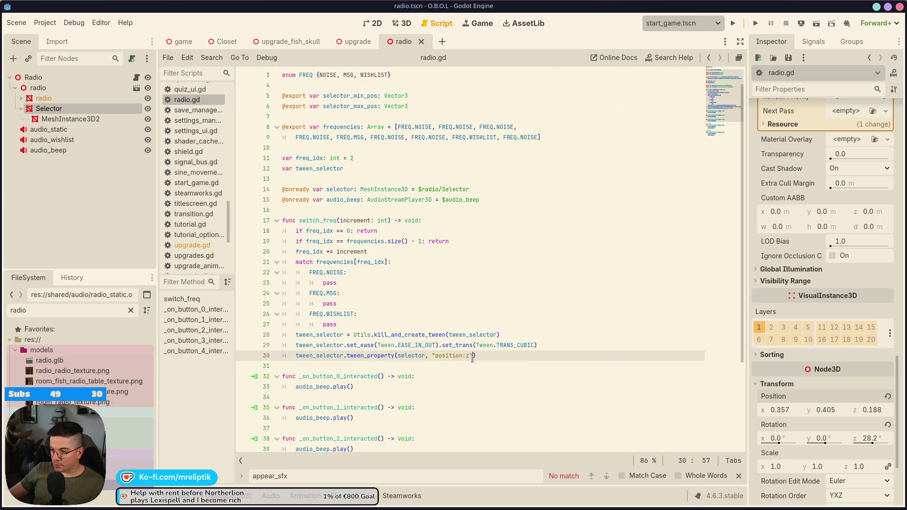
text(, l)
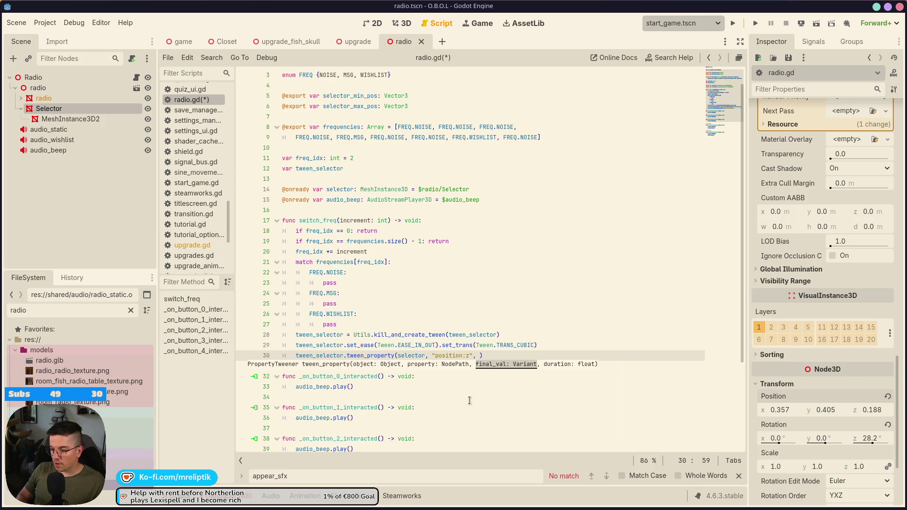
text(erp)
key(Return)
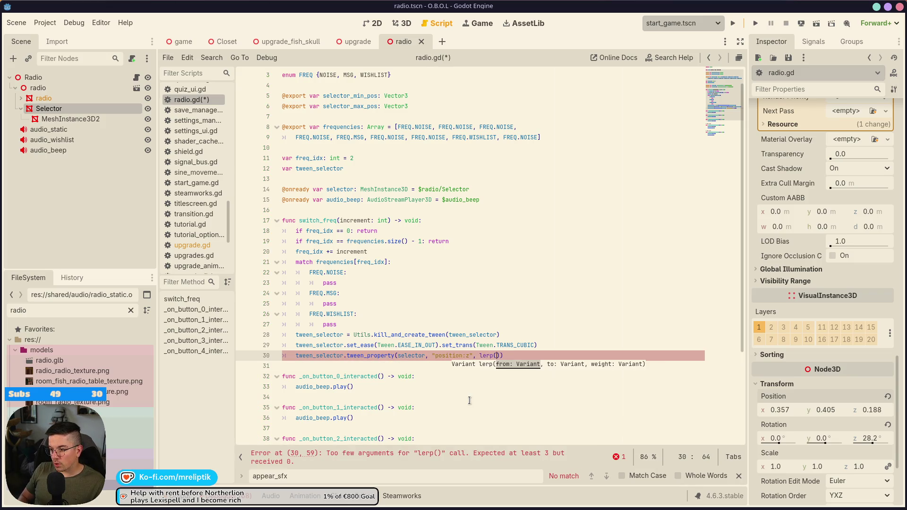
text(selector_m)
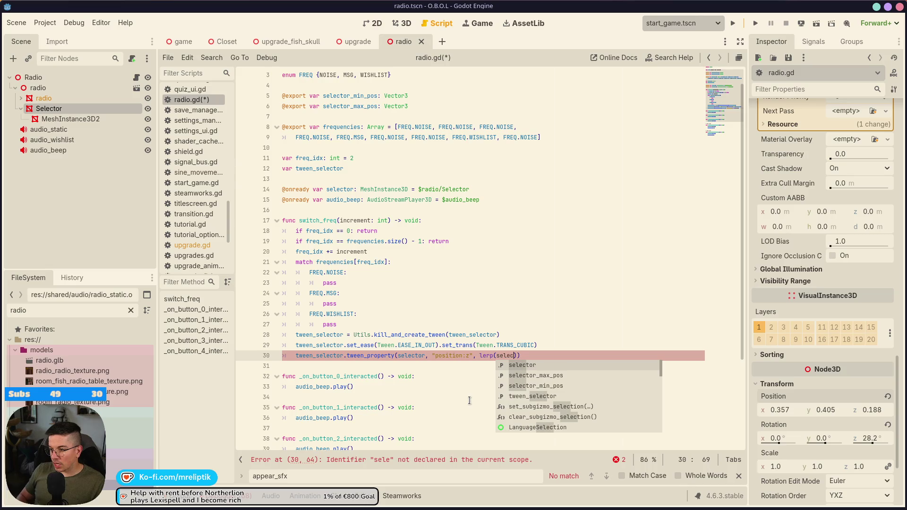
key(Return)
text(.z, )
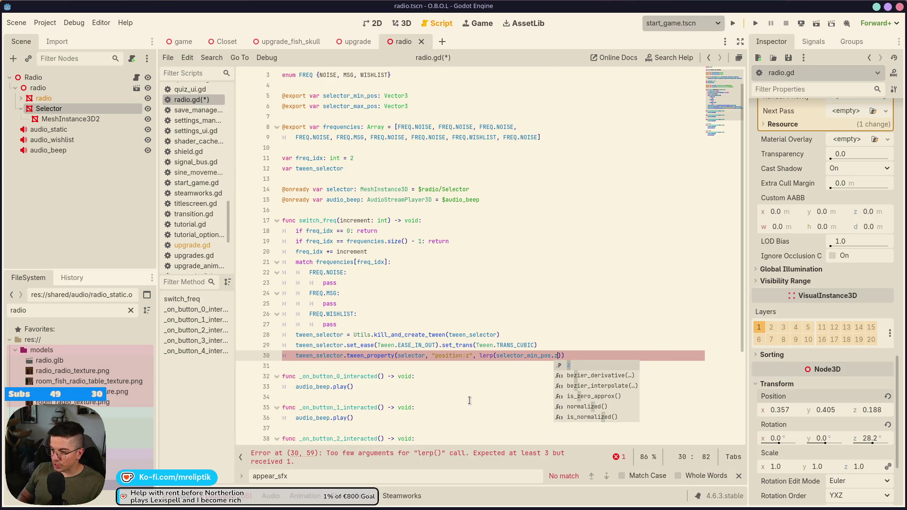
text(selector_max_pos.z)
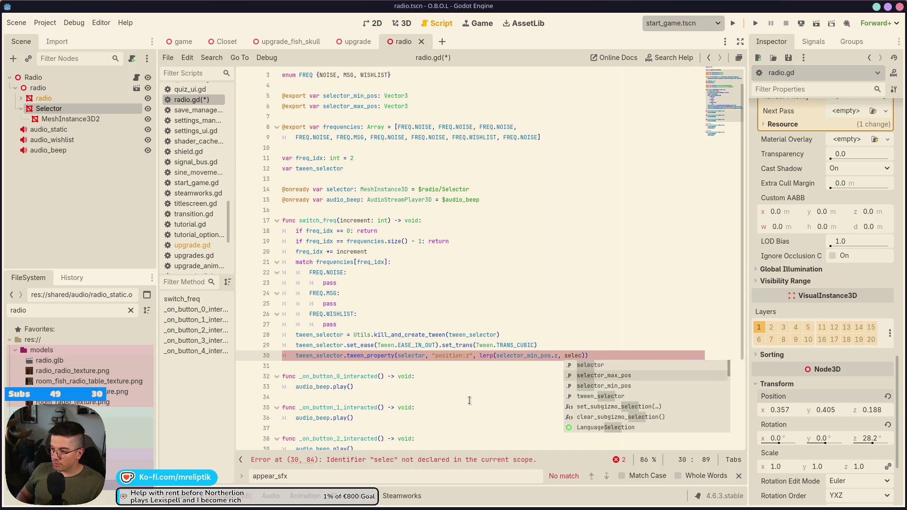
text(, f)
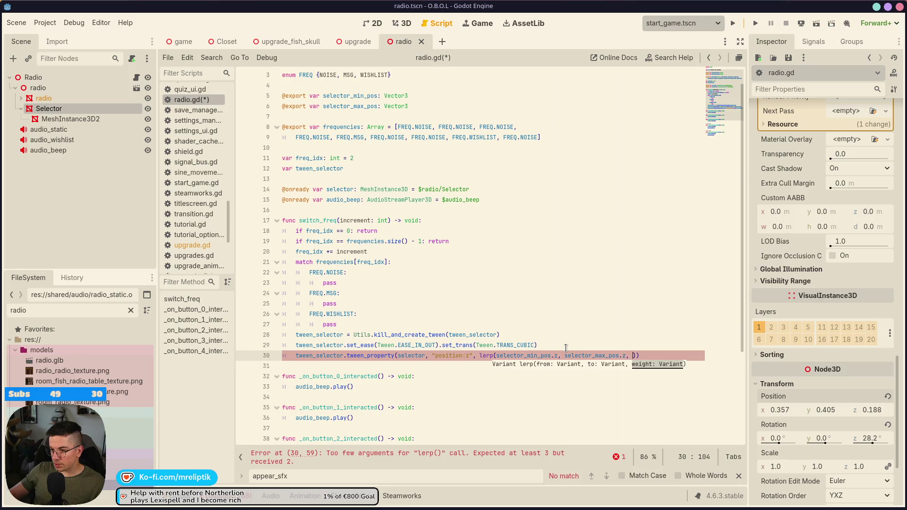
text(req_idx/freque)
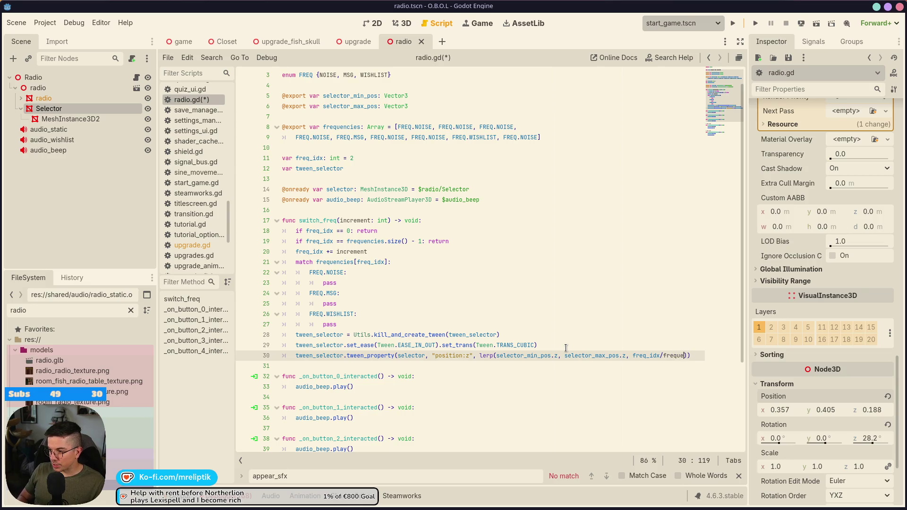
Step: Cut the draft freq_idx weight out of lerp and open a blank line above
key(BackSpace)
key(BackSpace)
key(BackSpace)
key(ctrl+shift+Left)
key(ctrl+shift+Left)
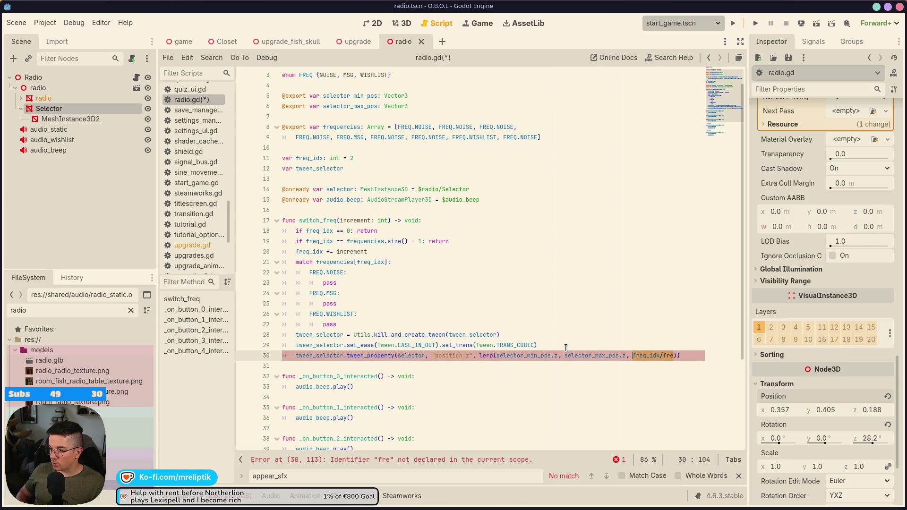
key(ctrl+x)
key(ctrl+shift+Return)
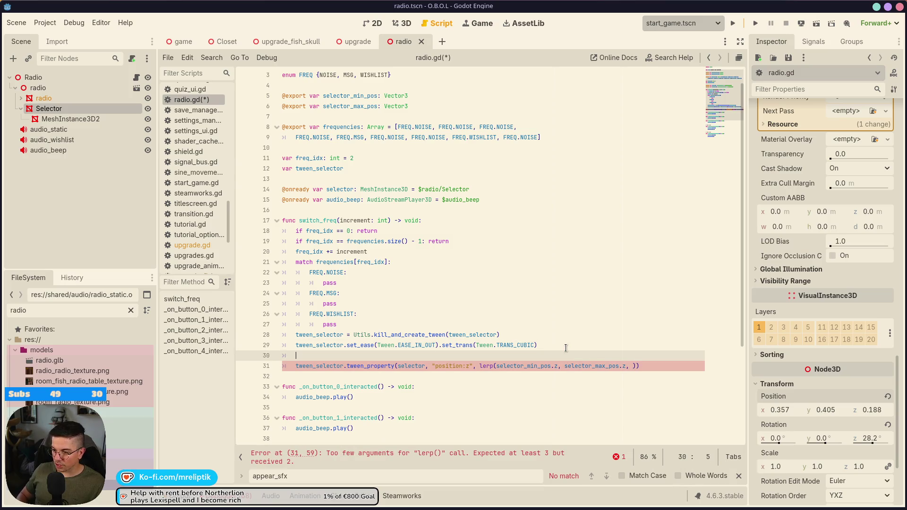
Step: Begin line 30 as var ratio: float = float(freq_idx)/…, wrapping freq_idx in float()
text(ar ratio: float =)
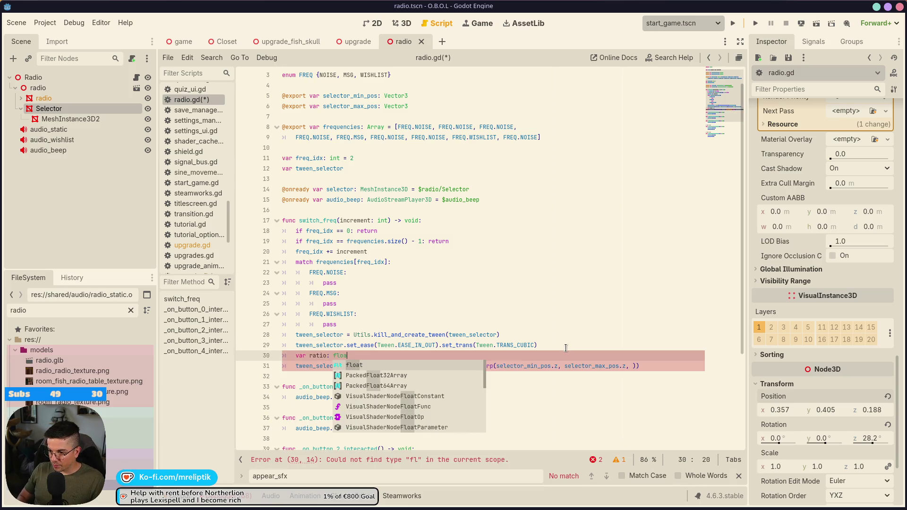
key(ctrl+v)
key(ctrl+Left)
key(ctrl+Left)
key(ctrl+Left)
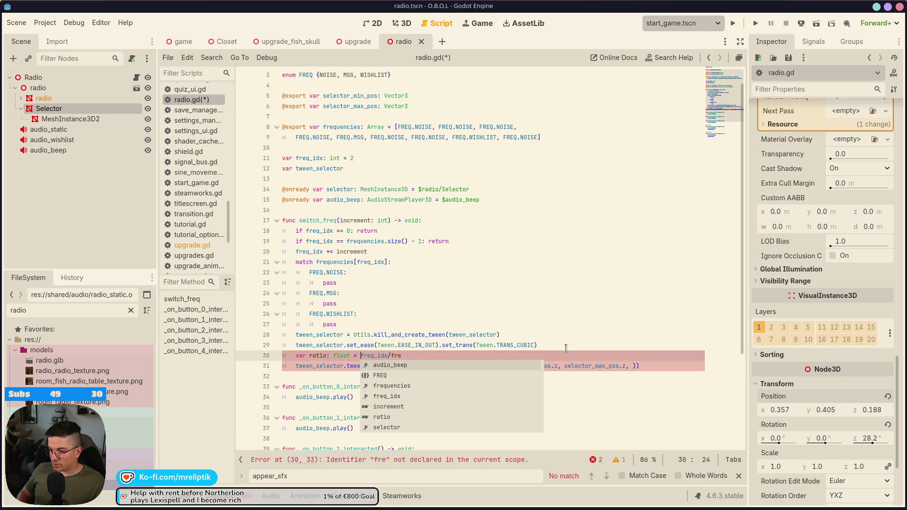
text(float(f)
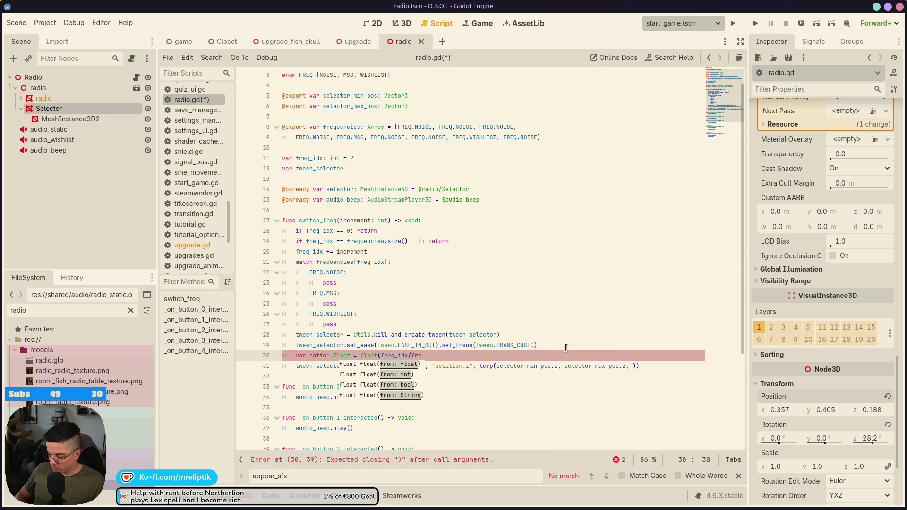
text())
key(Right)
text(()
Step: Complete the divisor as float(frequencies.size()) and save the script
key(End)
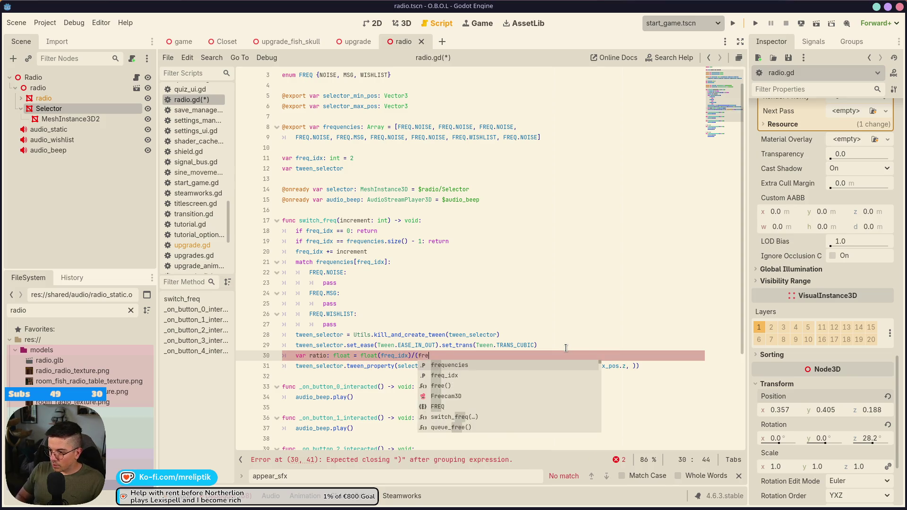
key(Return)
text(.size)
key(Return)
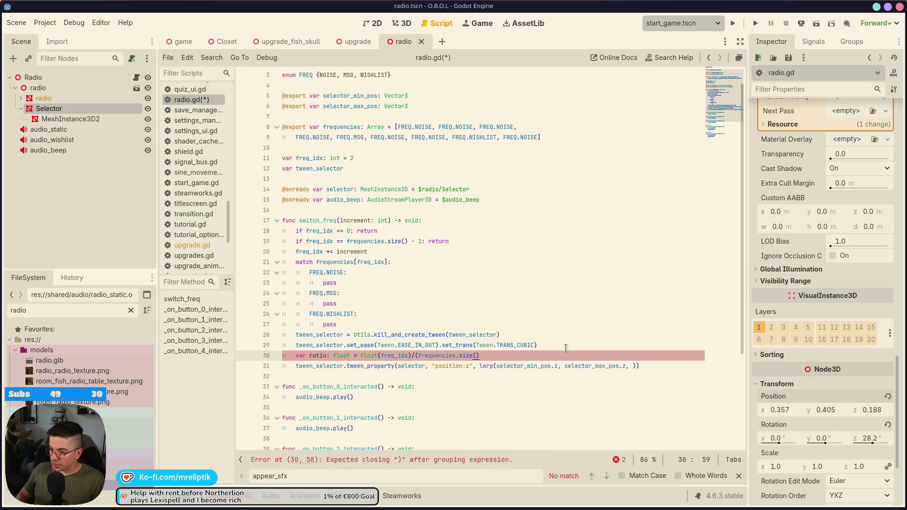
text())
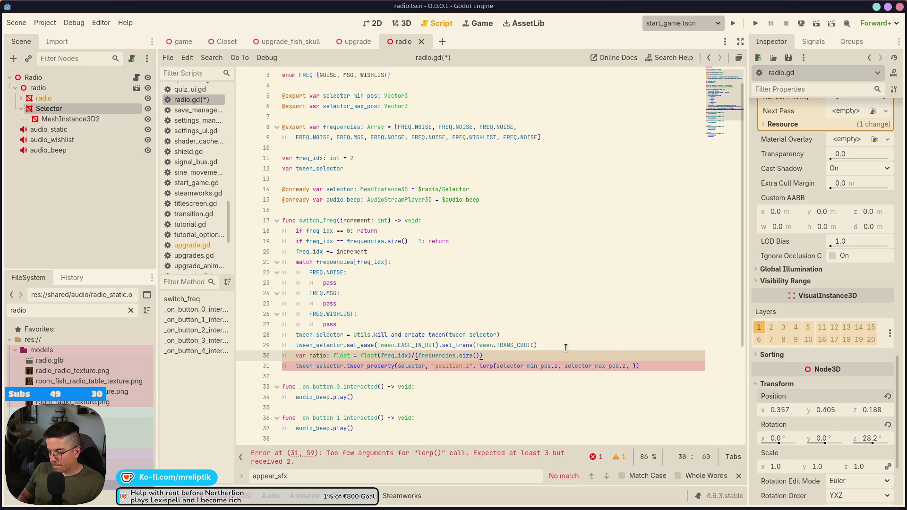
key(Left)
text(flaot)
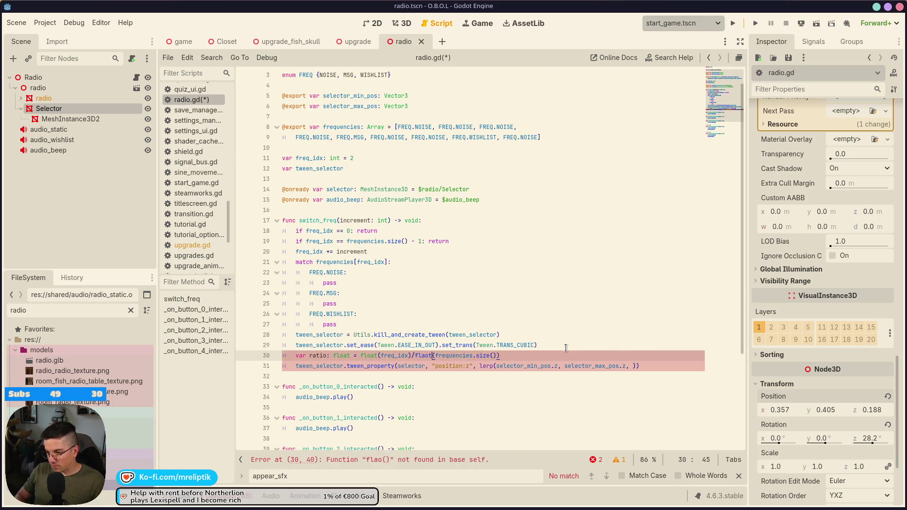
key(ctrl+s)
Step: Pass ratio as lerp's third argument with a 0.2 second tween duration and save
click(634, 366)
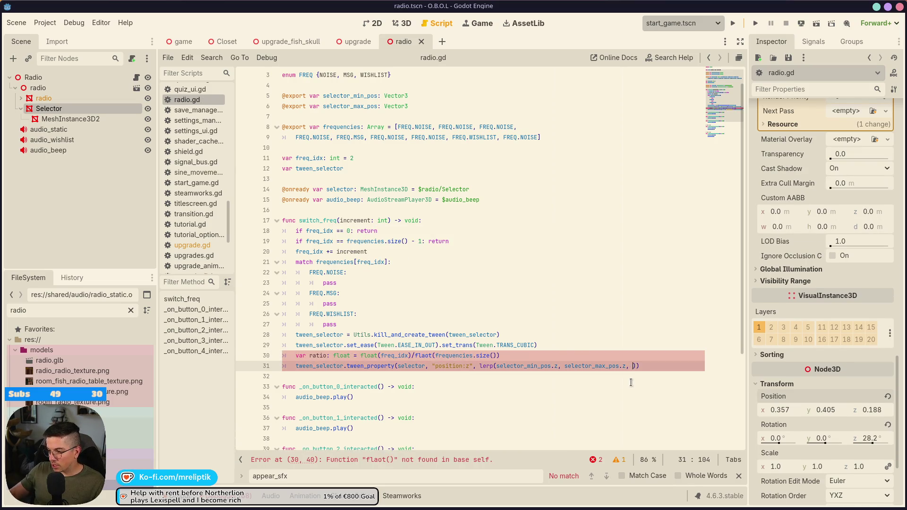
text(ratio), 0.2)
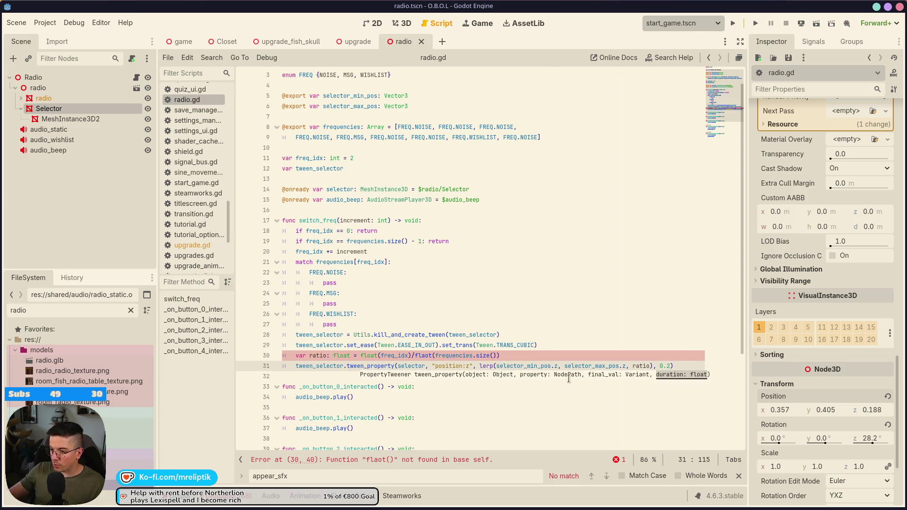
key(ctrl+s)
click(386, 377)
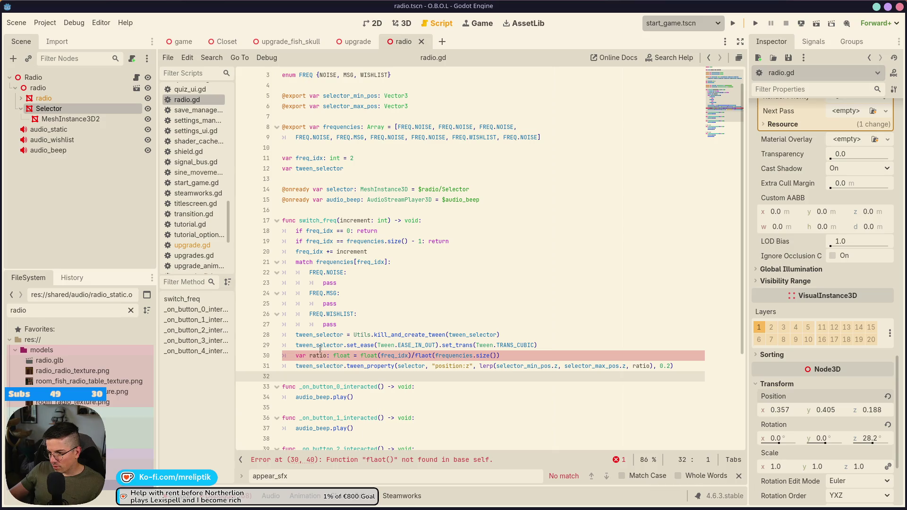
Step: Check the float conversions and type hint on line 30, then save
click(336, 358)
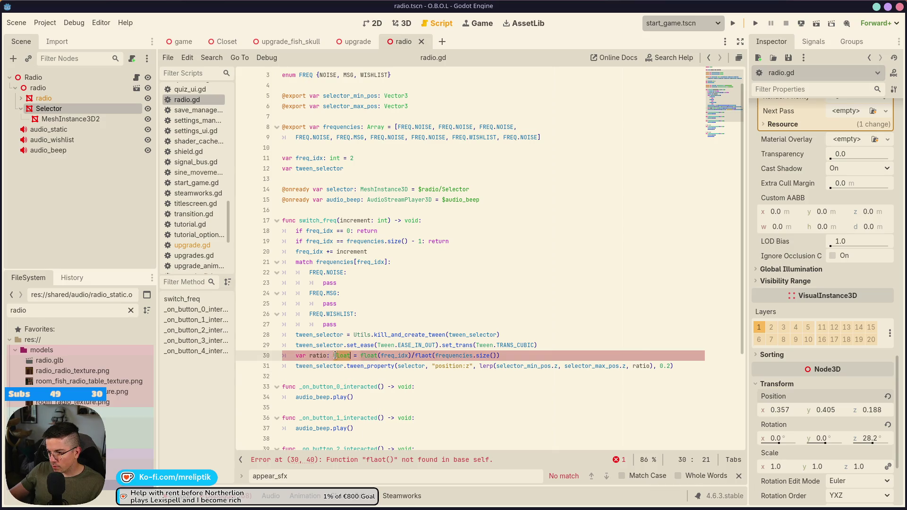
double_click(371, 355)
text(float)
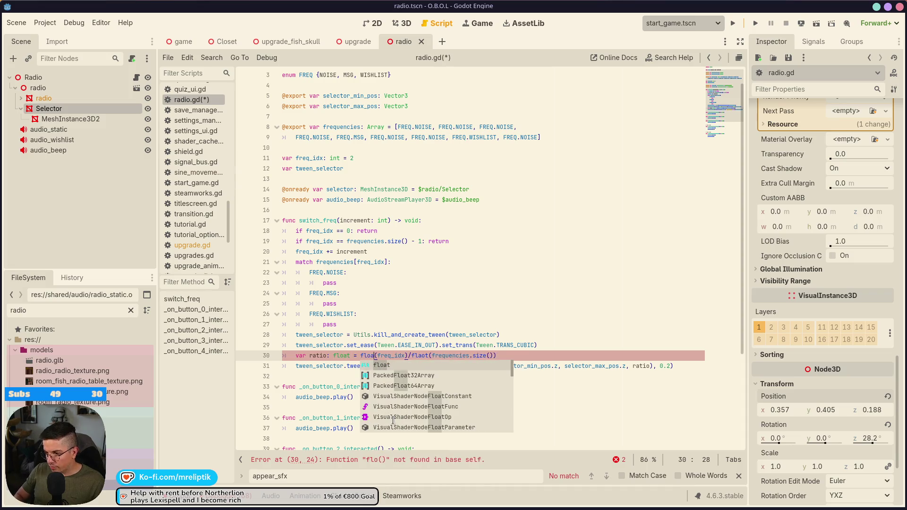
key(Escape)
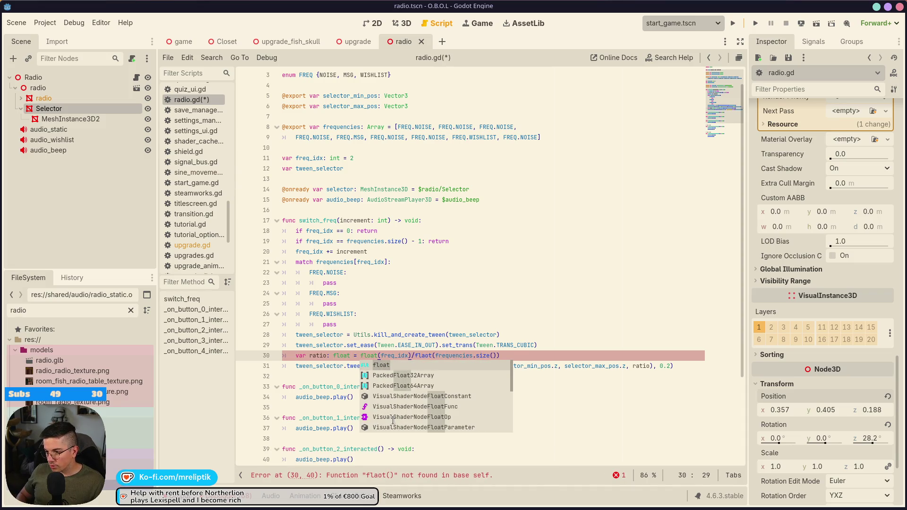
key(ctrl+Left)
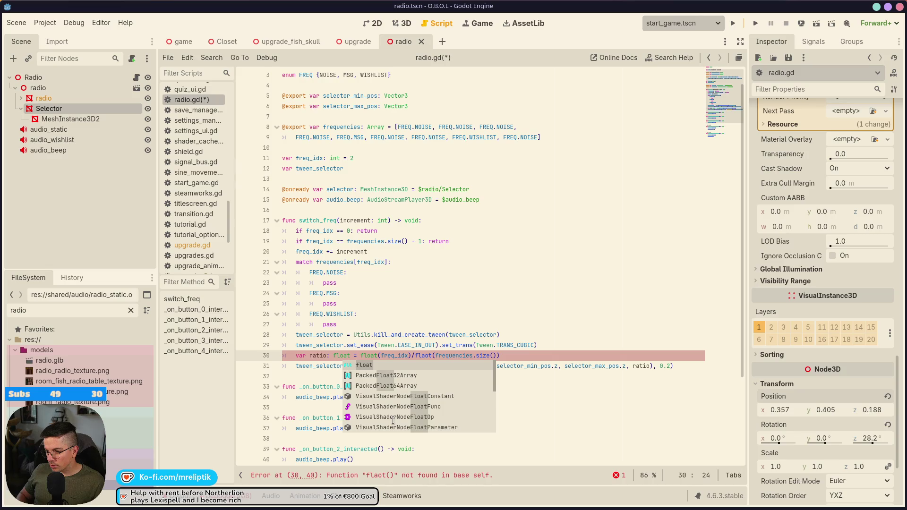
key(ctrl+Left)
key(ctrl+Left)
key(ctrl+s)
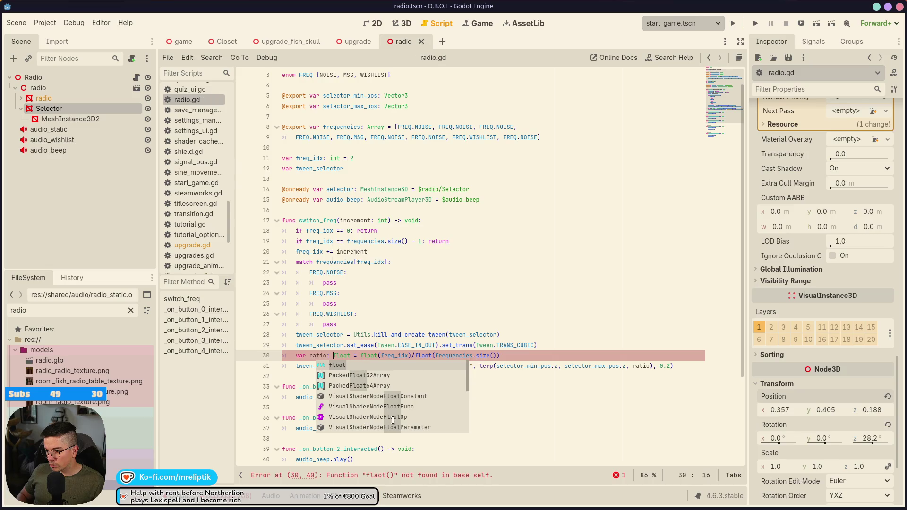
Step: Correct the 'flaot' typo to 'float' on line 30, save, and select ratio
key(ctrl+Right)
key(ctrl+Right)
key(ctrl+Right)
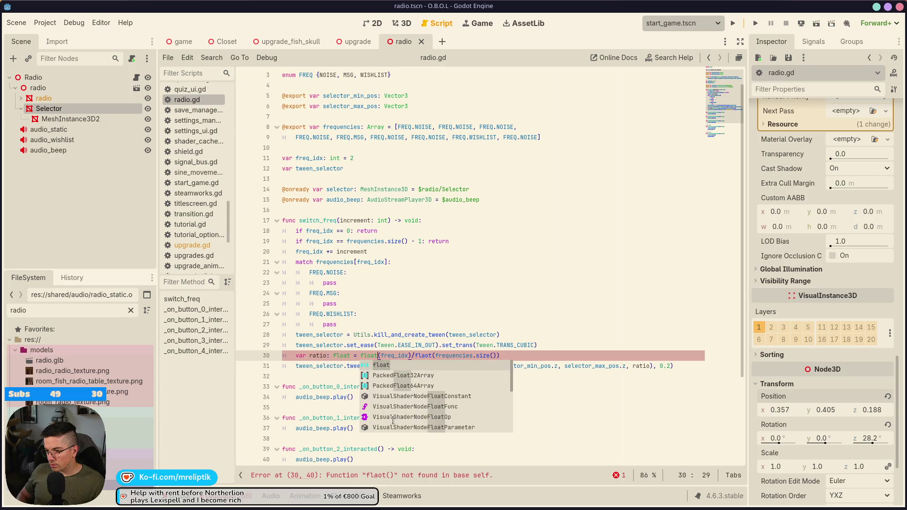
key(BackSpace)
key(Right)
text(a)
key(ctrl+s)
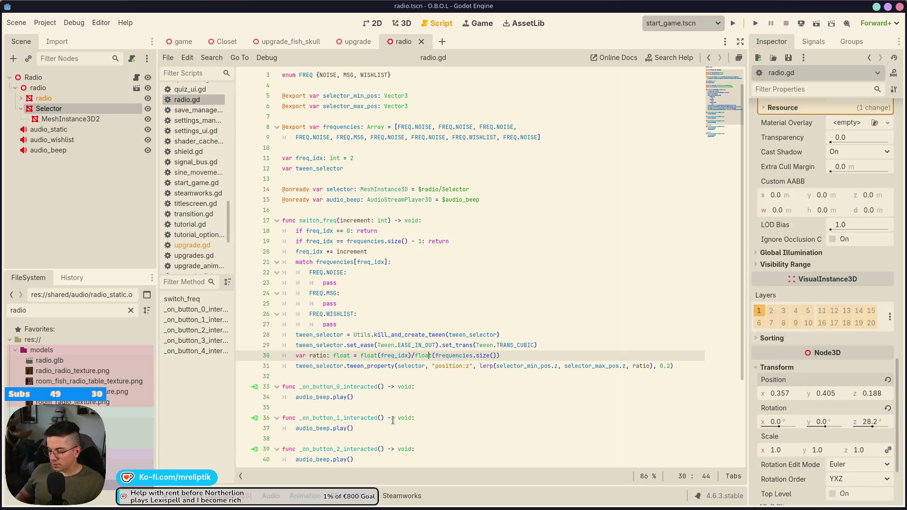
double_click(325, 356)
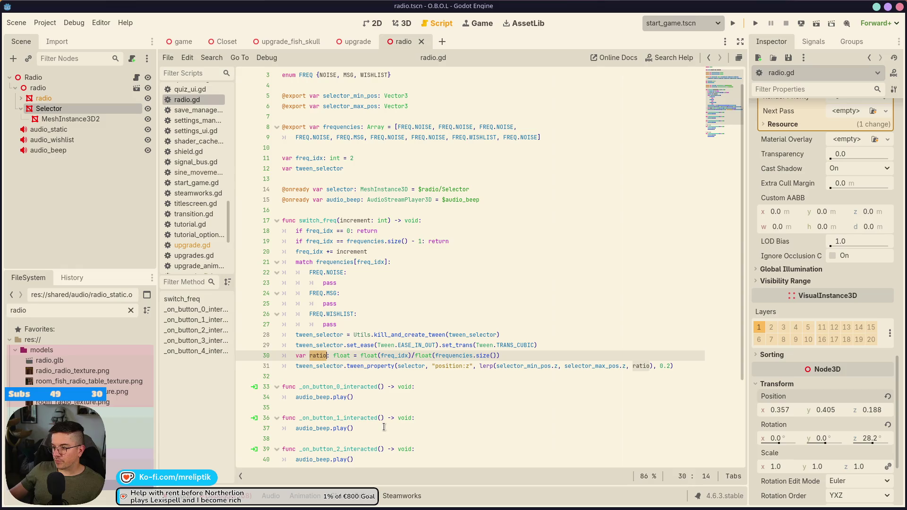
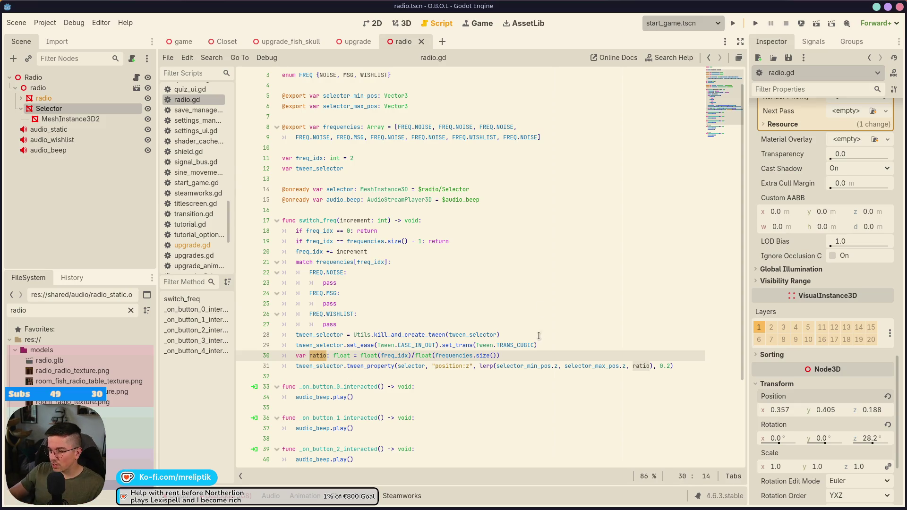
Step: Add a '# TODO: play scrubbing static' comment below the selector tween_property line
key(End)
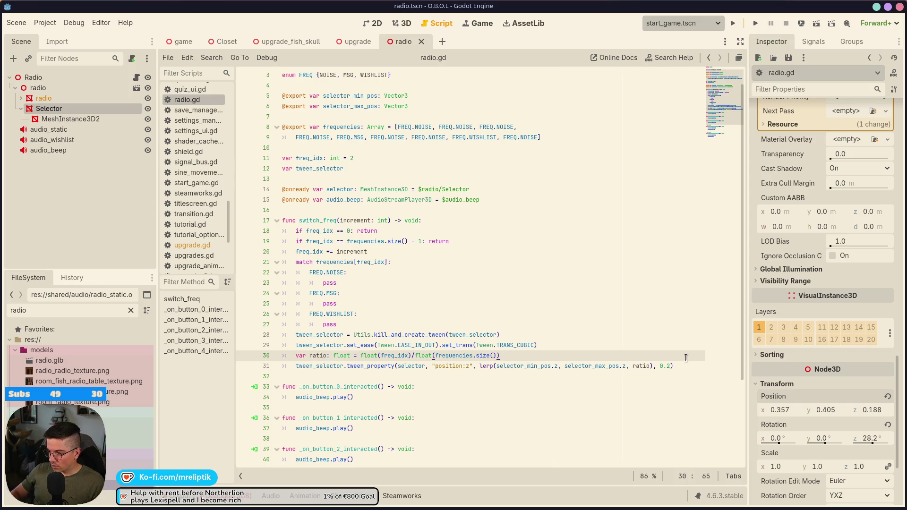
click(684, 369)
key(Up)
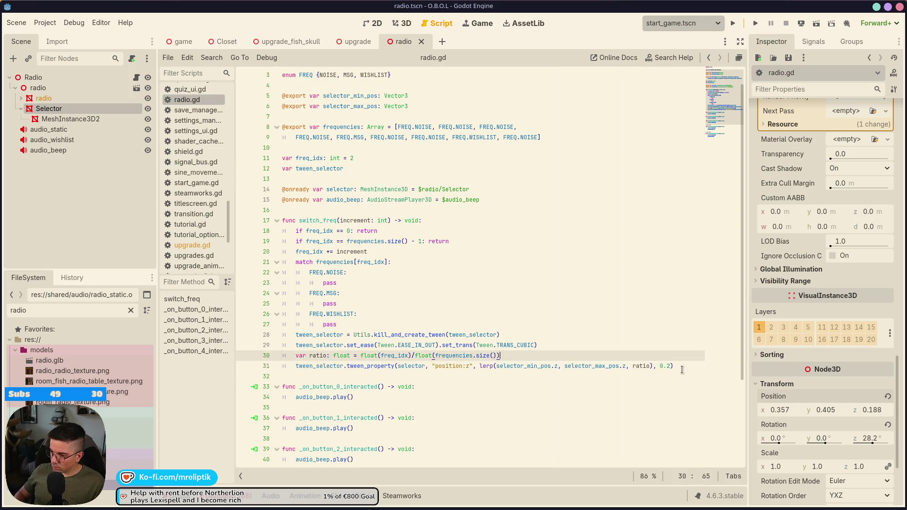
key(Down)
key(Return)
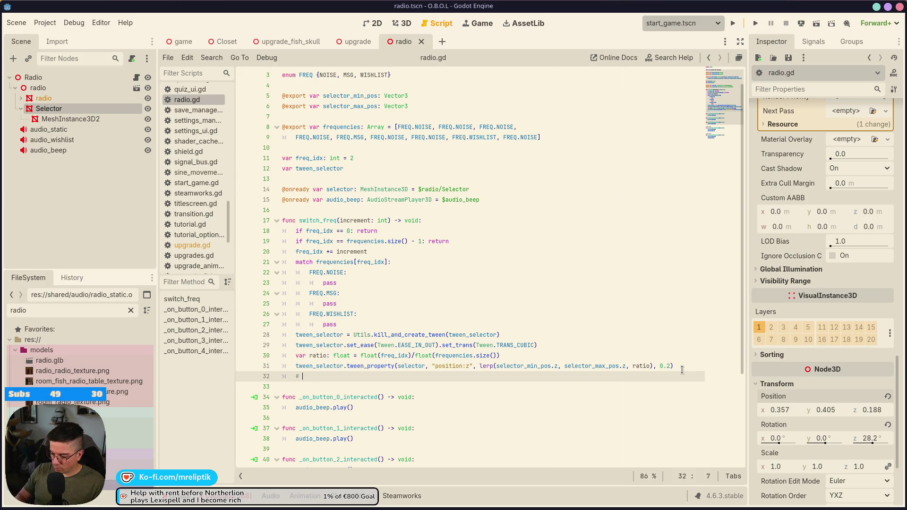
text(TODO)
text(y sb)
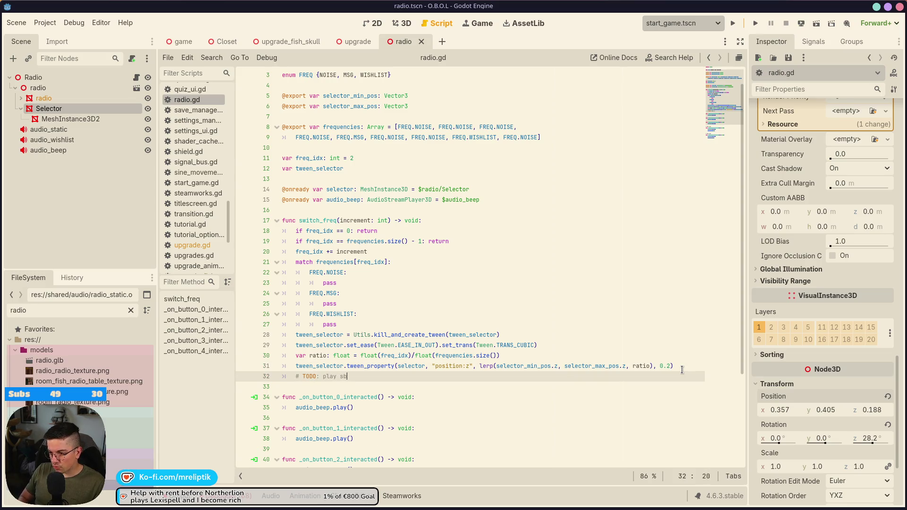
text(ubbing s)
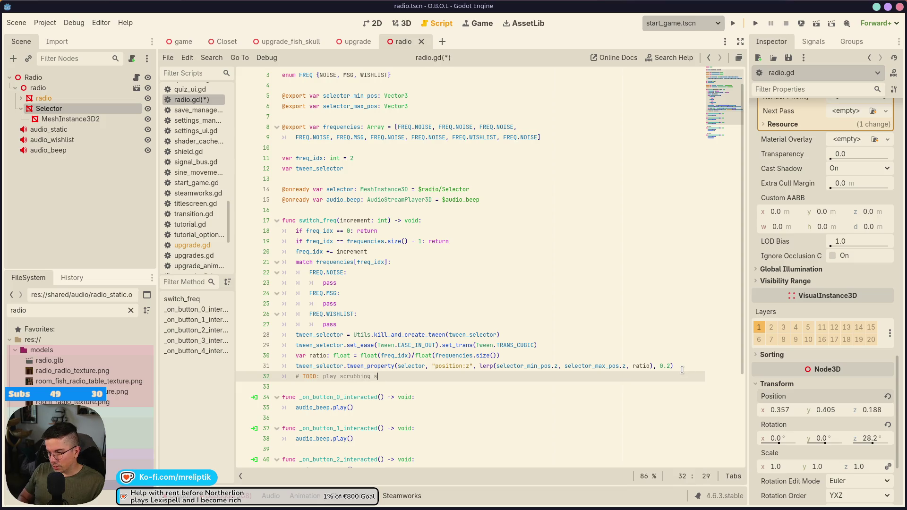
text(tatic)
Step: Add an empty 'func reflect_frequency() -> void: pass' stub below it and save radio.gd
key(Return)
key(Return)
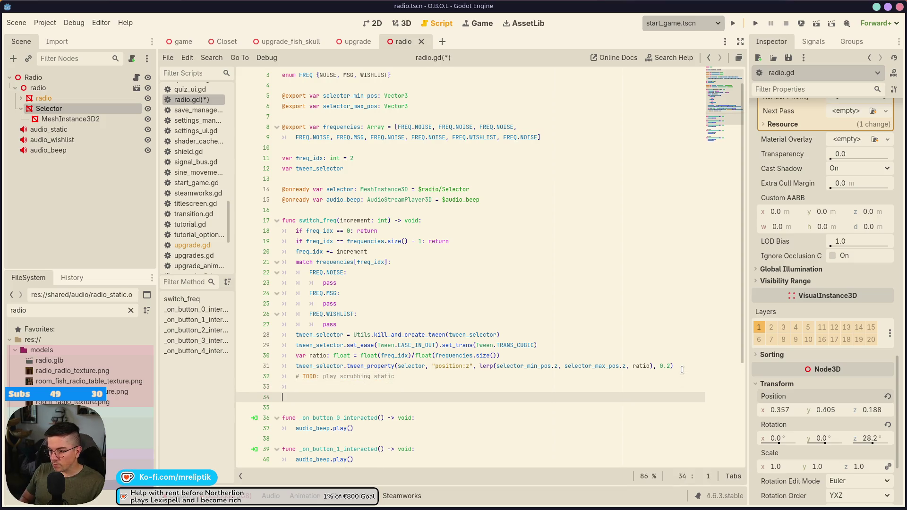
text(reflect_fre)
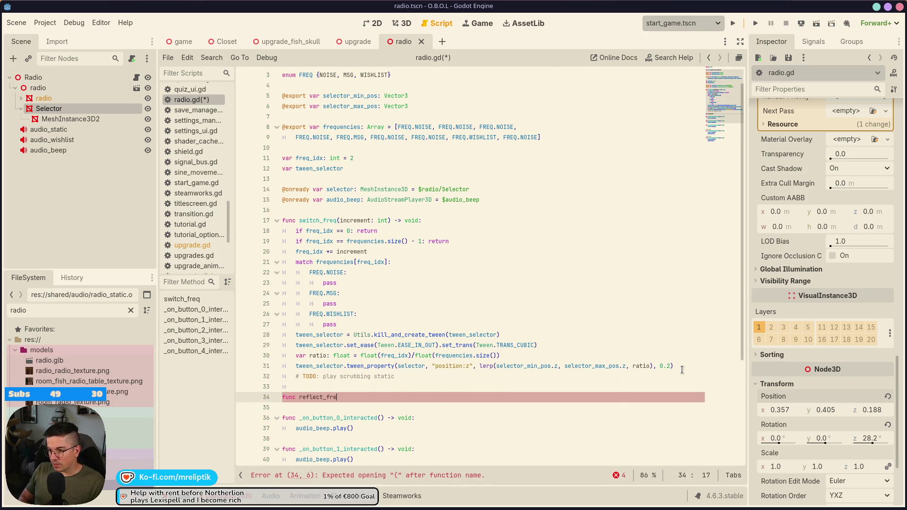
text(quenv)
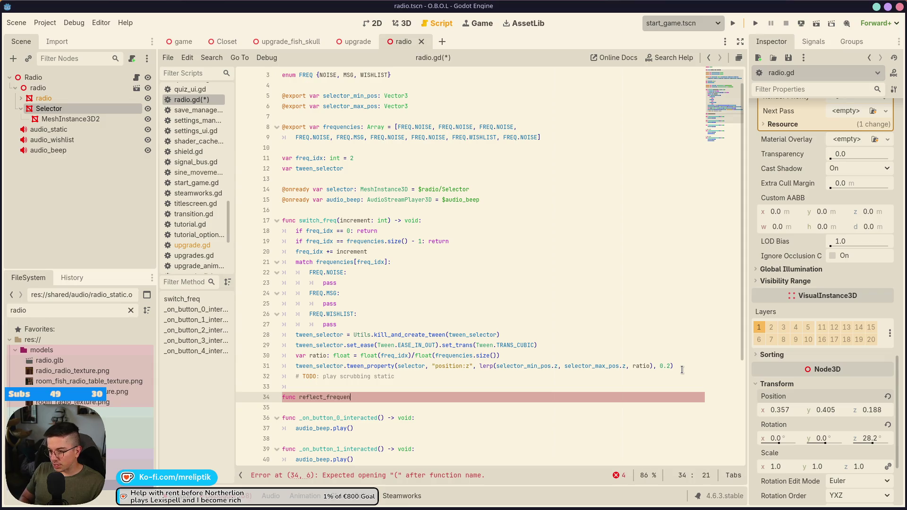
text(() ->)
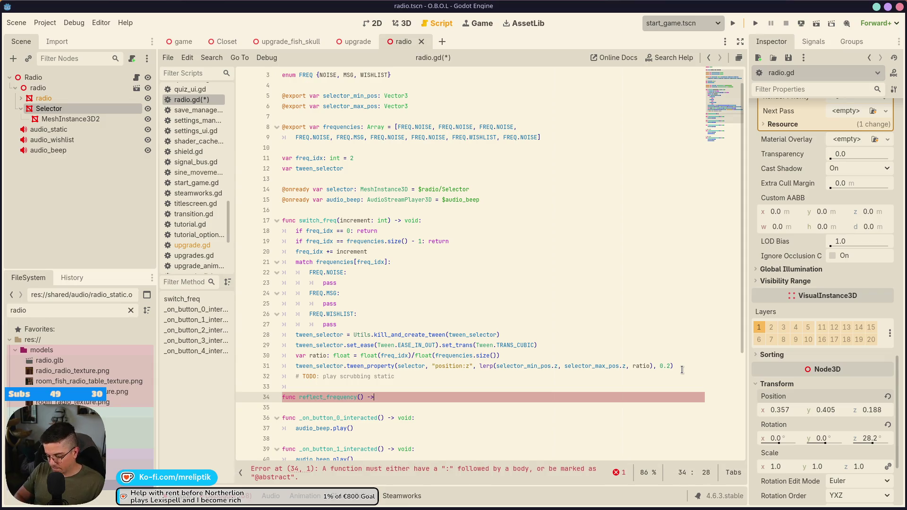
text( void:)
key(Return)
text(pass)
key(ctrl+s)
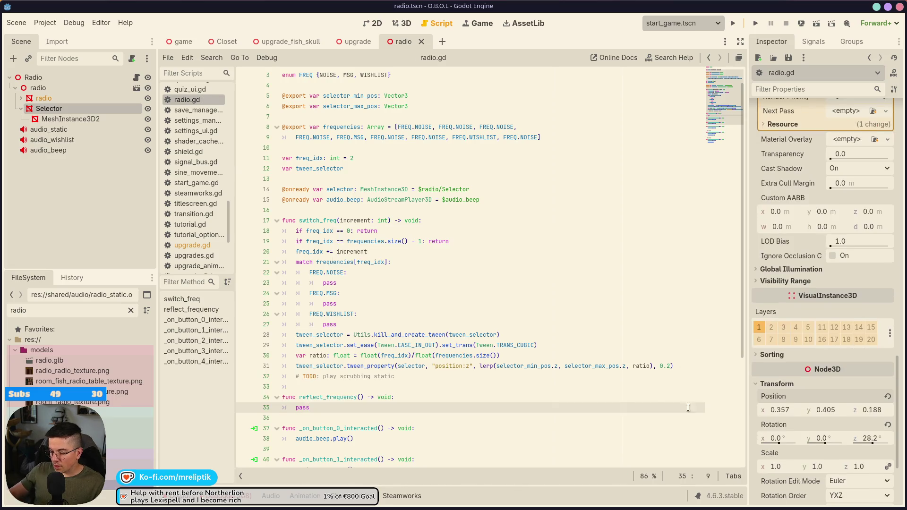
click(432, 365)
Step: Turn a duplicated tween line into tween_selector.tween_callback(reflect_frequency) and save
key(ctrl+shift+d)
key(alt+Down)
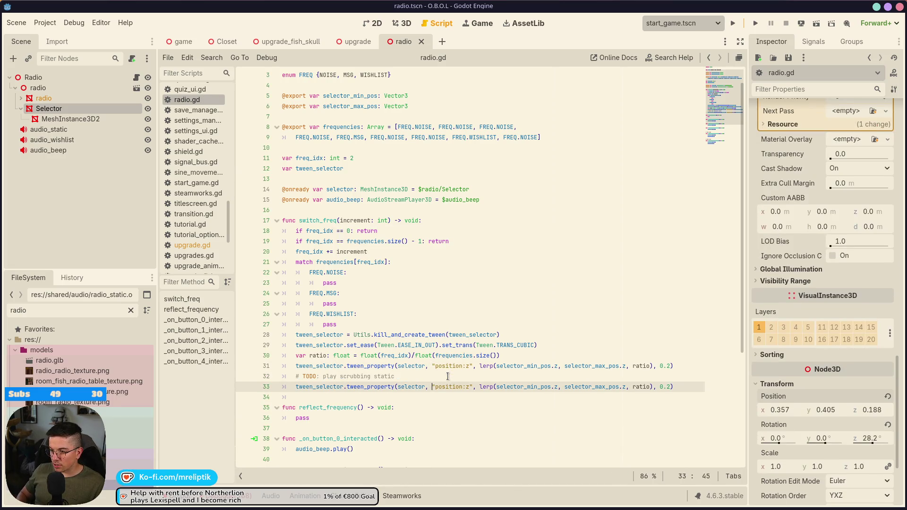
key(ctrl+shift+Right)
key(ctrl+shift+Right)
key(ctrl+shift+Right)
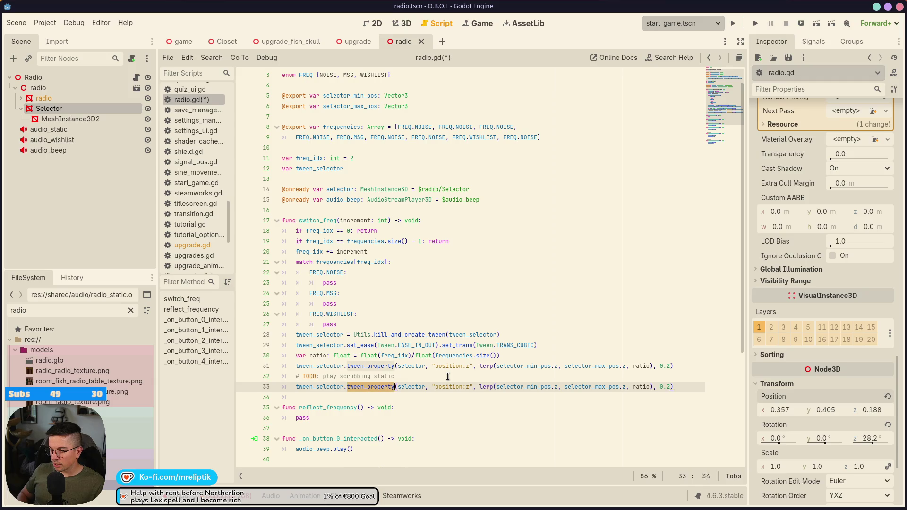
key(ctrl+shift+Right)
key(BackSpace)
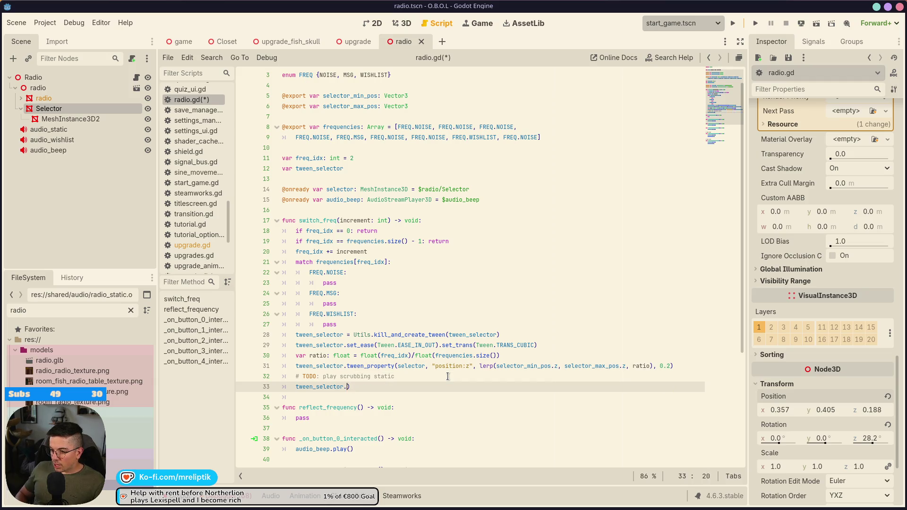
text(tween)
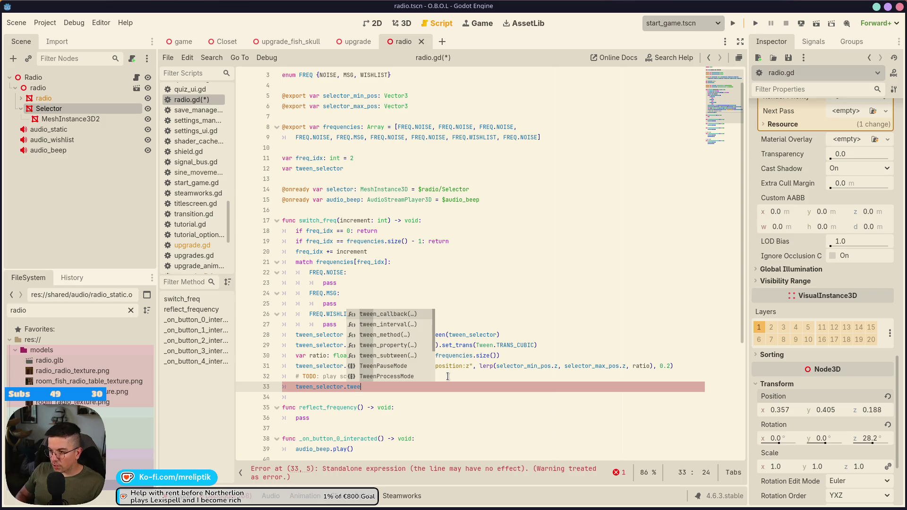
key(Return)
text(refe)
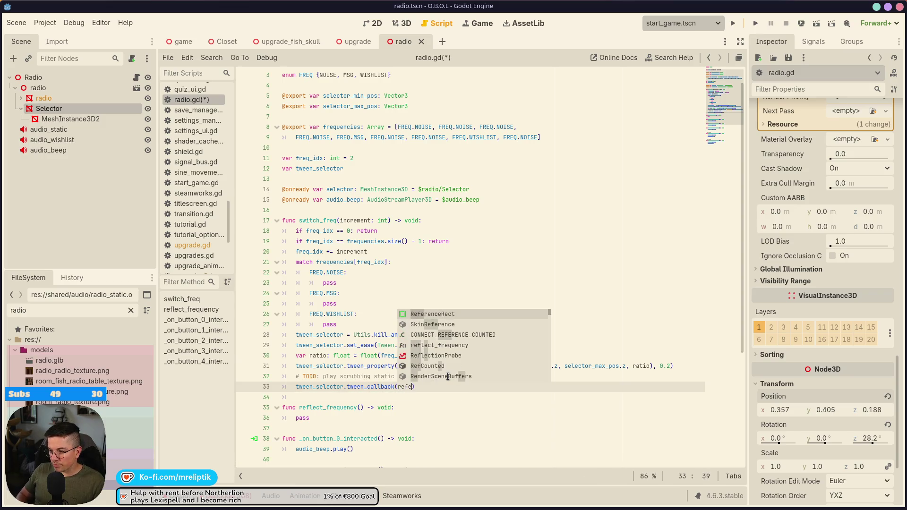
text(l)
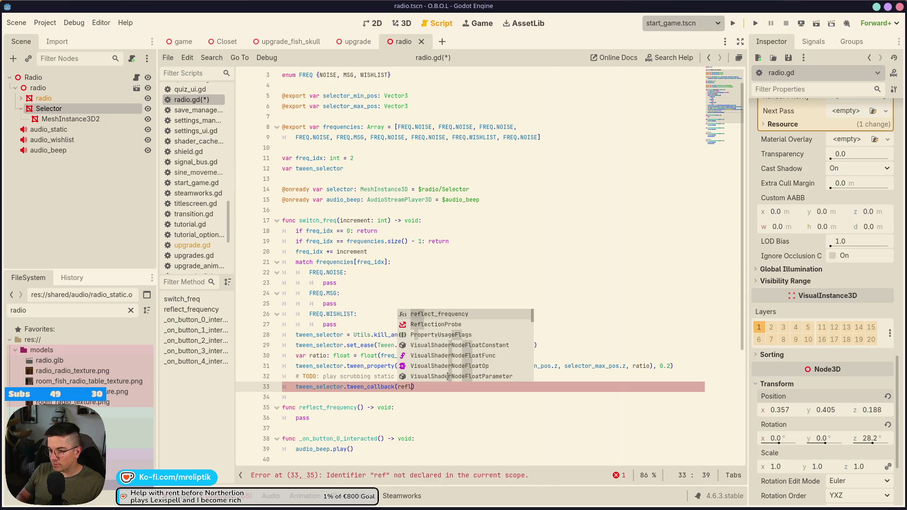
key(Return)
key(ctrl+s)
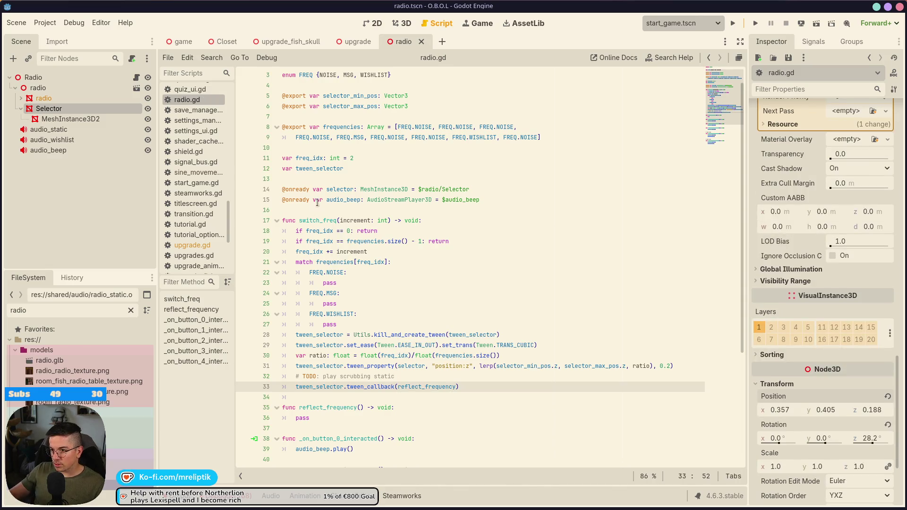
Step: Move the FREQ match block from switch_freq into reflect_frequency, replacing pass, and save
mouse_move(297, 262)
mouse_down()
mouse_move(331, 273)
mouse_move(385, 314)
mouse_move(384, 325)
mouse_up()
key(ctrl+c)
key(BackSpace)
double_click(329, 357)
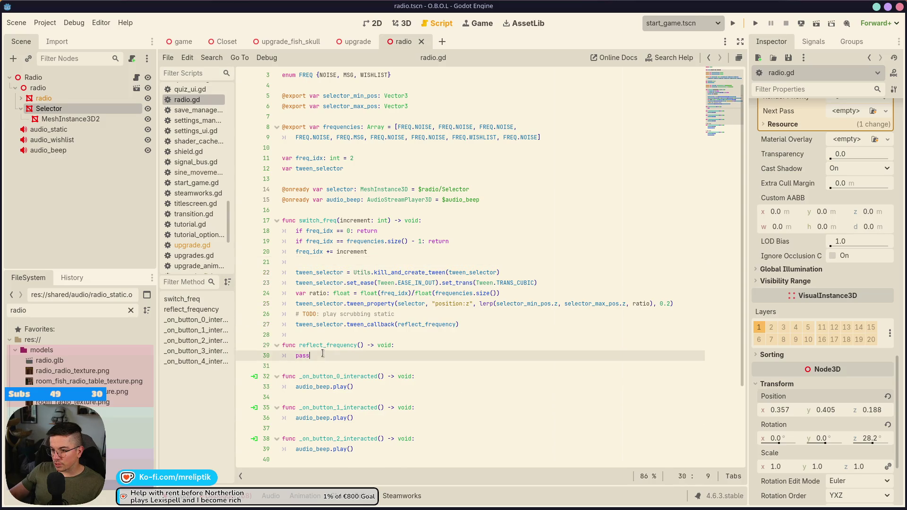
key(ctrl+v)
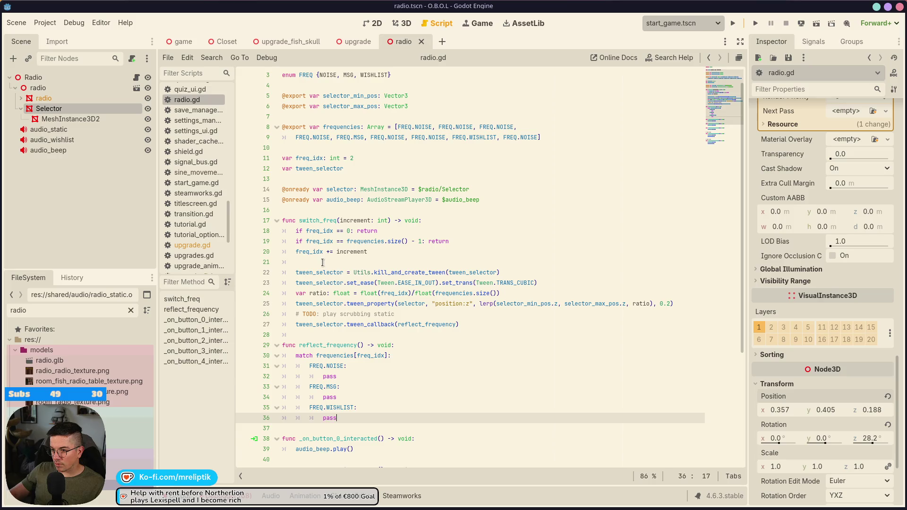
click(323, 263)
double_click(362, 283)
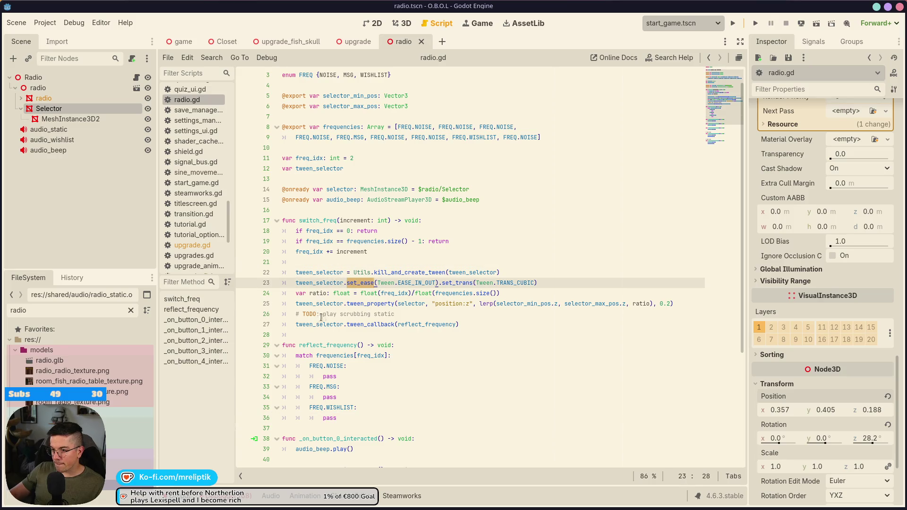
click(393, 314)
key(ctrl+s)
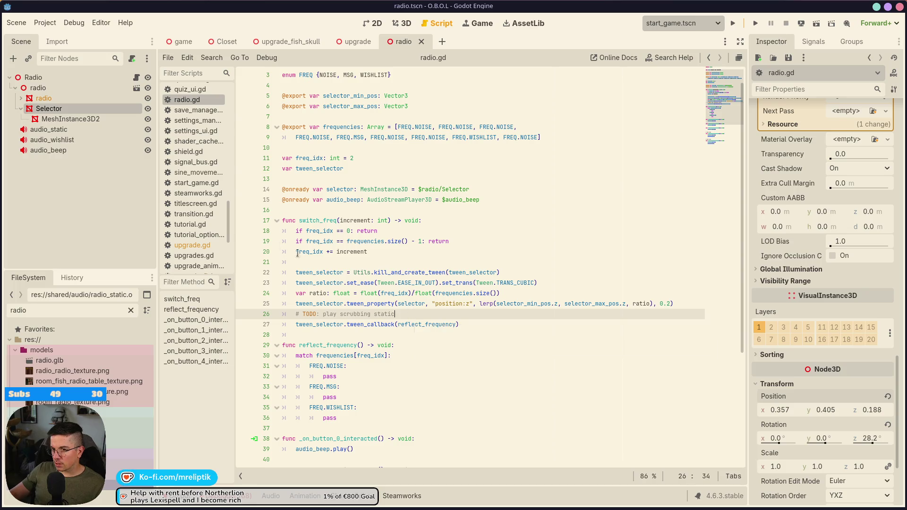
click(72, 191)
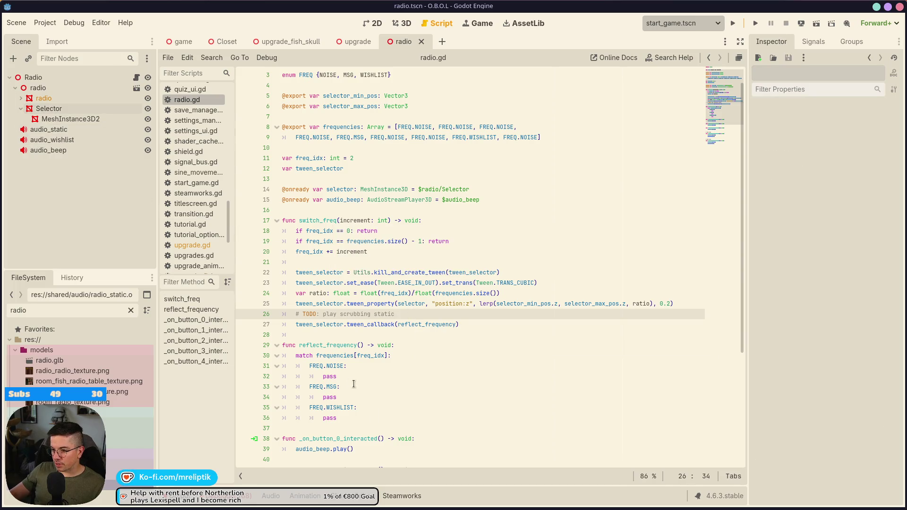
double_click(330, 376)
text(audi)
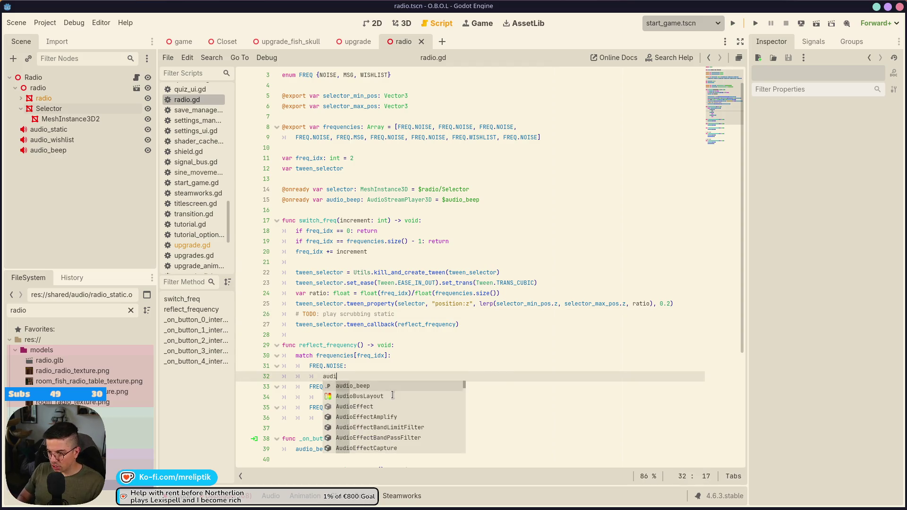
text(o)
key(Home)
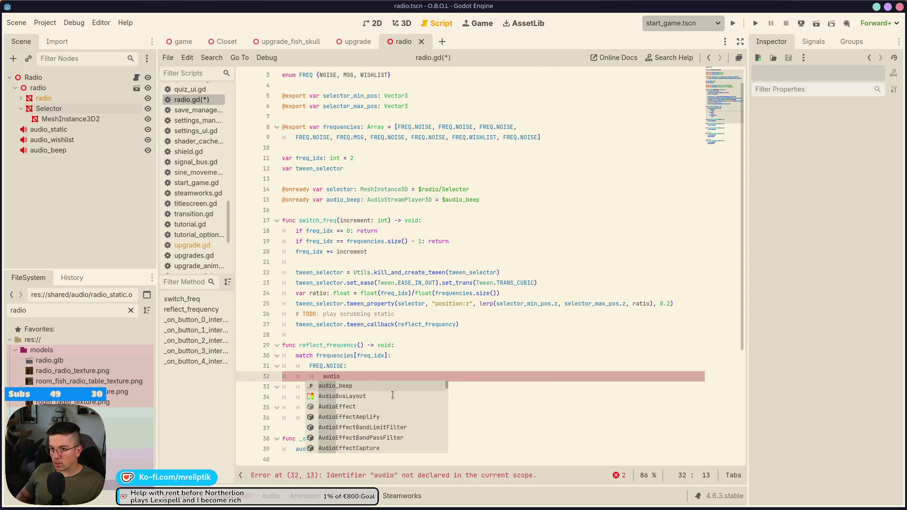
key(shift+End)
key(Delete)
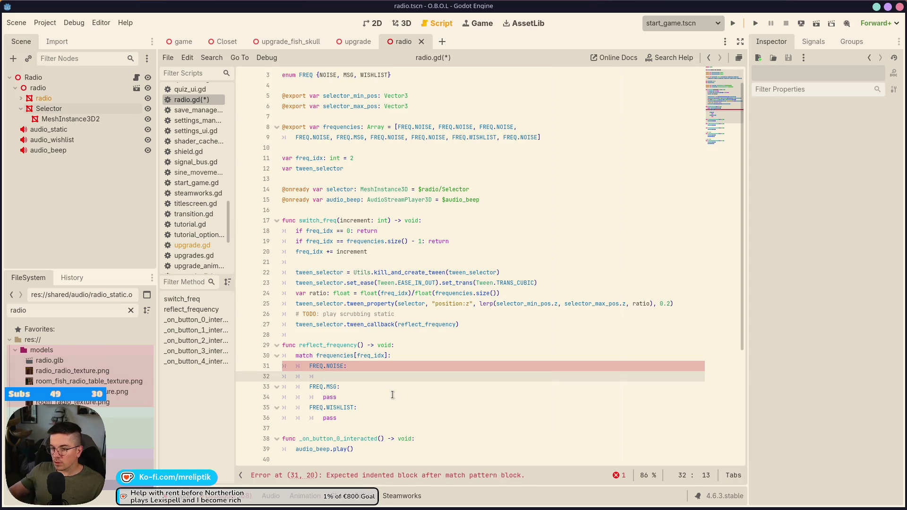
click(312, 209)
click(487, 191)
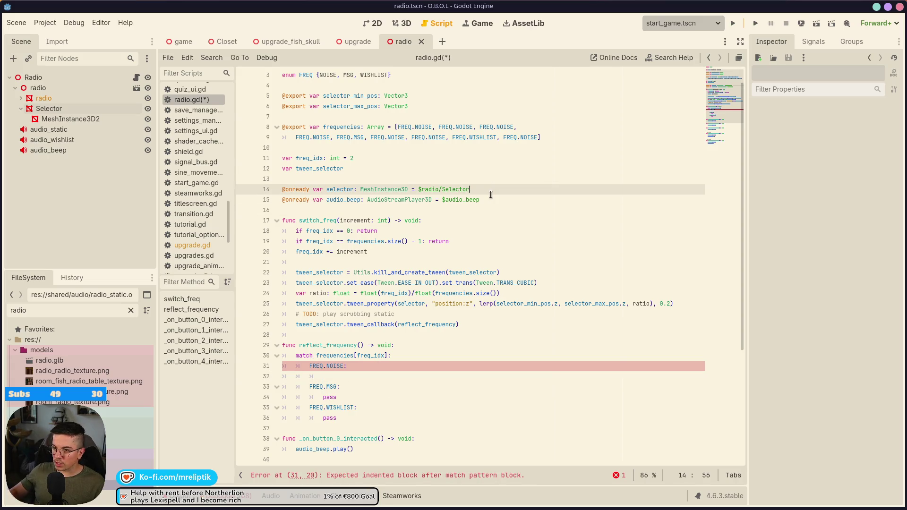
key(Return)
click(50, 129)
ctrl+click(52, 140)
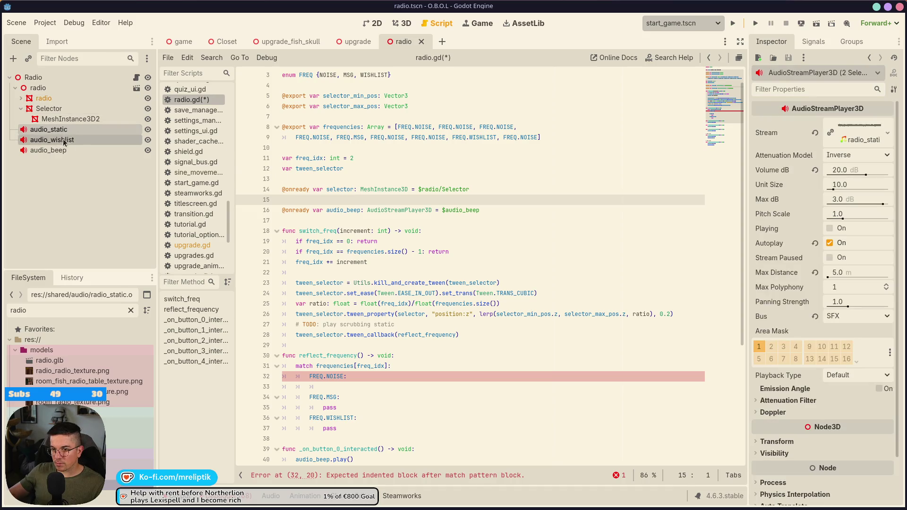
drag(52, 140, 319, 211)
key(ctrl+s)
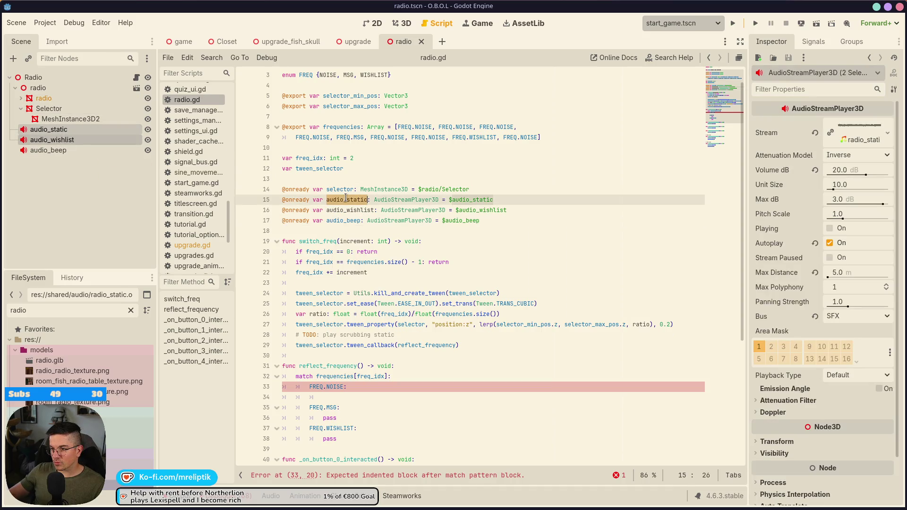
Step: Under FREQ.NOISE, play audio_static if not already playing and stop audio_wishlist
click(349, 398)
text(f audio_static/)
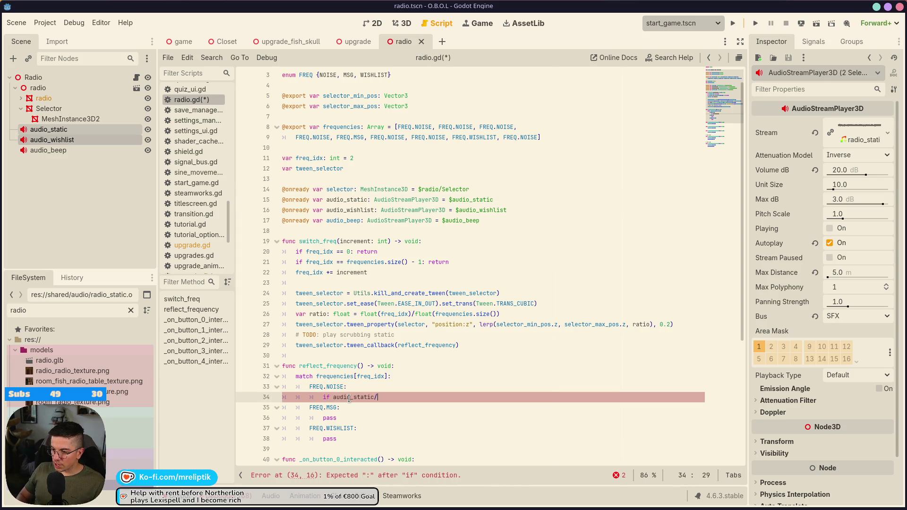
key(BackSpace)
text(.is_pl)
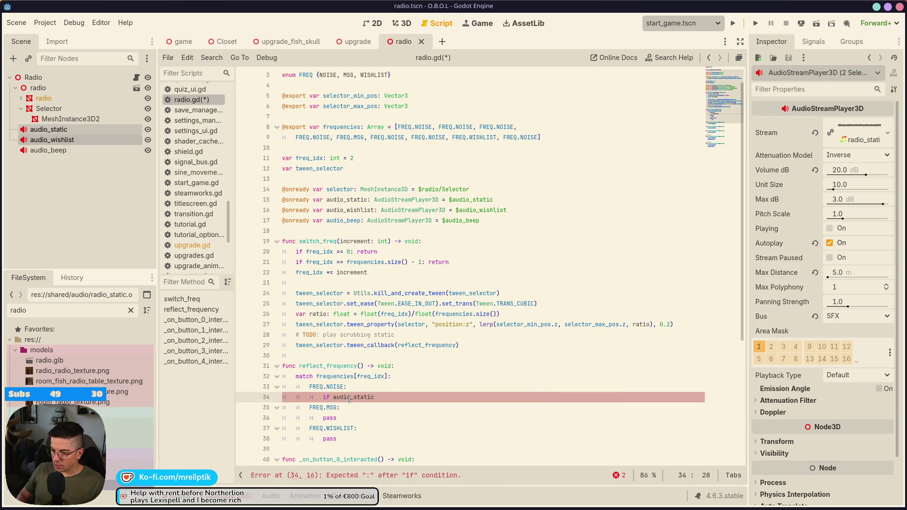
text(a)
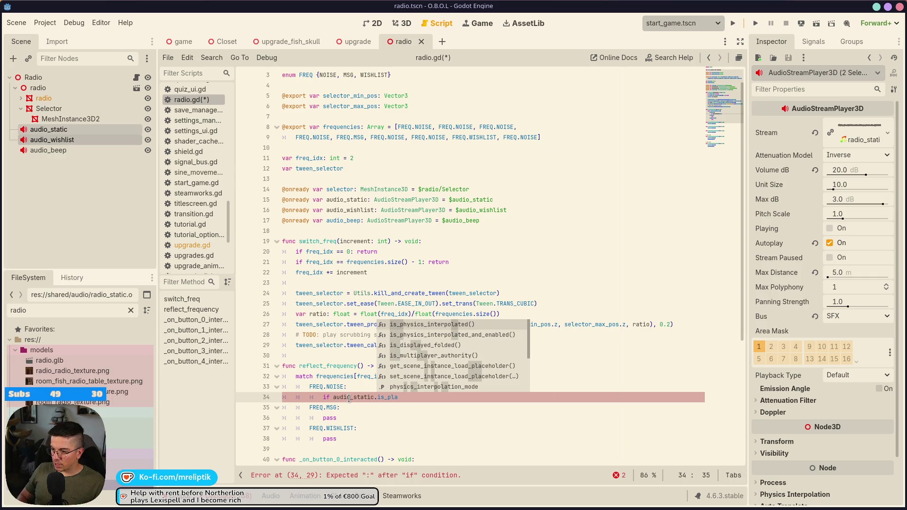
key(Return)
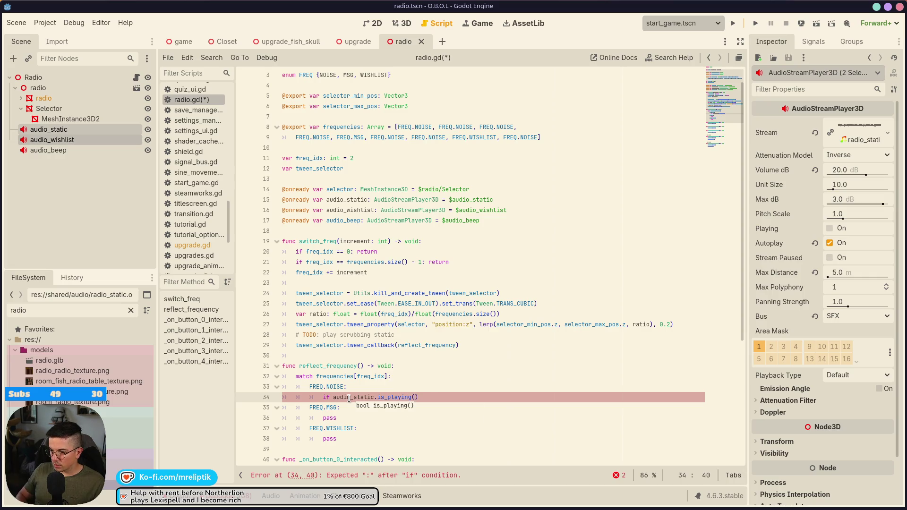
key(ctrl+Left)
key(ctrl+Left)
key(ctrl+Left)
text(not)
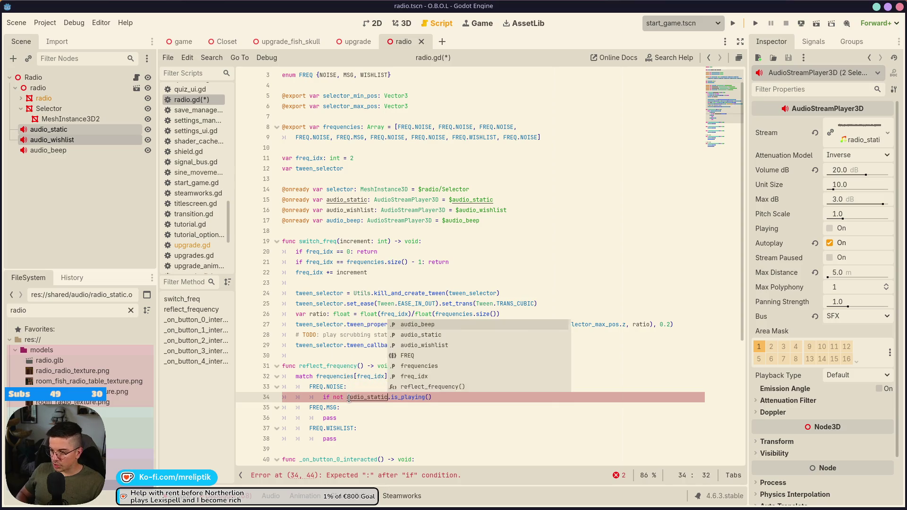
key(End)
text(:)
key(Return)
text(audio_static.play())
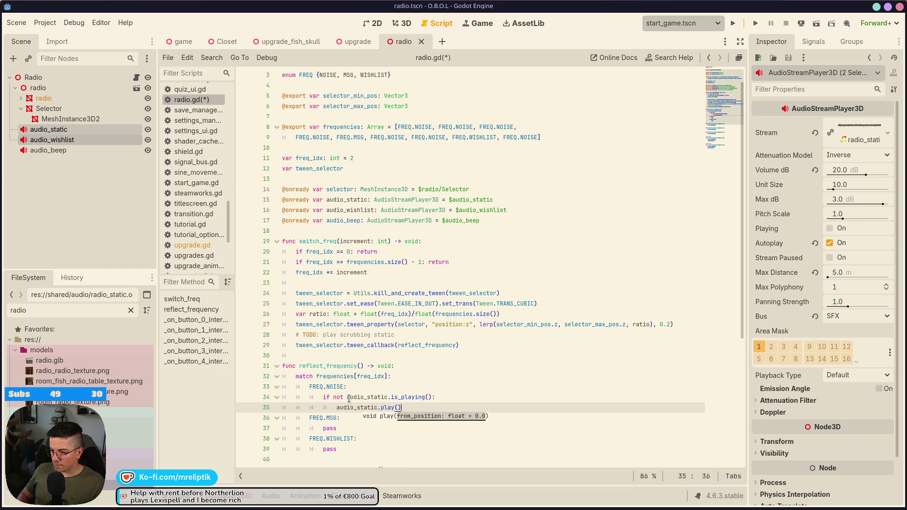
key(Return)
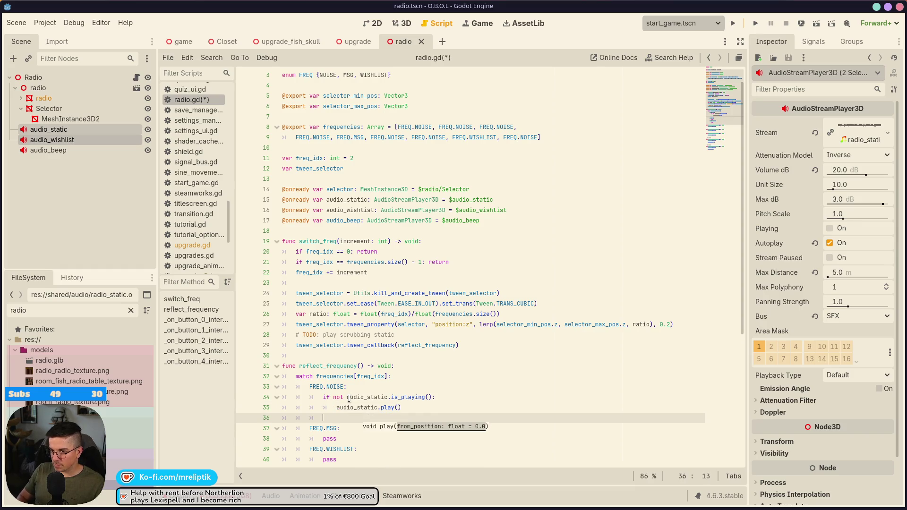
key(Down)
key(Down)
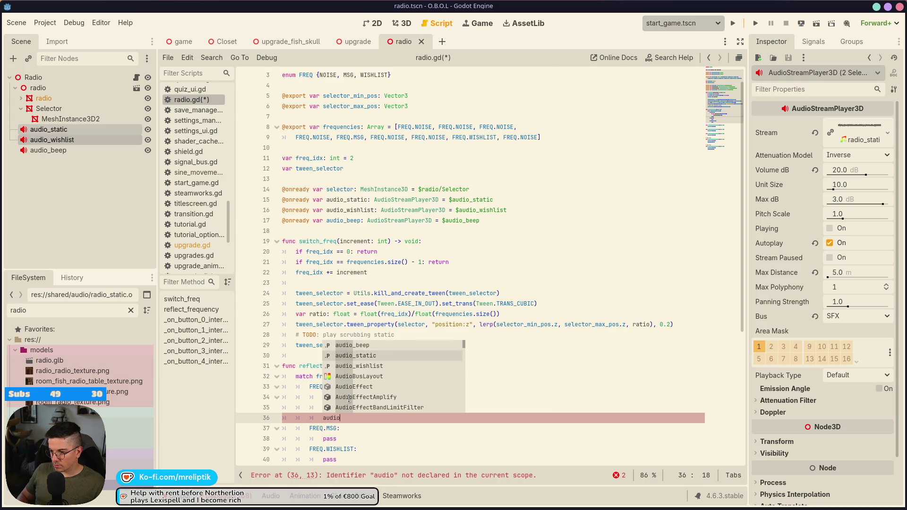
key(Return)
text(.st)
key(Return)
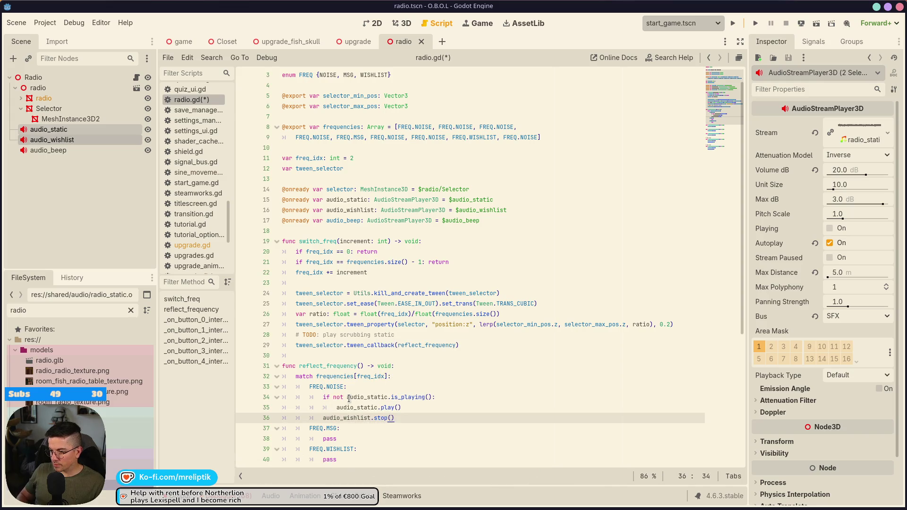
key(ctrl+s)
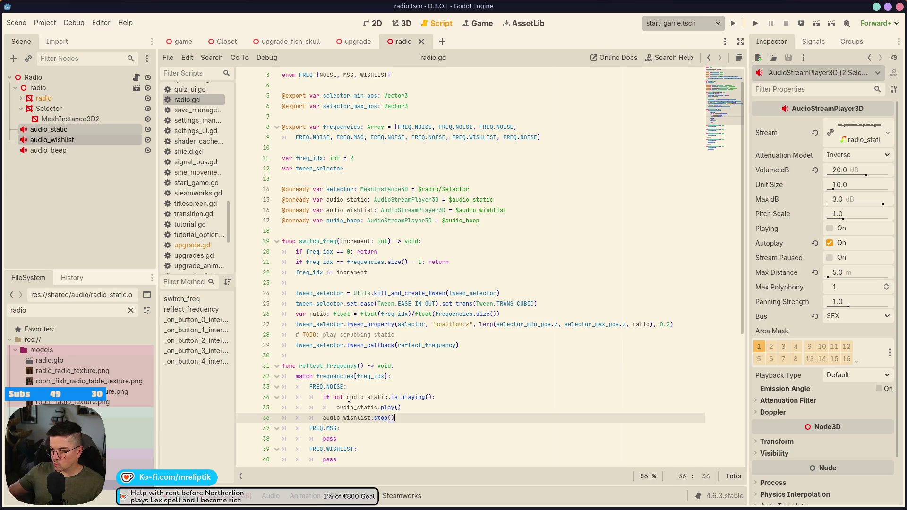
Step: Copy that block under FREQ.WISHLIST with the players swapped: play audio_wishlist, stop audio_static, then save
scroll(354, 362, down, 3)
shift+click(323, 303)
key(ctrl+c)
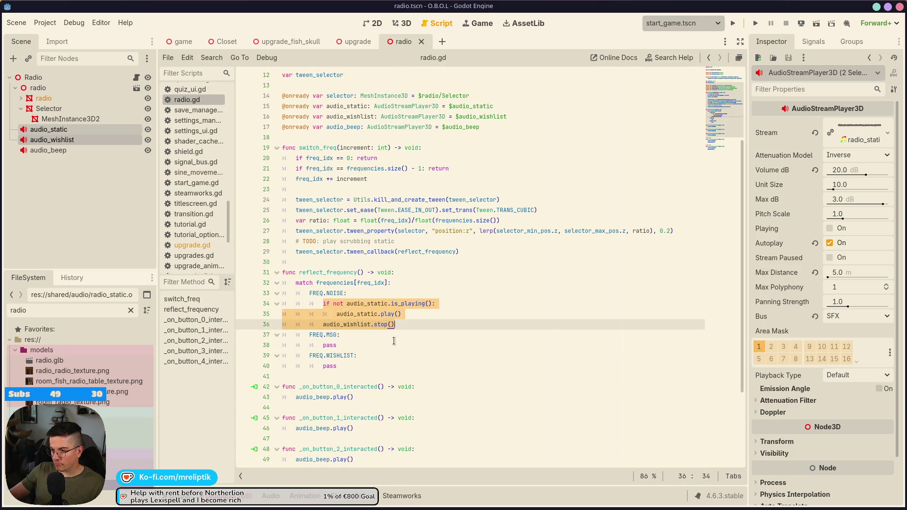
double_click(330, 366)
key(ctrl+v)
double_click(343, 388)
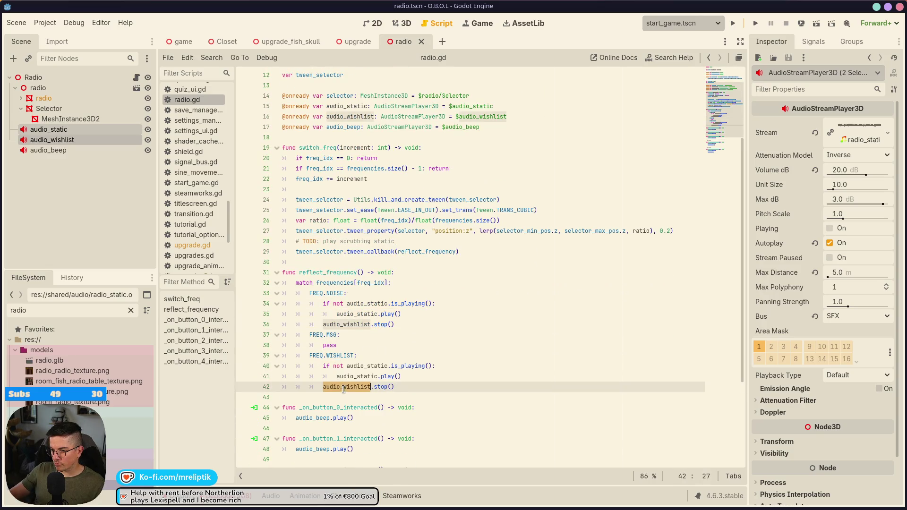
double_click(368, 366)
key(ctrl+x)
text(audio_wishlist)
double_click(343, 387)
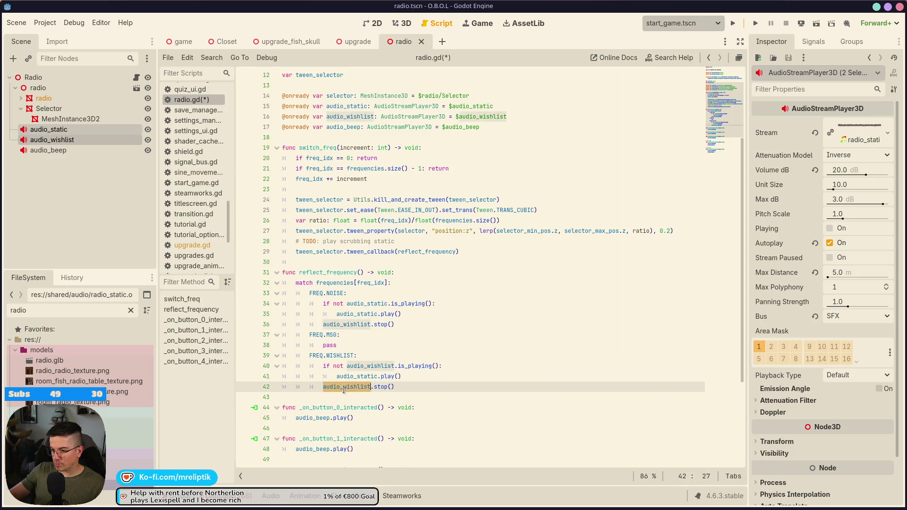
key(ctrl+v)
double_click(355, 376)
text(audio_wishlist)
click(440, 378)
key(ctrl+s)
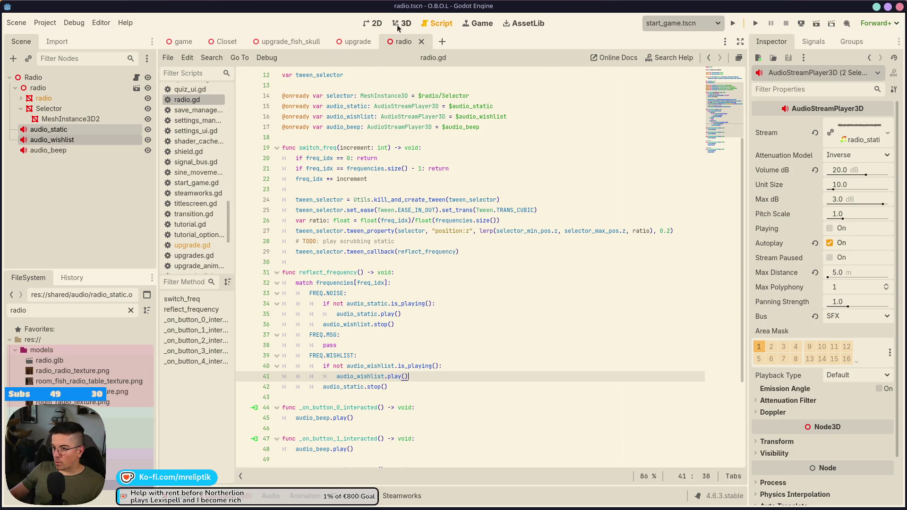
Step: Run the project in an enlarged Game view, zoom in on the radio to test audio, then stop
click(734, 28)
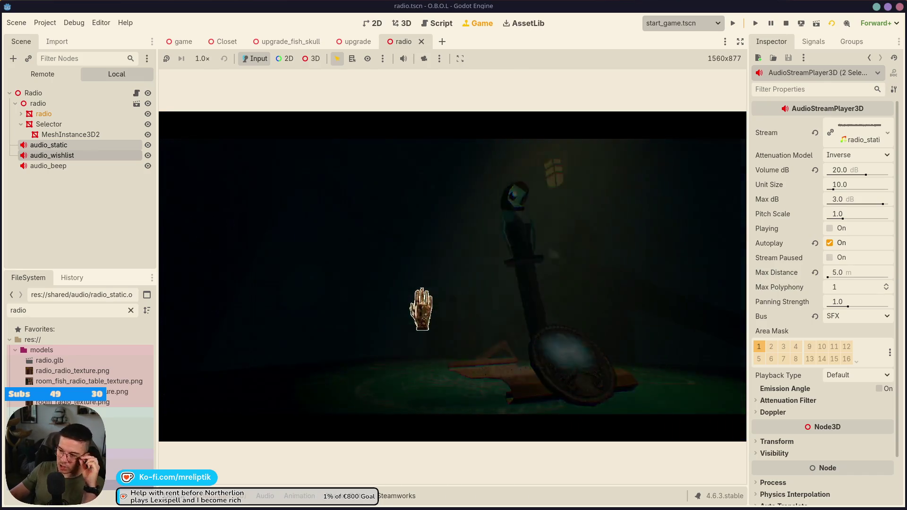
click(740, 41)
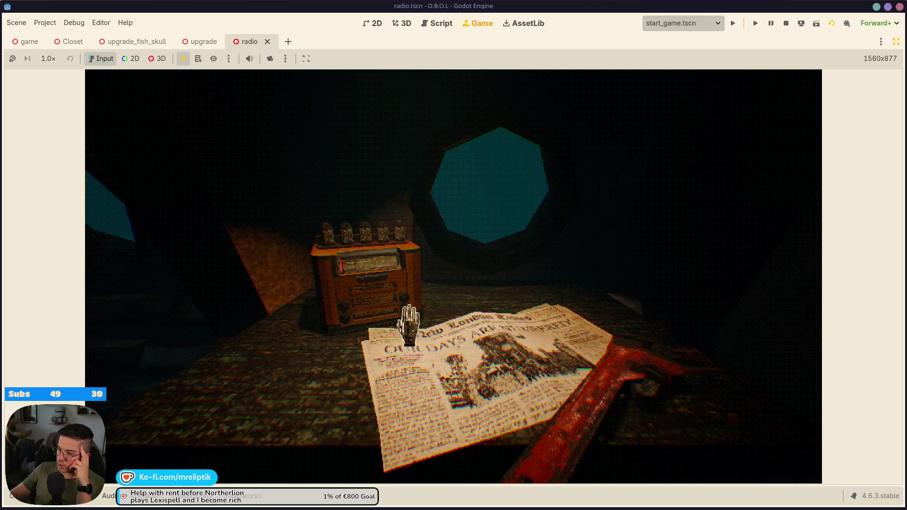
click(333, 309)
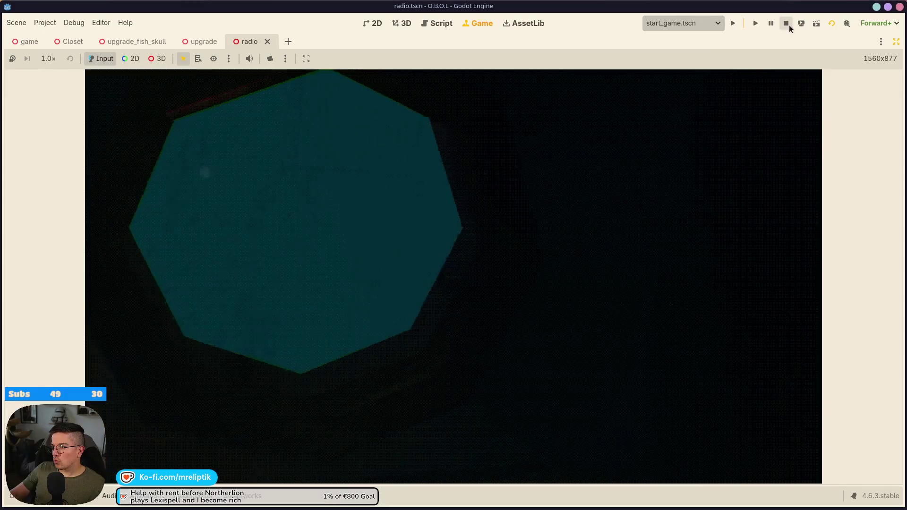
click(786, 23)
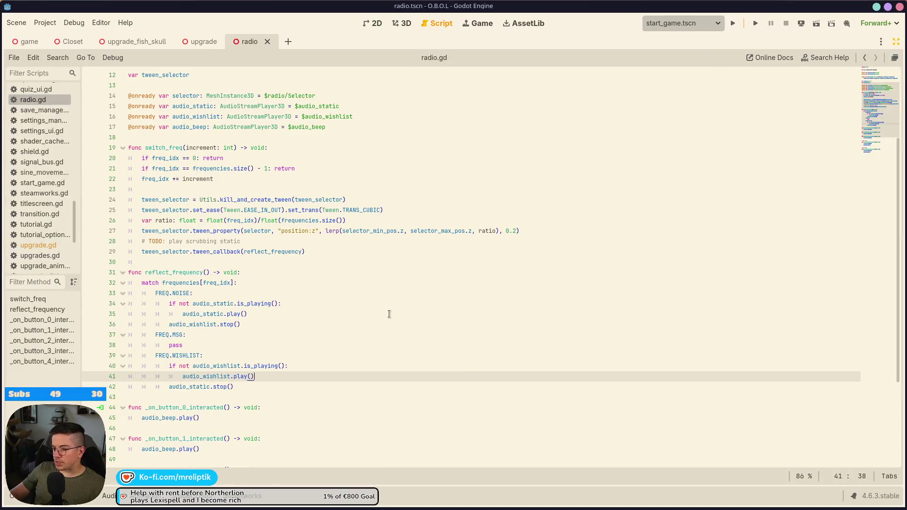
Step: Review the Debugger errors and the Output log, then hide the bottom panel
click(99, 378)
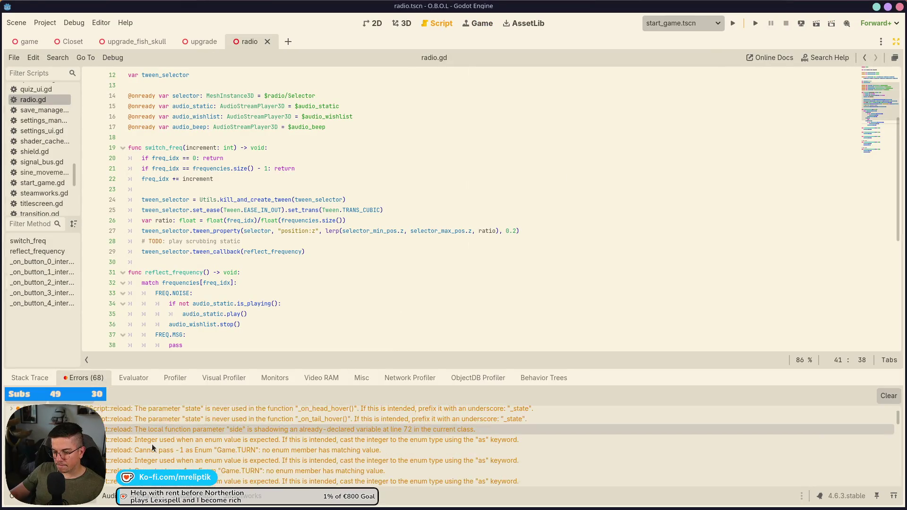
scroll(216, 458, down, 1)
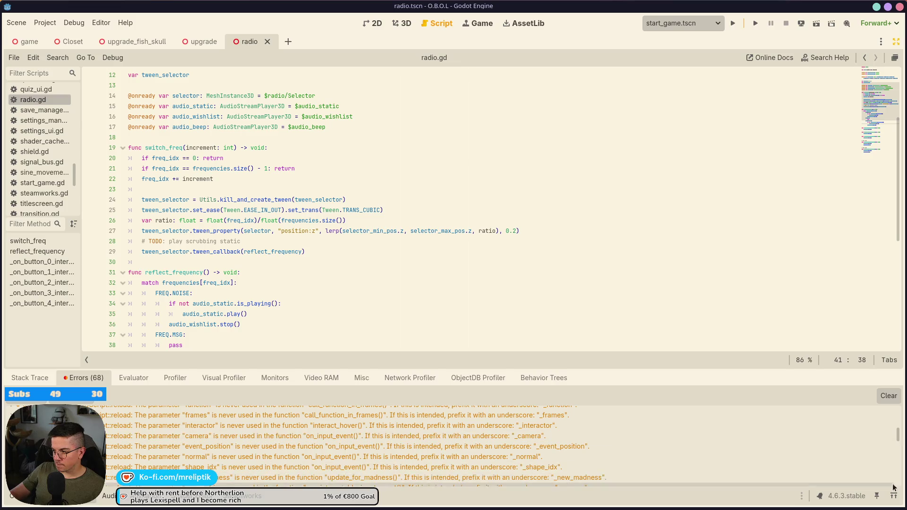
scroll(899, 445, down, 3)
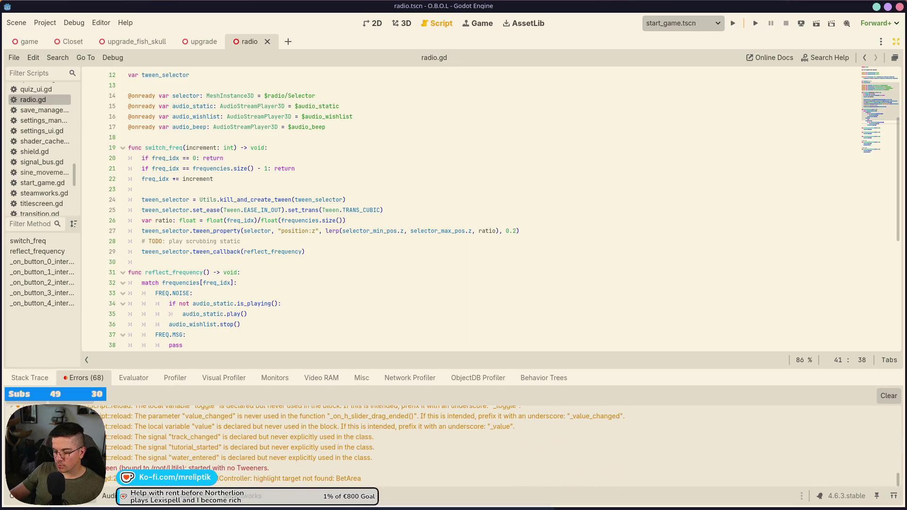
click(14, 496)
click(14, 496)
click(14, 496)
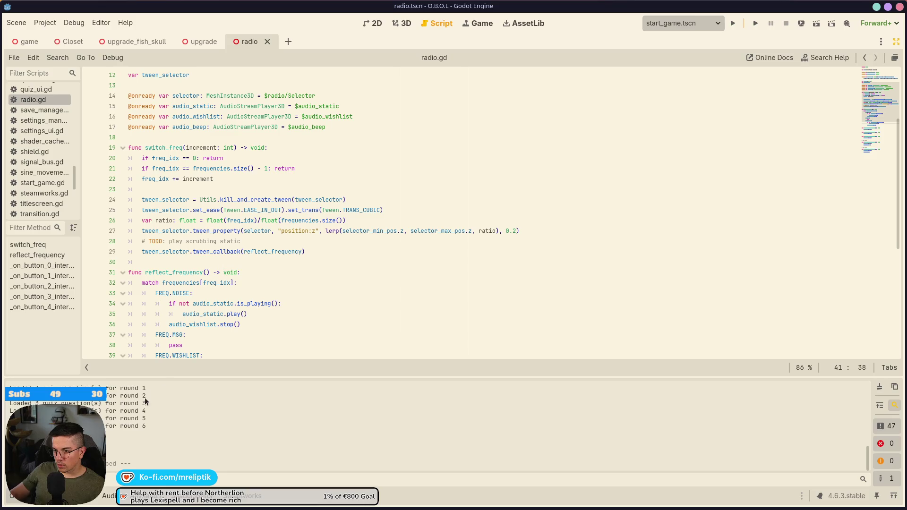
click(14, 496)
scroll(268, 379, down, 5)
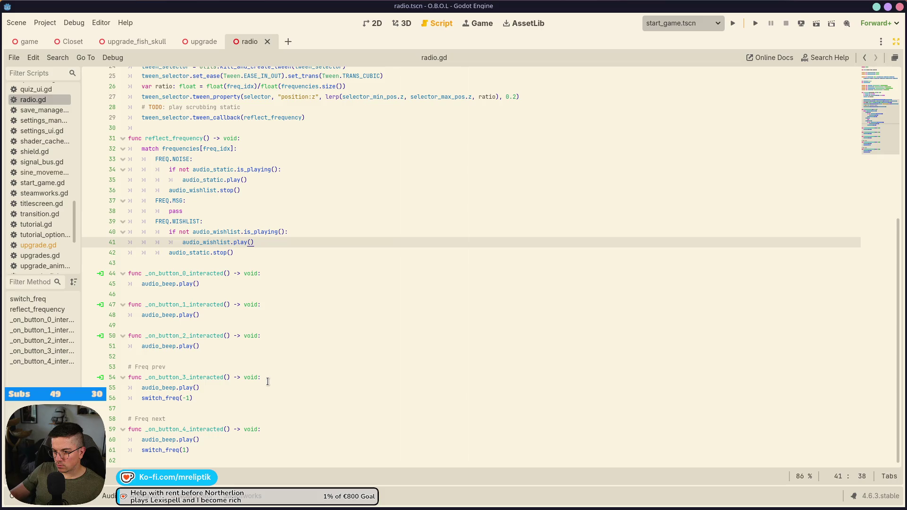
Step: Restore the side docks and show the radio scene in the 3D workspace
click(479, 23)
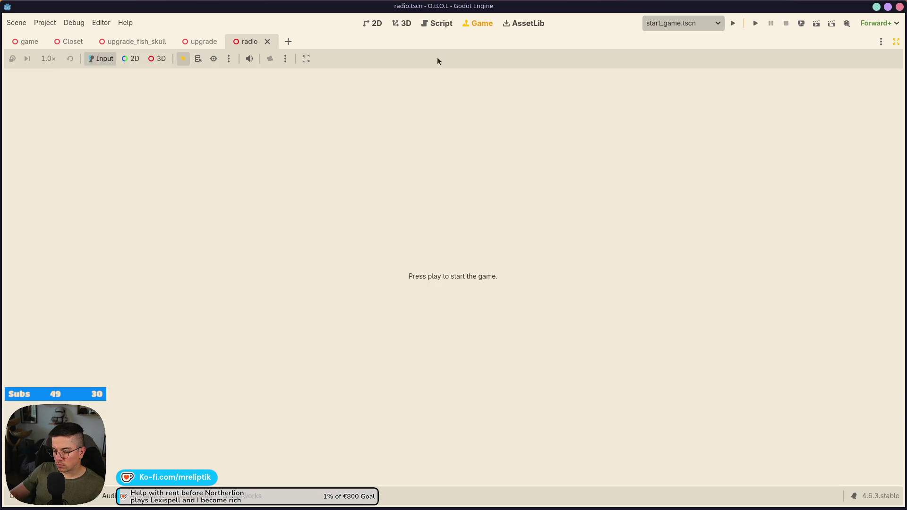
click(449, 23)
click(478, 23)
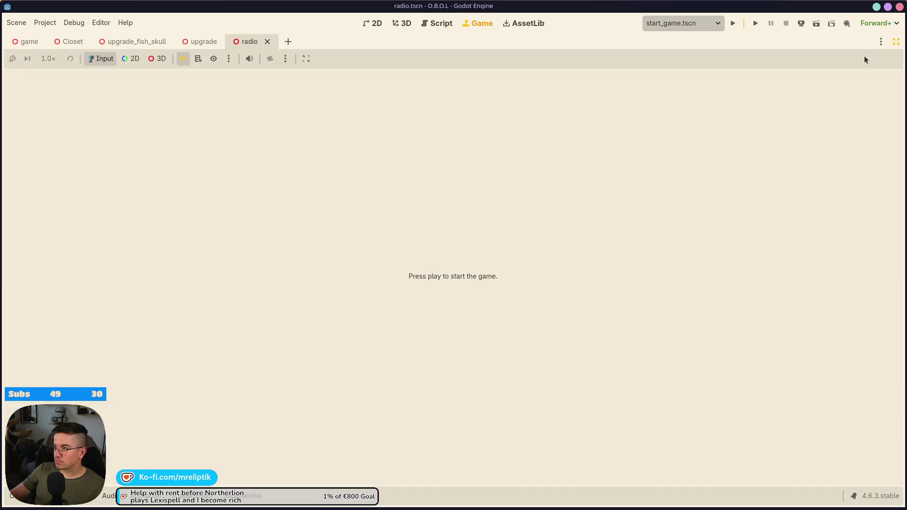
click(896, 42)
click(405, 25)
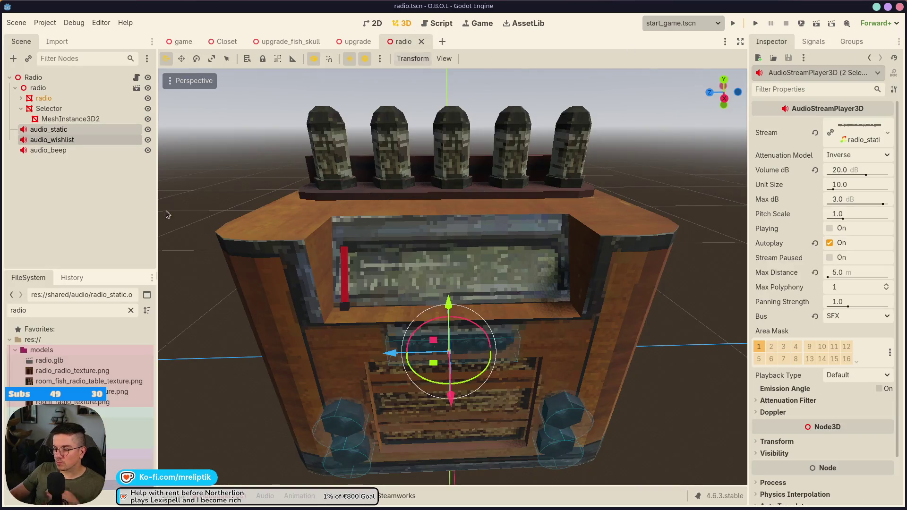
Step: Open radio_button_004's Area3D interacted signal connection to jump to _on_button_4_interacted in radio.gd
key(XF86AudioLowerVolume)
click(562, 410)
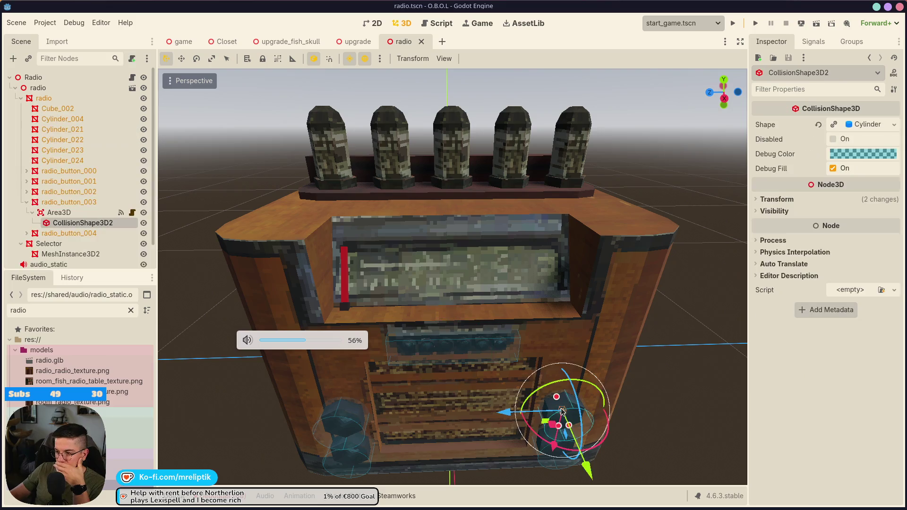
click(814, 41)
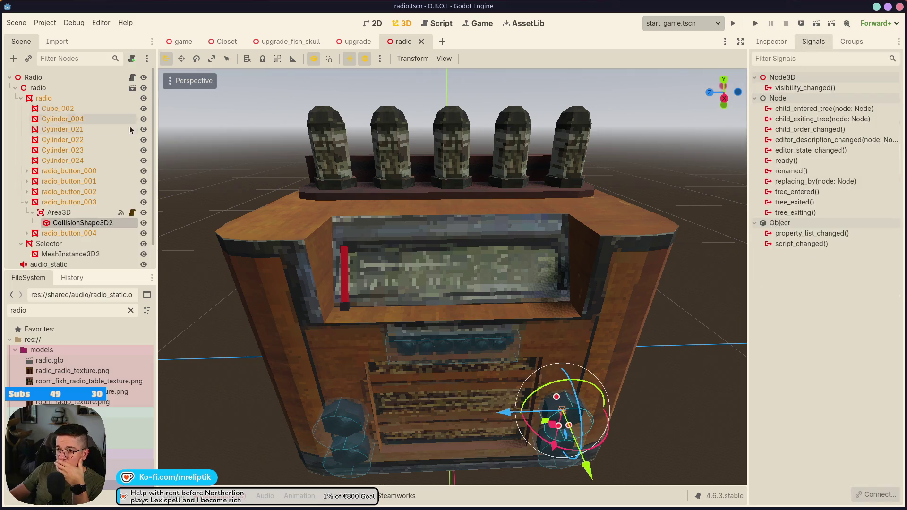
click(64, 217)
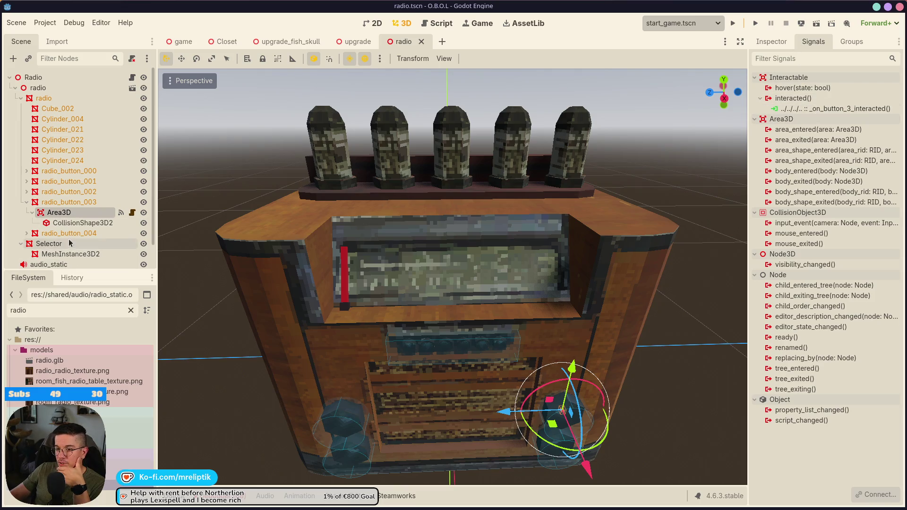
click(26, 233)
click(66, 254)
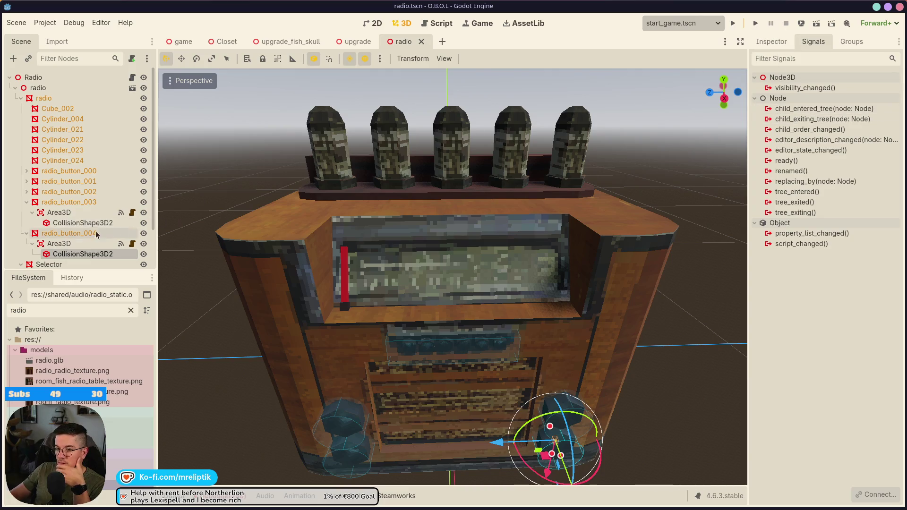
click(59, 244)
double_click(824, 109)
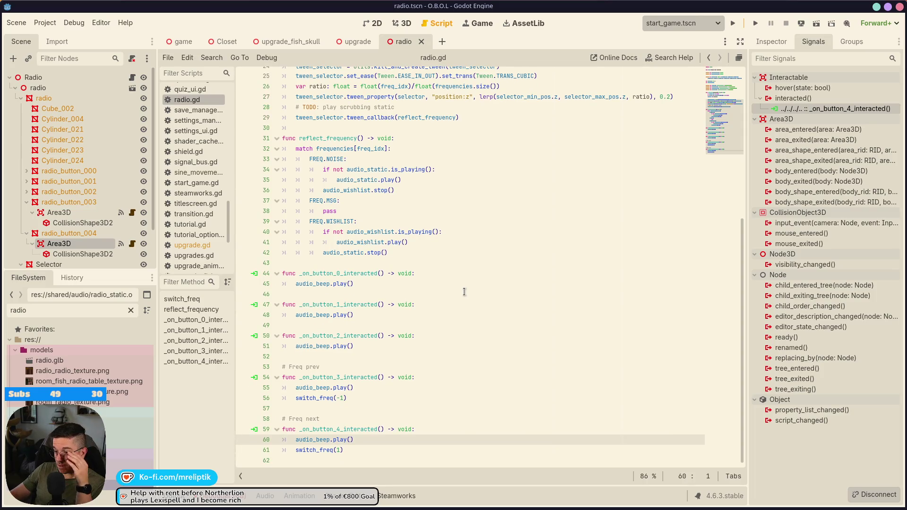
Step: Jump to the switch_freq definition and inspect its increment and freq_idx usage
ctrl+click(309, 450)
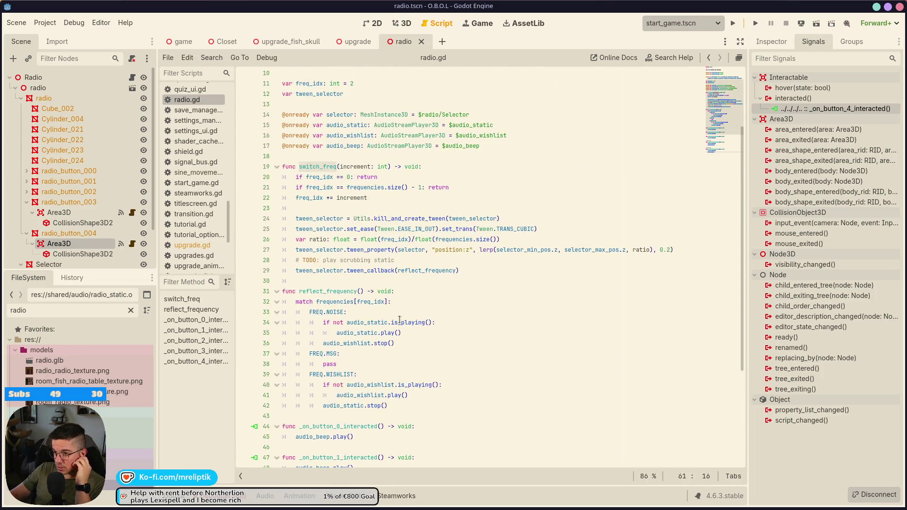
click(356, 169)
double_click(355, 169)
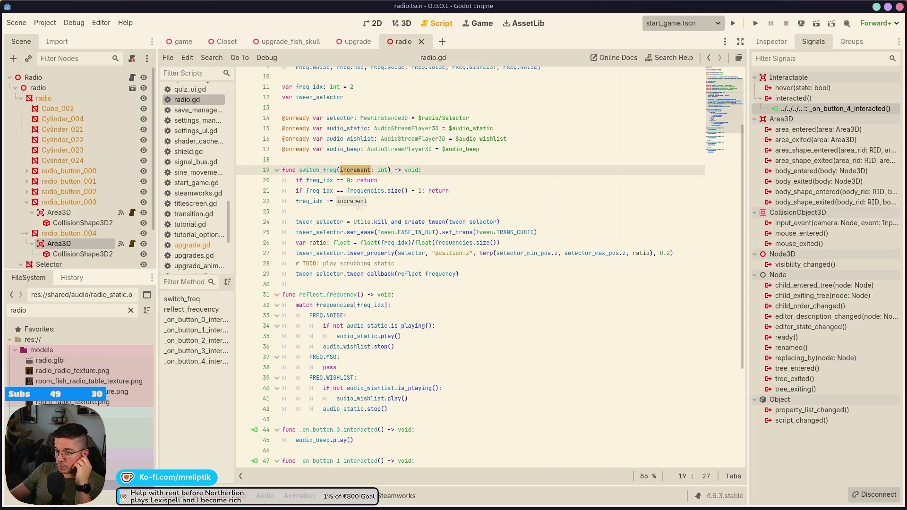
double_click(357, 201)
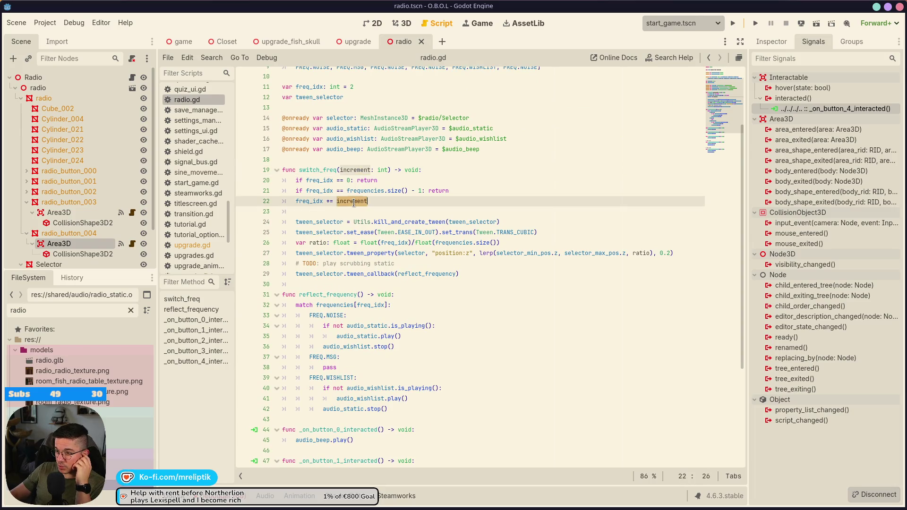
double_click(318, 202)
scroll(308, 160, up, 2)
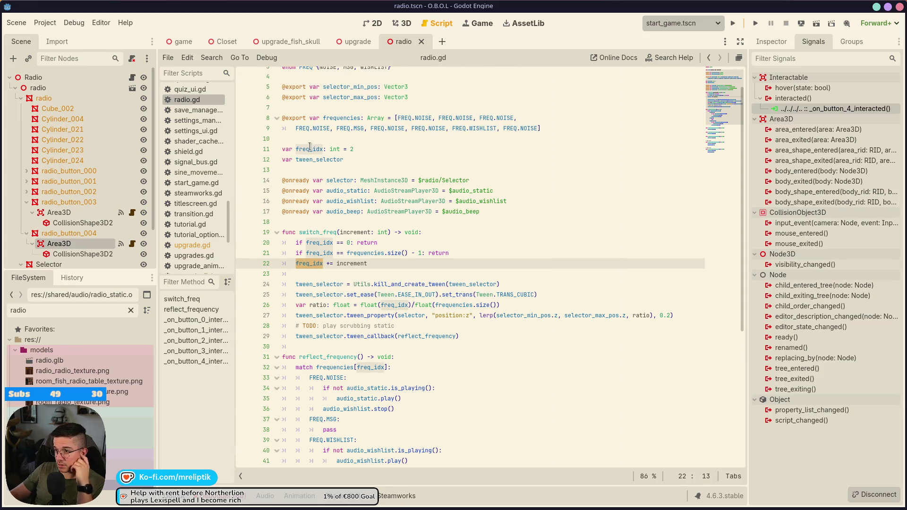
click(324, 286)
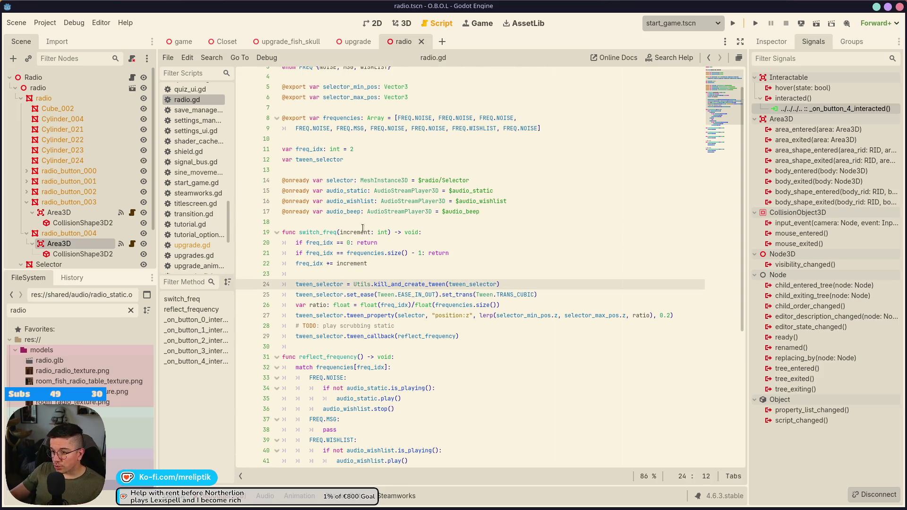
Step: Add 'func _ready() -> void:' calling reflect_frequency() above switch_freq and save
click(334, 220)
key(Return)
key(Return)
key(Up)
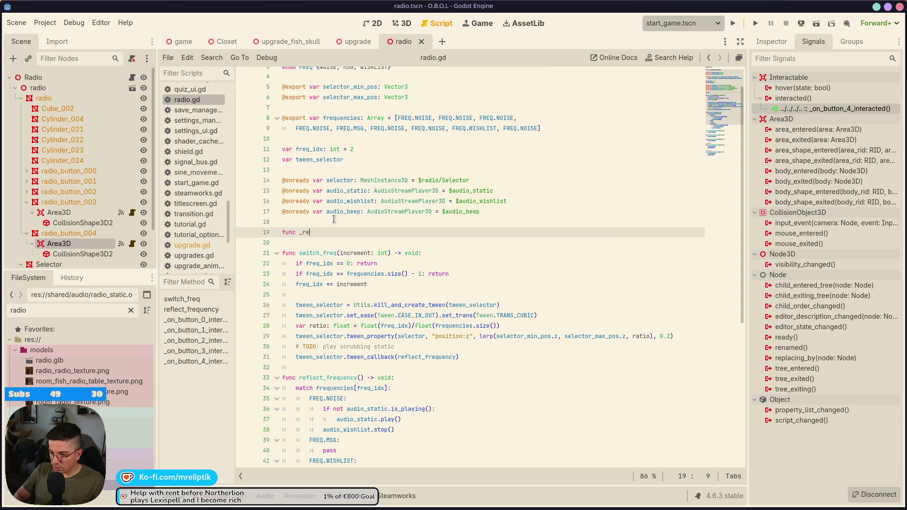
key(Return)
key(Return)
text(ref)
key(Return)
key(ctrl+s)
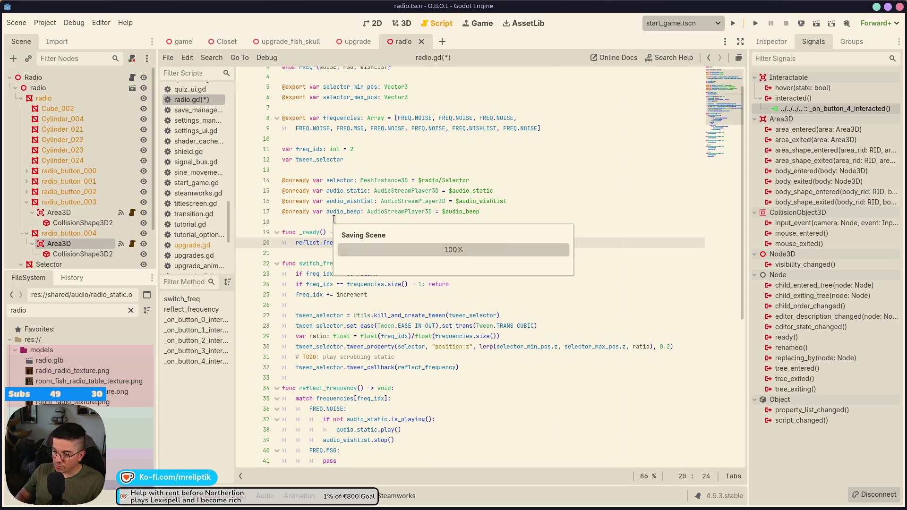
scroll(364, 304, down, 3)
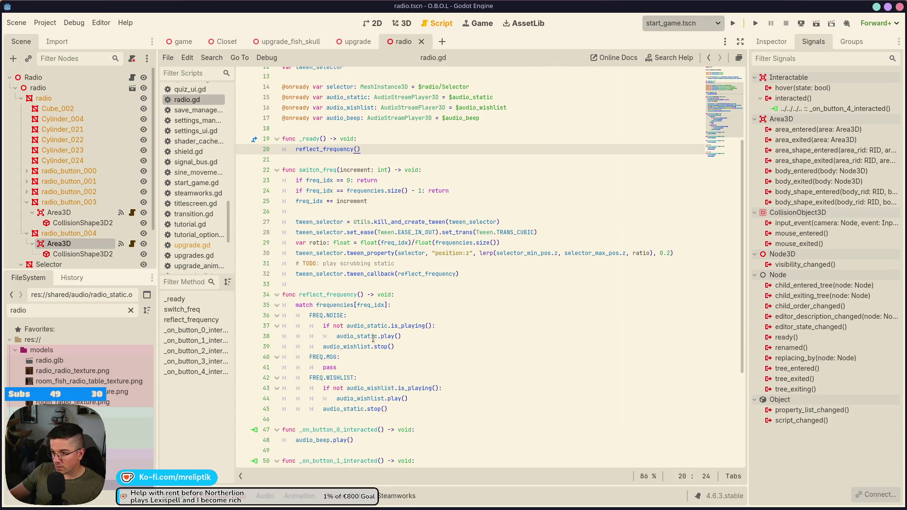